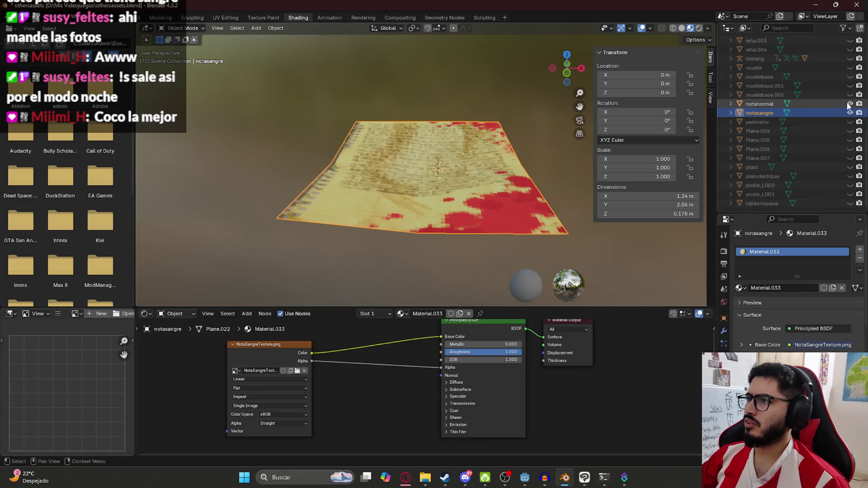
Step: Save the Blender file and export the blood-stained note in glTF 2.0 format as noteblood.glb
key(ctrl+s)
click(9, 28)
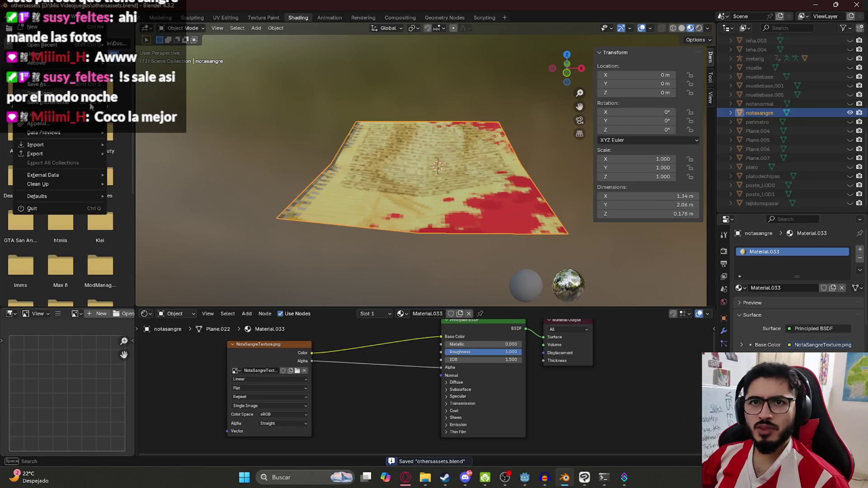
mouse_move(89, 153)
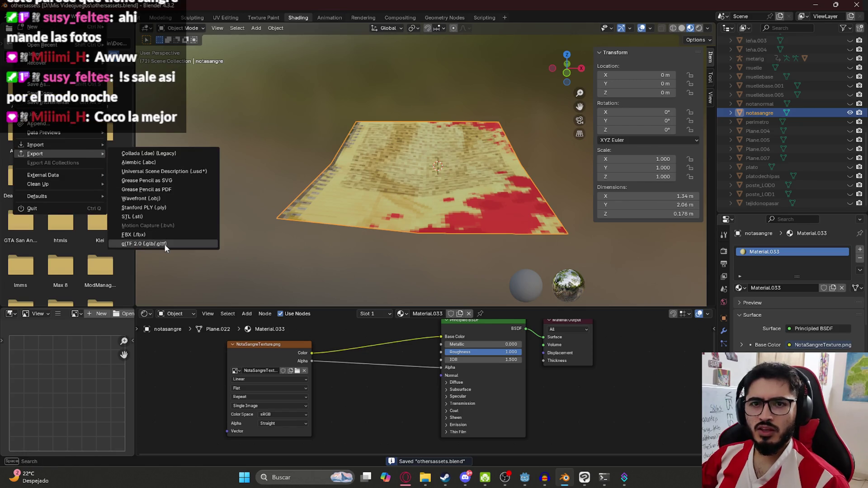
click(164, 244)
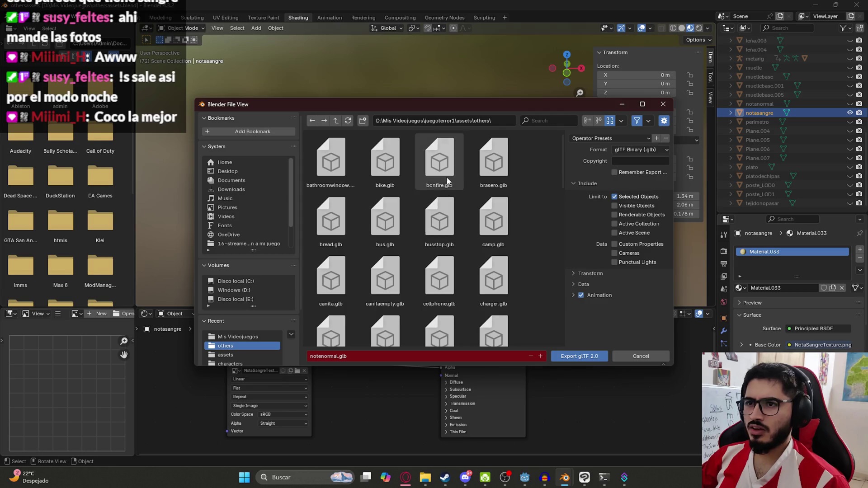
click(381, 355)
text(note)
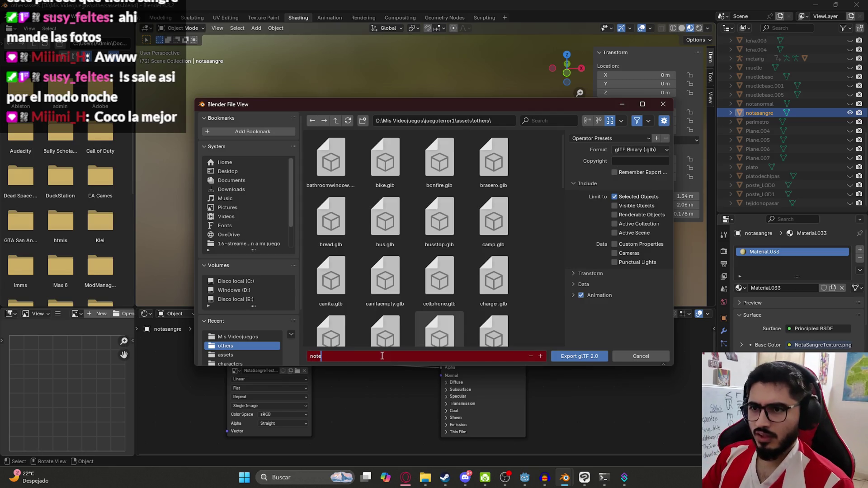
key(Return)
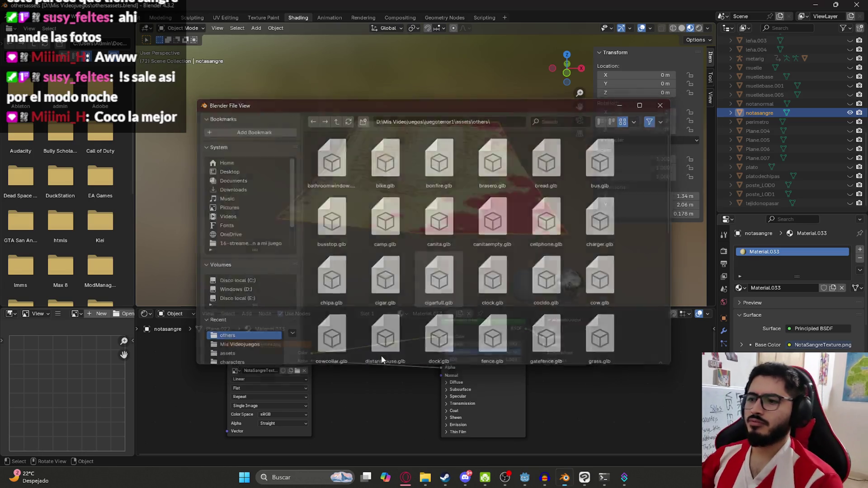
key(ctrl+s)
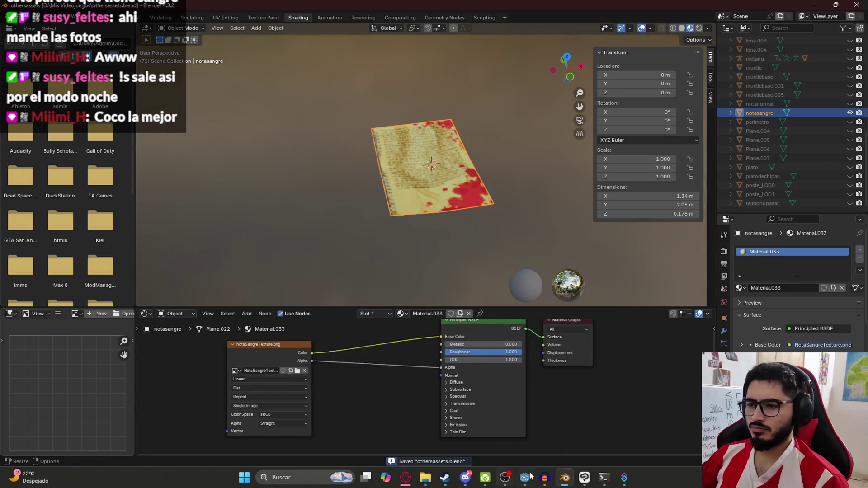
key(alt+Tab)
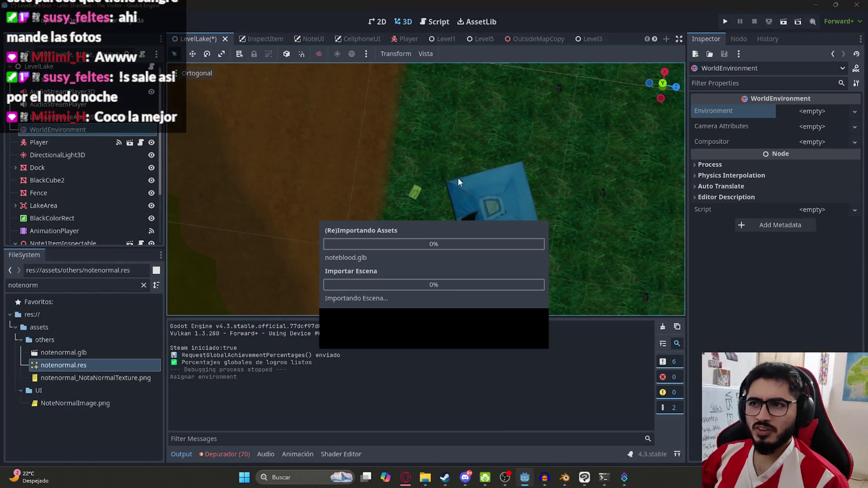
Step: Duplicate Note1ItemInspectable and rename the copy Note2ItemInspectable
scroll(67, 163, down, 3)
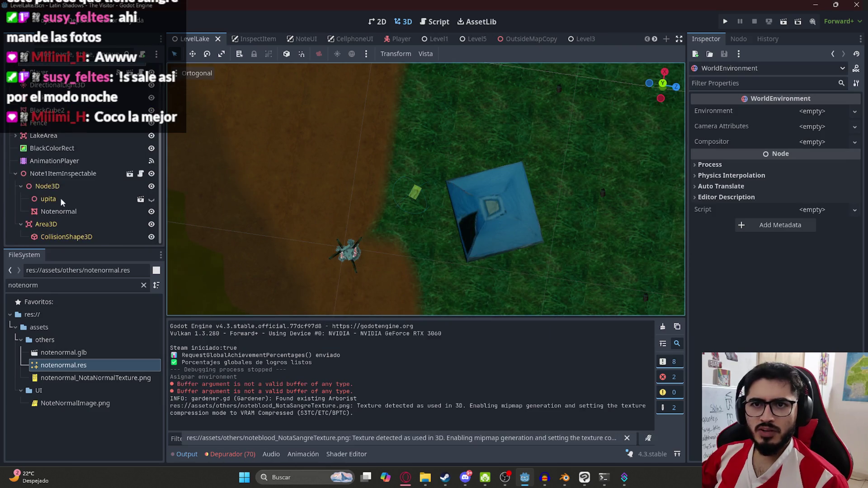
click(63, 175)
click(16, 177)
key(ctrl+d)
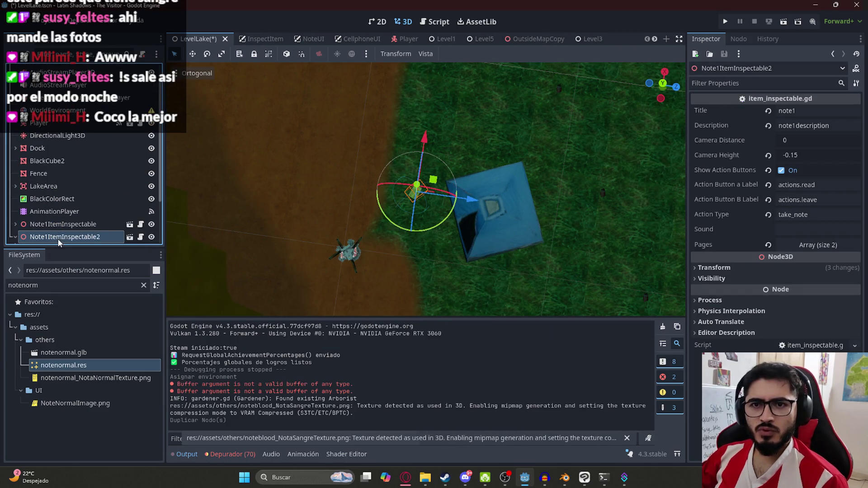
double_click(45, 237)
click(47, 237)
key(BackSpace)
text(2)
key(End)
key(BackSpace)
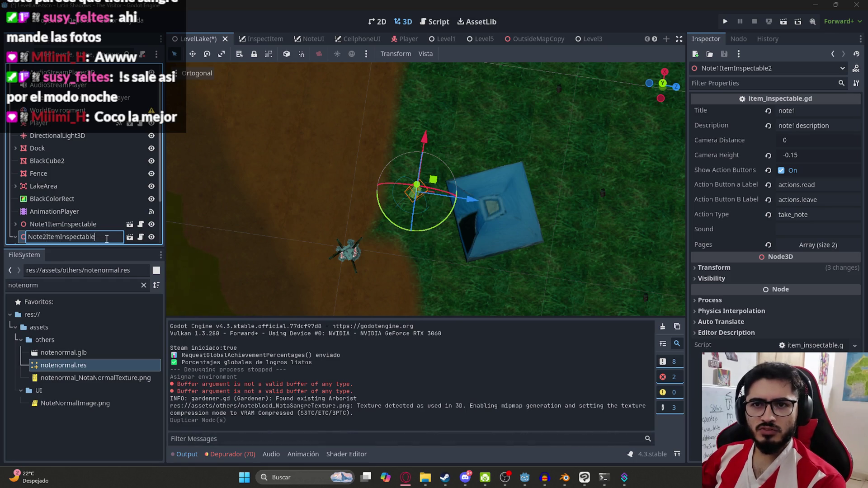
key(Return)
Step: Move Note2ItemInspectable to a new spot in the lake level
scroll(375, 169, down, 3)
mouse_move(424, 158)
mouse_down()
mouse_move(271, 205)
mouse_move(500, 180)
mouse_move(515, 227)
mouse_up()
scroll(292, 153, down, 3)
mouse_move(280, 186)
mouse_down()
mouse_move(601, 148)
mouse_move(530, 189)
mouse_move(252, 142)
mouse_move(351, 208)
mouse_move(530, 224)
mouse_move(677, 142)
mouse_move(139, 199)
mouse_up()
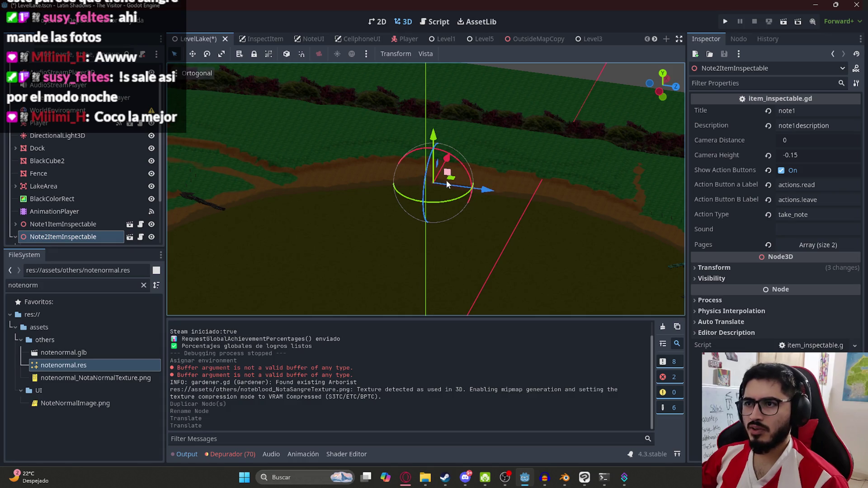
mouse_move(456, 175)
mouse_down()
mouse_move(411, 175)
mouse_move(405, 167)
mouse_up()
scroll(406, 168, up, 5)
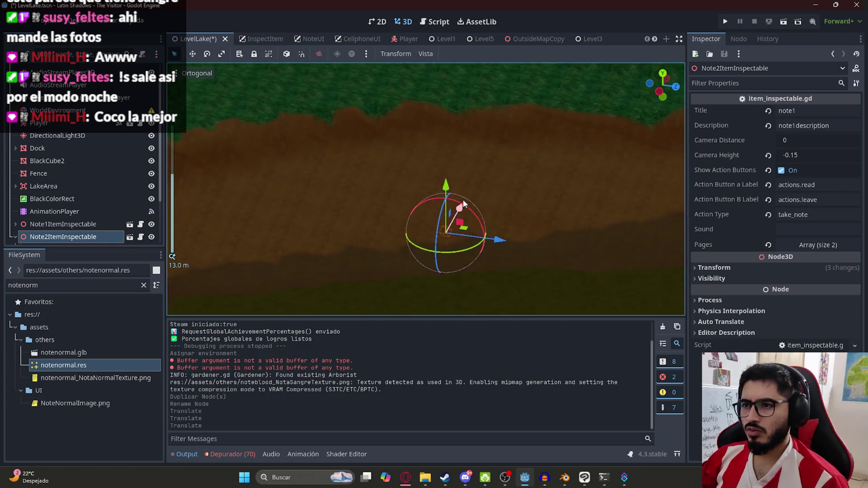
scroll(463, 203, up, 2)
mouse_move(464, 203)
mouse_down()
mouse_move(462, 227)
mouse_move(391, 248)
mouse_move(468, 191)
mouse_move(495, 247)
mouse_move(523, 232)
mouse_move(549, 233)
mouse_up()
scroll(503, 199, up, 3)
key(f)
Step: Lower and rotate the note so it lies on the ground, then save the LevelLake scene
drag(477, 167, 472, 27)
scroll(456, 94, down, 4)
key(f)
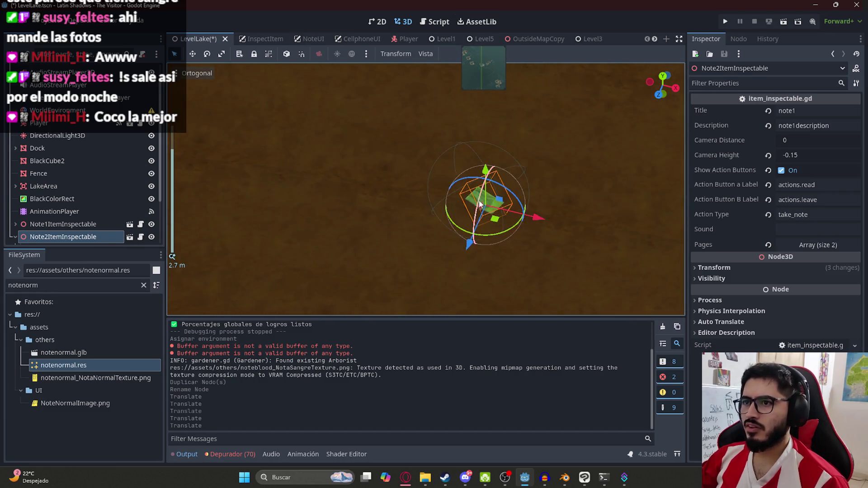
mouse_move(484, 171)
mouse_down()
mouse_move(486, 190)
mouse_move(488, 183)
mouse_up()
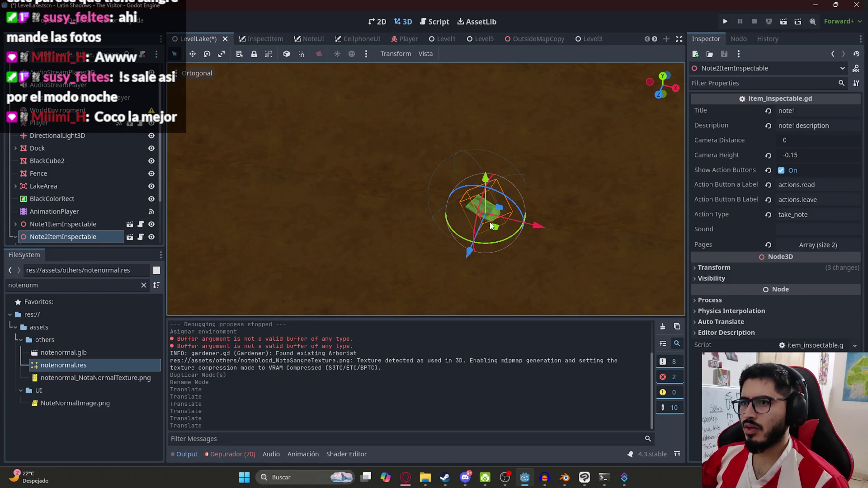
scroll(482, 159, up, 3)
mouse_move(517, 192)
mouse_down()
mouse_move(445, 192)
mouse_move(475, 205)
mouse_up()
drag(491, 128, 491, 156)
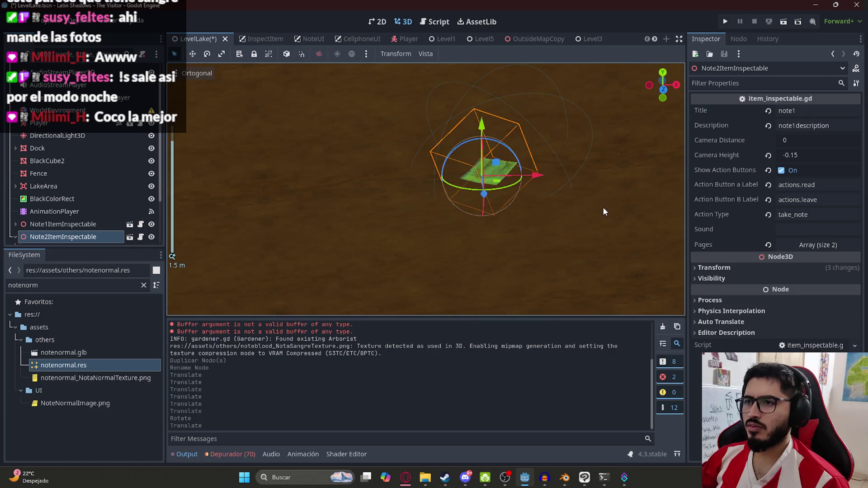
click(603, 207)
scroll(473, 179, up, 2)
key(ctrl+s)
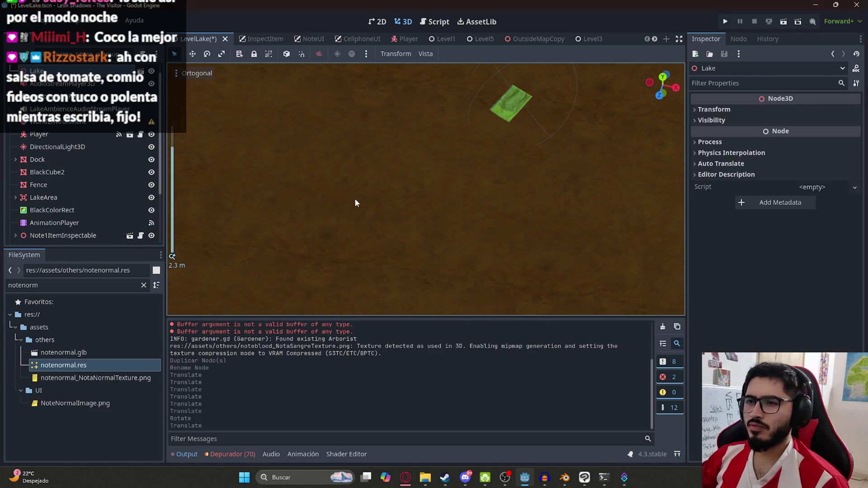
scroll(51, 194, down, 2)
Step: Inspect the note's Notenormal mesh node and filter the FileSystem to all 'note' files
click(63, 173)
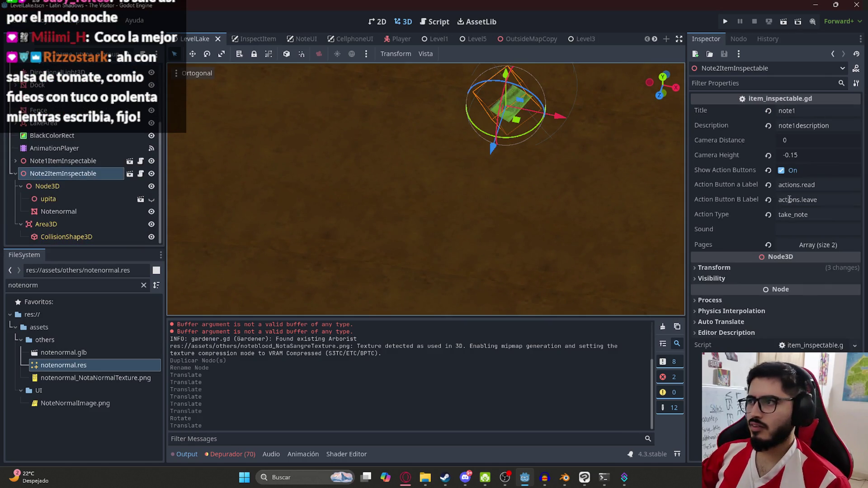
click(59, 211)
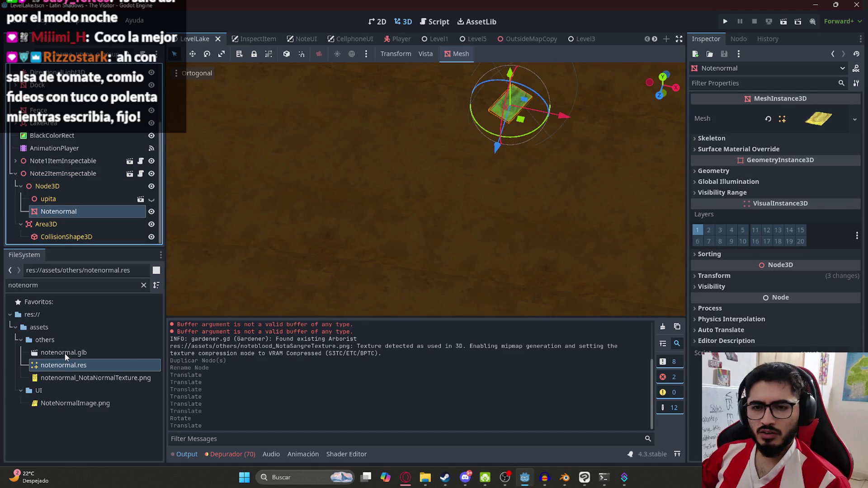
click(61, 285)
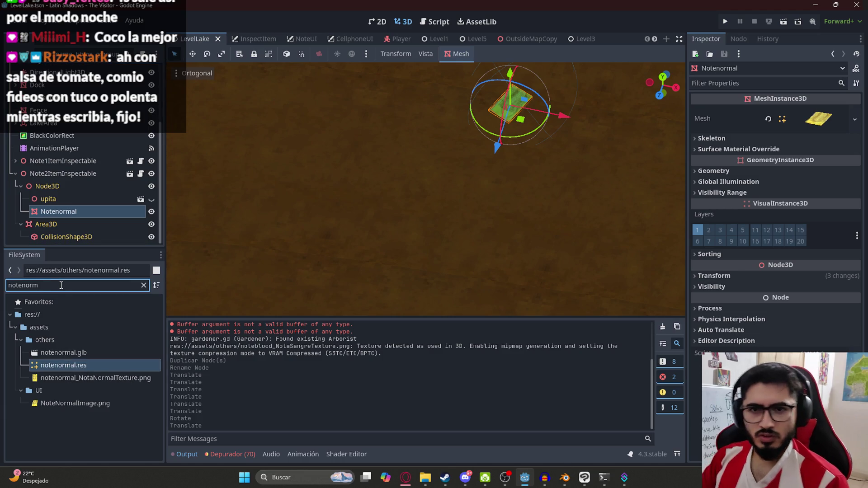
key(BackSpace)
key(BackSpace)
key(BackSpace)
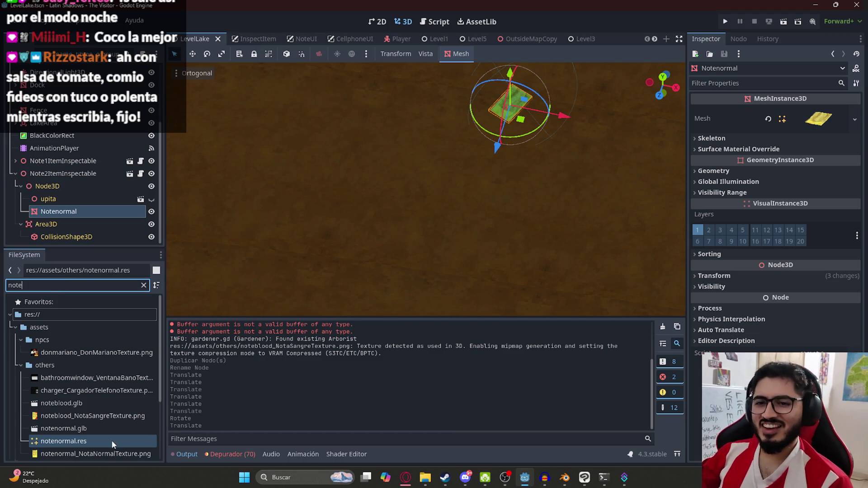
scroll(86, 379, down, 4)
scroll(69, 337, up, 2)
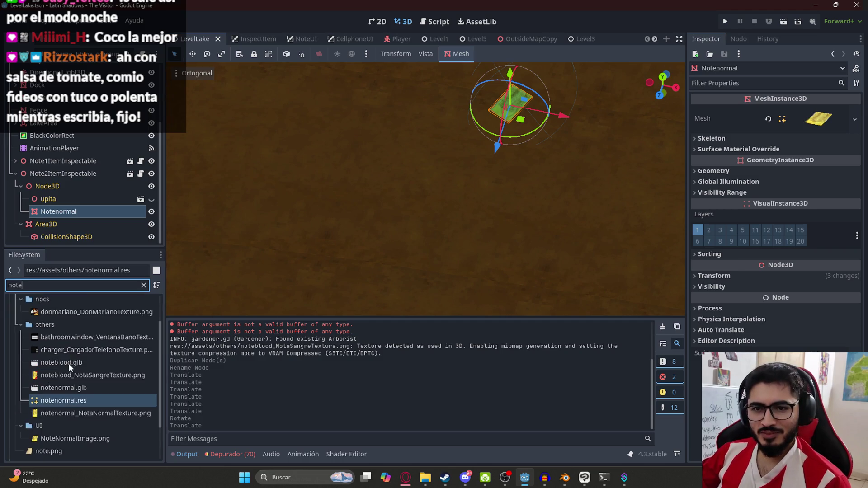
Step: Open noteblood.glb's advanced import settings and turn on Save to File for its mesh
click(69, 364)
double_click(74, 365)
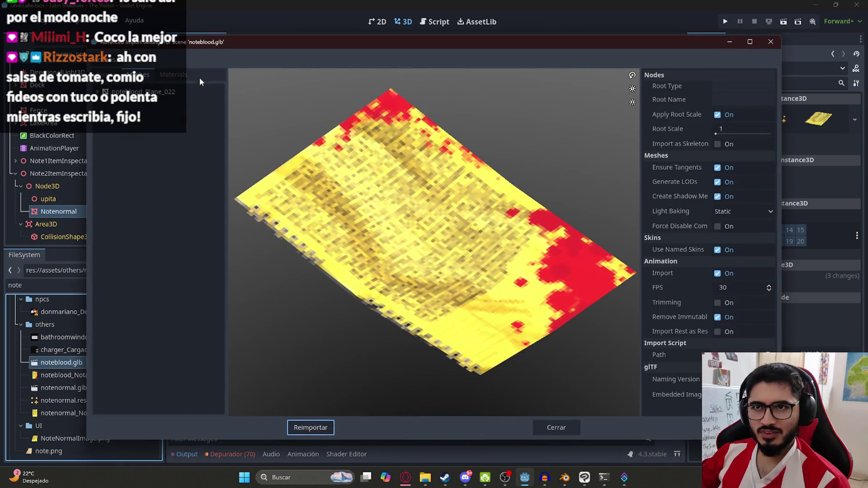
click(163, 89)
click(717, 86)
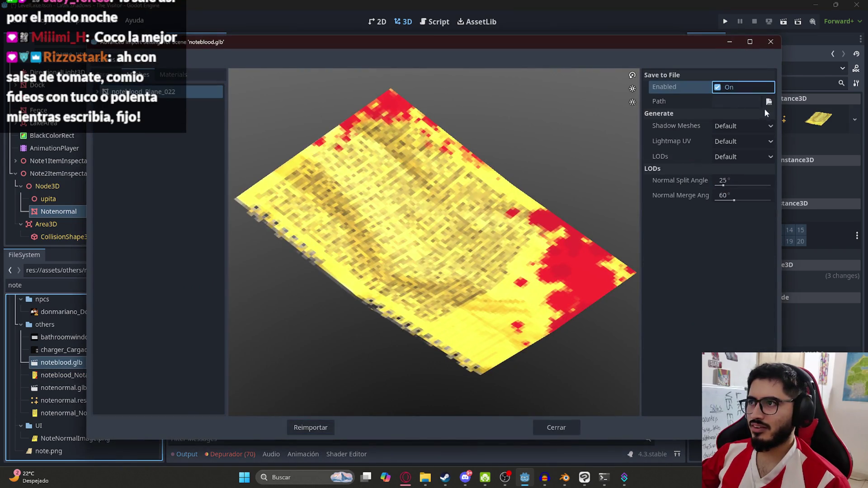
click(768, 102)
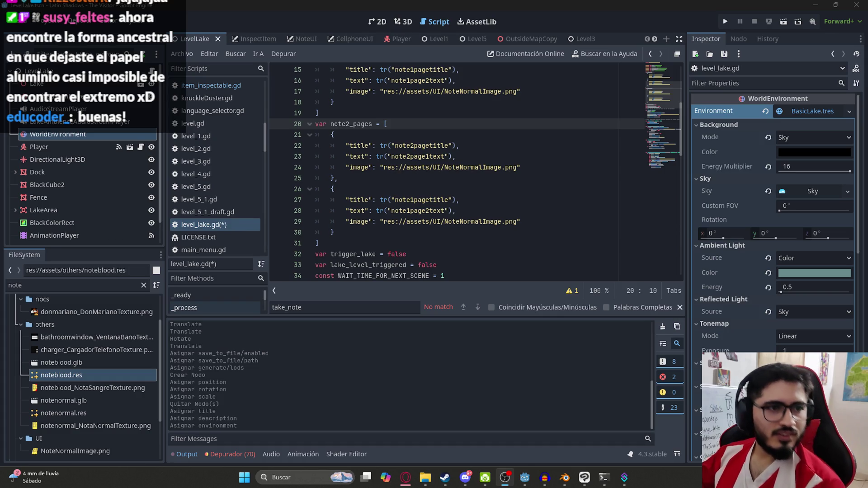
Step: Add a note2.set_pages(note2_pages) line at the end of _ready in level_lake.gd
double_click(351, 124)
scroll(653, 105, down, 5)
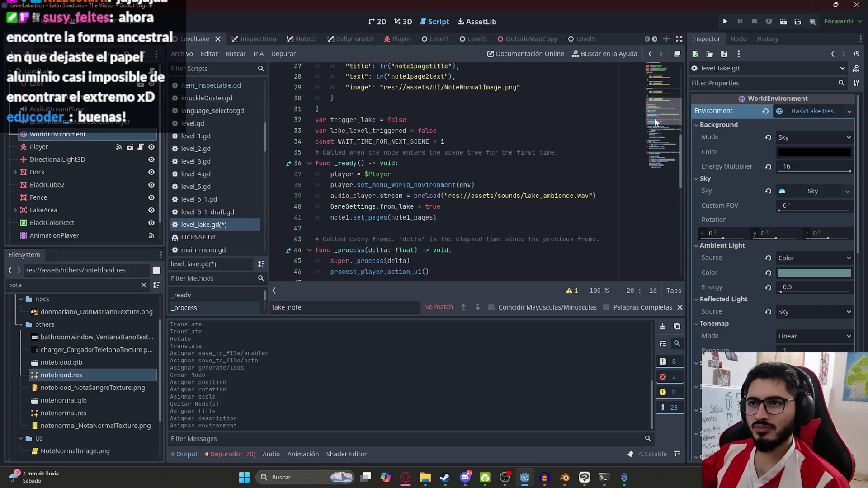
click(456, 204)
click(458, 213)
key(Return)
text(n)
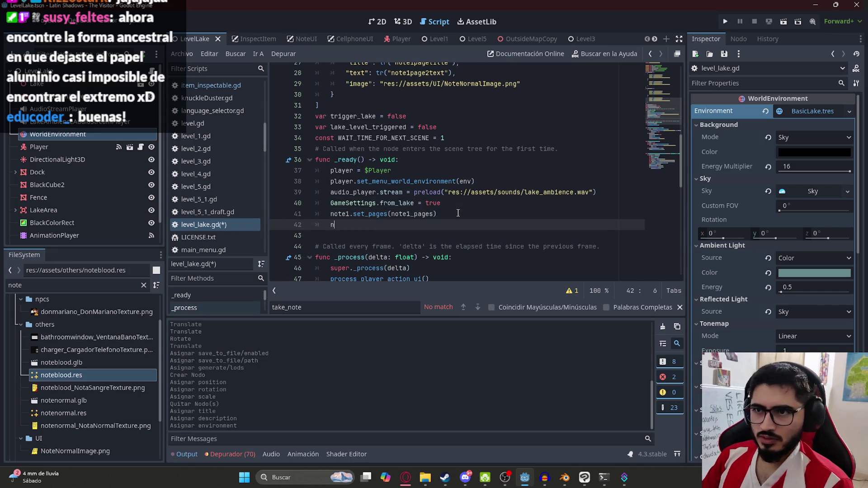
text(ote2.set_pages(note2_pages)
click(406, 193)
click(327, 226)
double_click(338, 228)
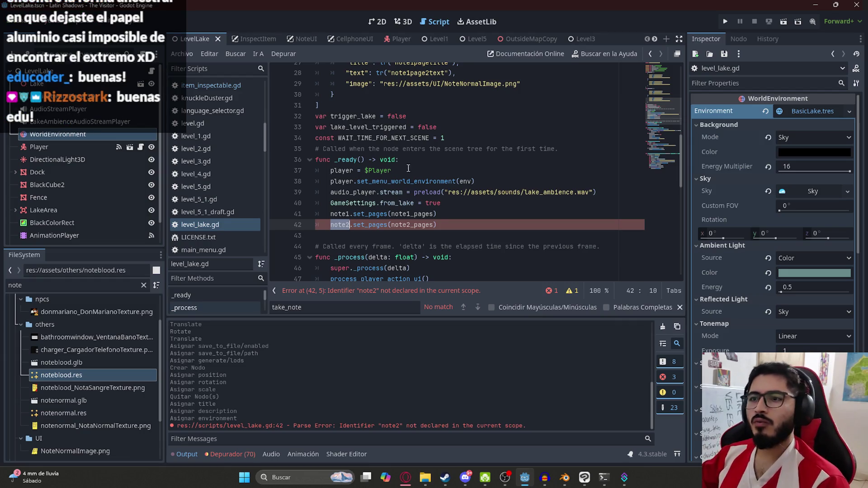
scroll(409, 168, up, 9)
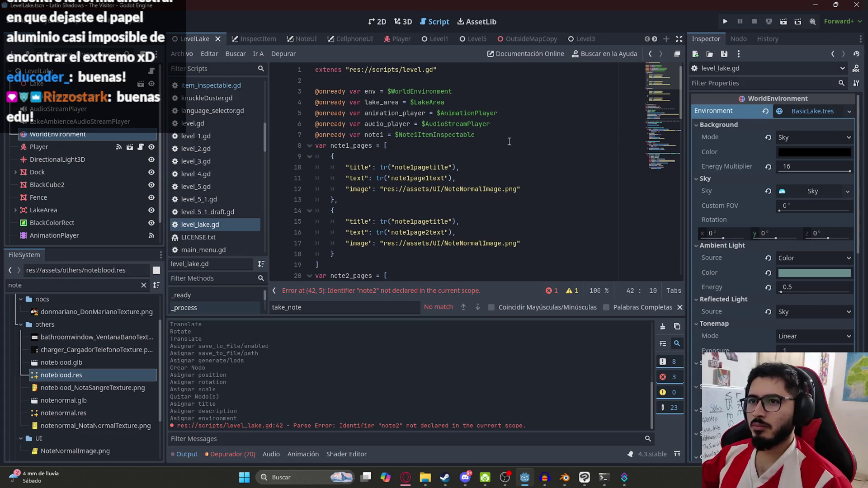
click(510, 142)
click(509, 138)
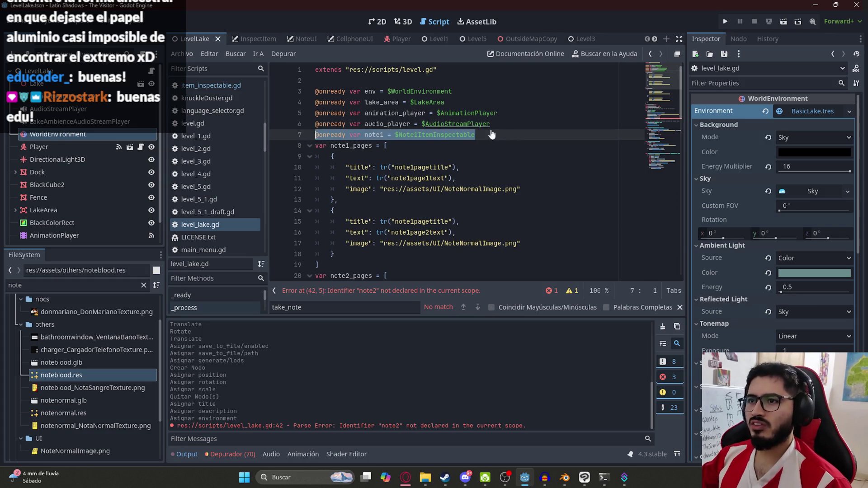
key(Return)
text(@onready var note1 = $Note1ItemInspectable)
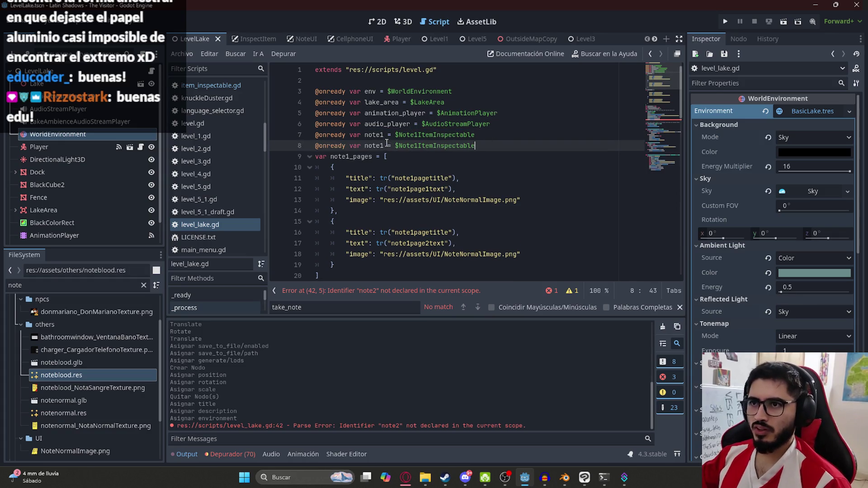
click(381, 145)
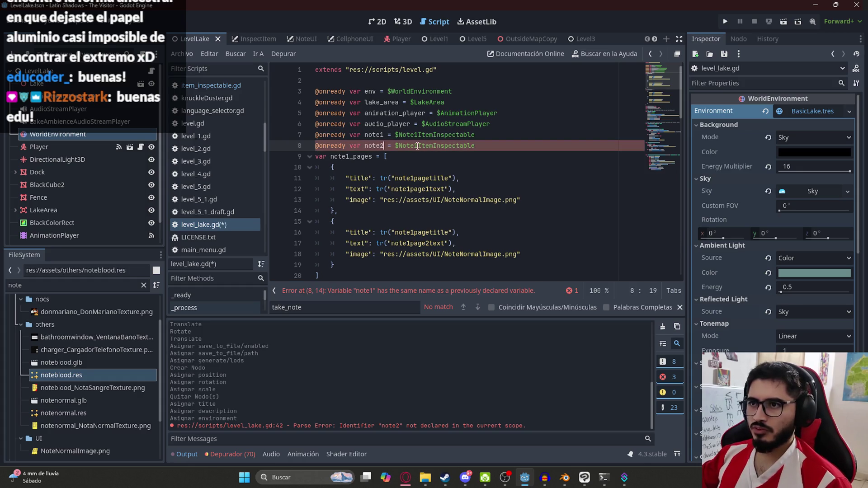
key(ctrl+s)
Step: Change the page title and text translation keys in note2_pages from note1 to note2, then save
click(558, 134)
click(675, 126)
drag(674, 126, 670, 97)
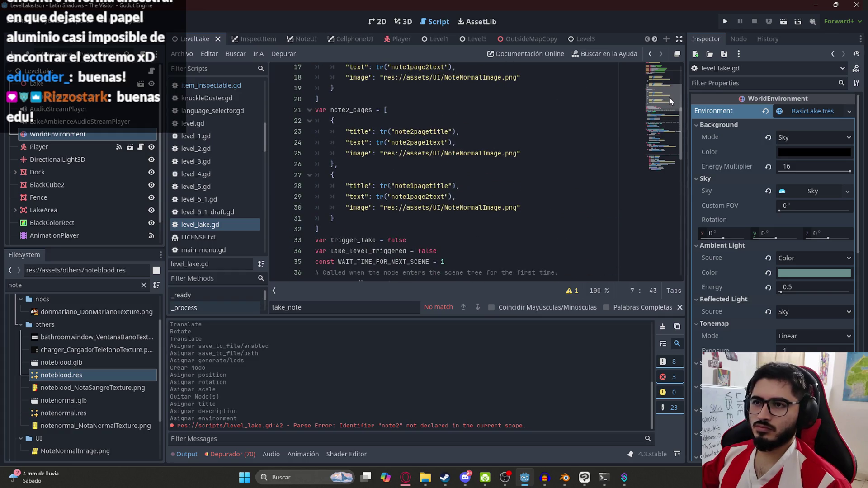
click(412, 186)
key(Delete)
text(2)
click(410, 197)
key(Delete)
text(2)
click(427, 164)
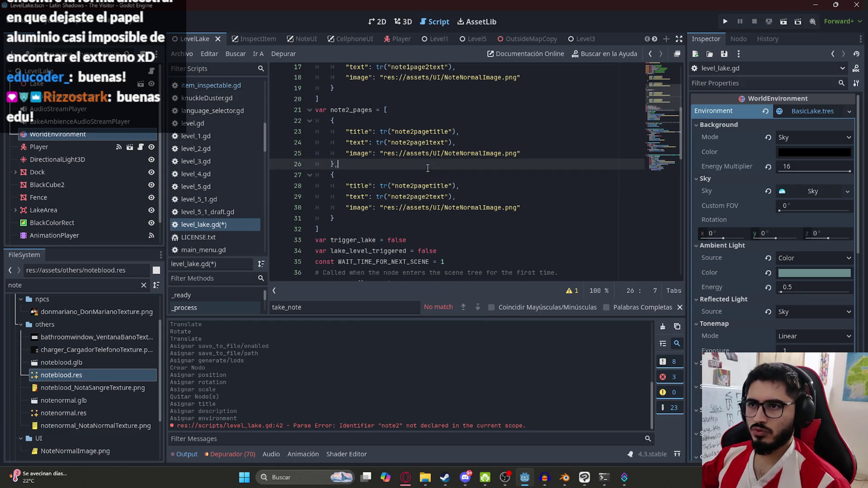
key(ctrl+s)
Step: Select the NoteNormalImage name on line 30 and go to Clip Studio Paint
click(473, 186)
double_click(490, 208)
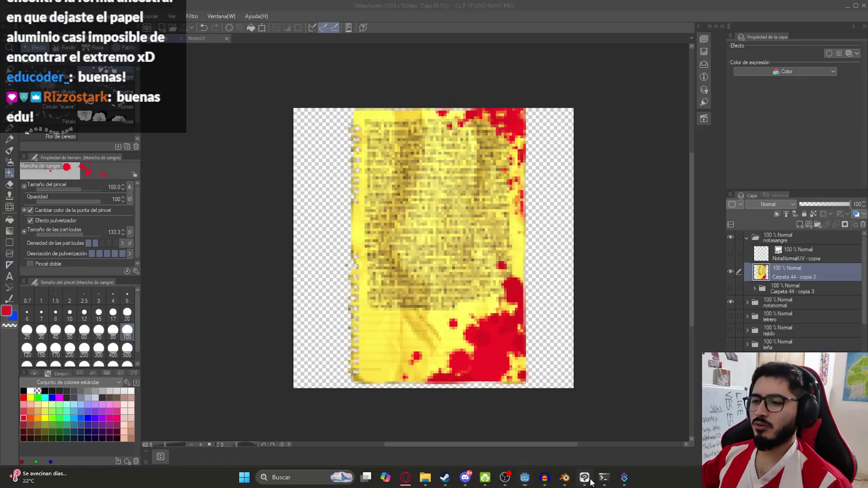
click(584, 477)
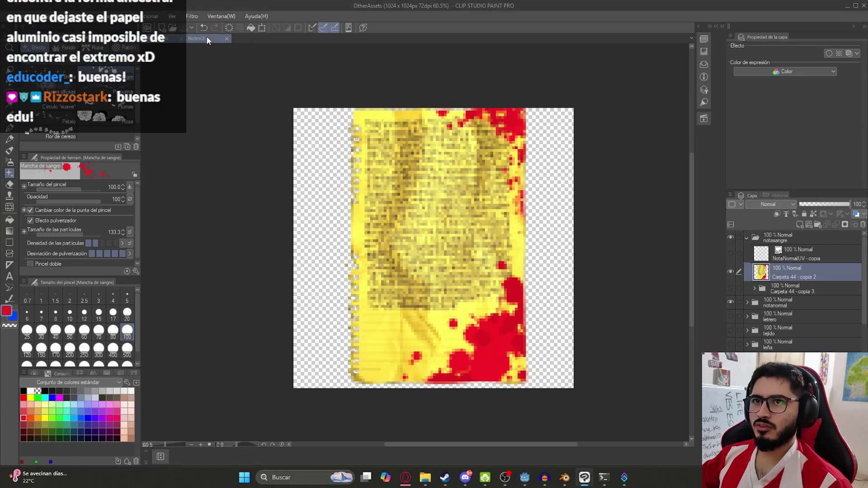
Step: Paste the blood splatter and paper layers into NotesUI and merge them into one layer
click(755, 289)
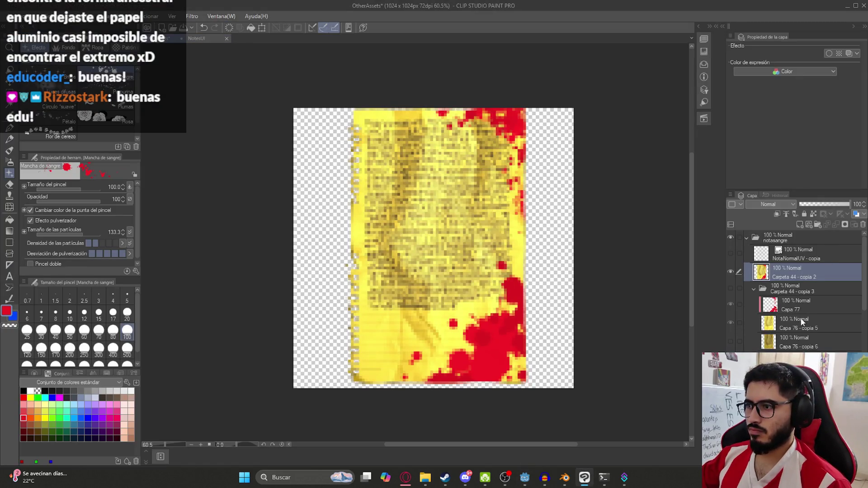
click(802, 322)
click(801, 303)
click(197, 38)
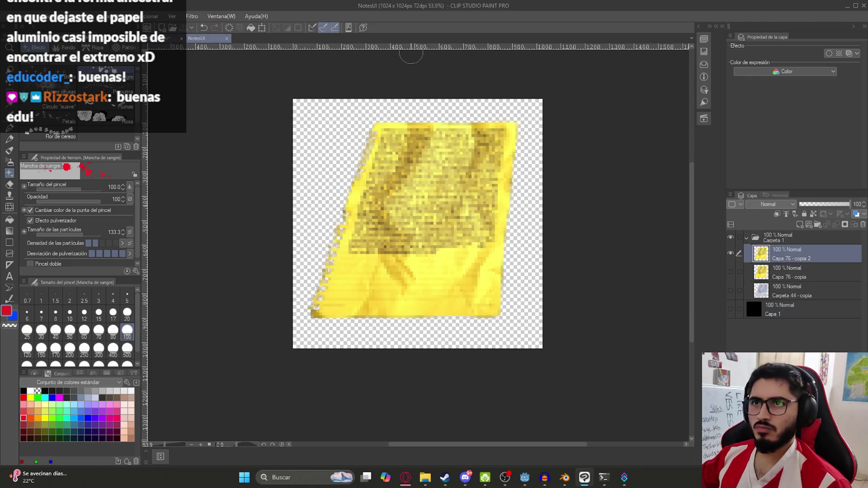
key(ctrl+v)
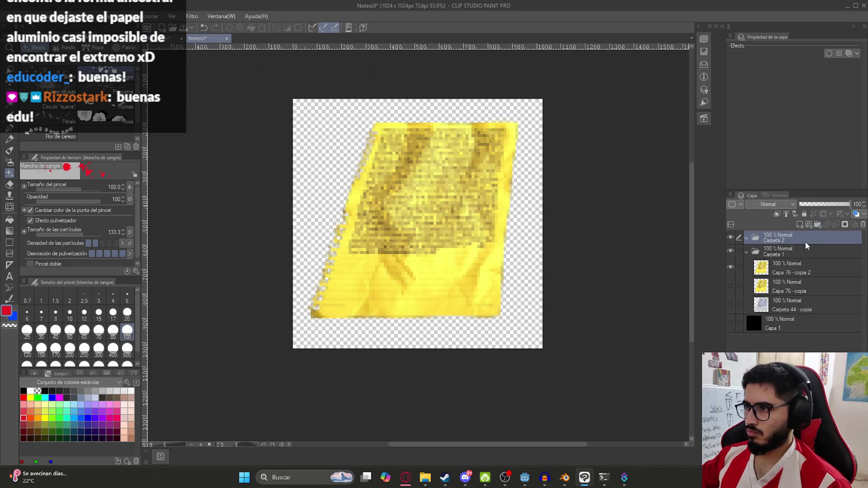
right_click(788, 260)
click(799, 231)
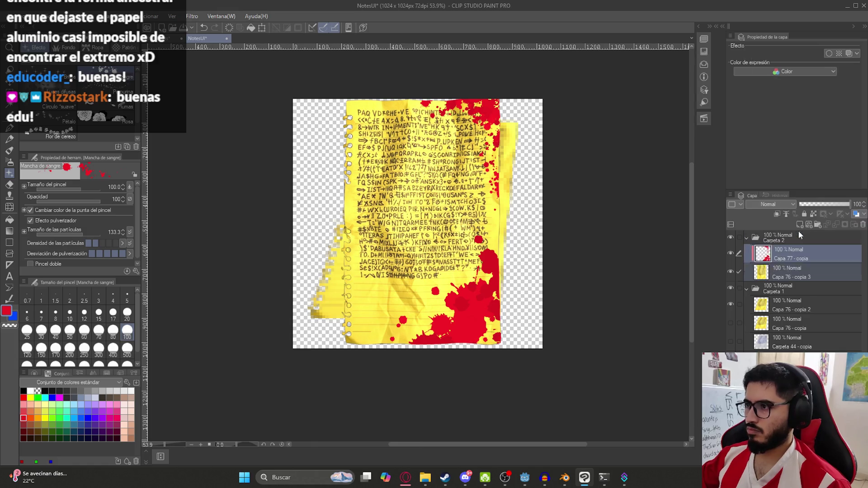
Step: Scale and skew the merged page into a tilted sheet shape
key(ctrl+t)
scroll(306, 326, up, 3)
mouse_move(351, 361)
mouse_down()
mouse_move(291, 364)
mouse_move(290, 317)
mouse_up()
mouse_move(640, 358)
mouse_down()
mouse_move(561, 389)
mouse_move(513, 344)
mouse_move(564, 352)
mouse_up()
key(Return)
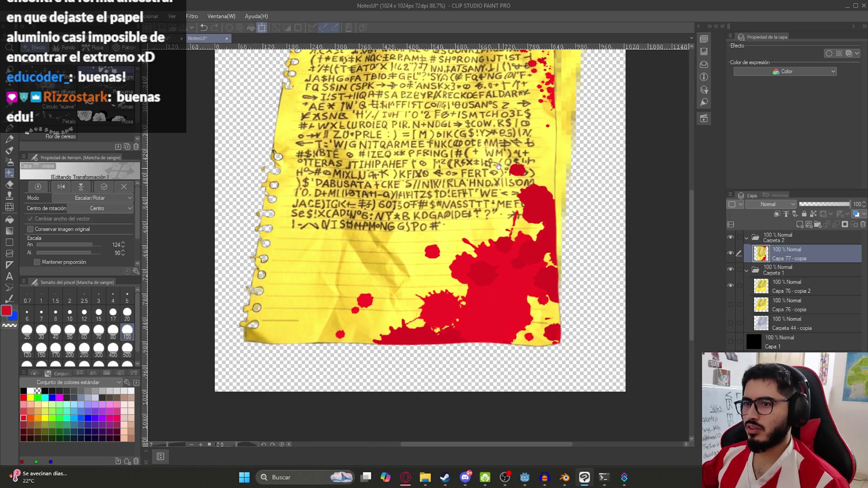
drag(498, 166, 467, 401)
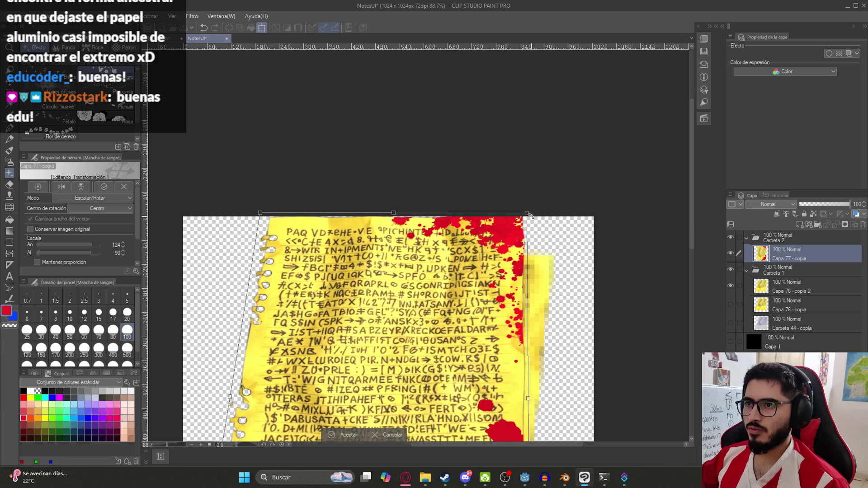
drag(533, 219, 558, 256)
mouse_move(261, 214)
mouse_down()
mouse_move(224, 218)
mouse_move(305, 253)
mouse_up()
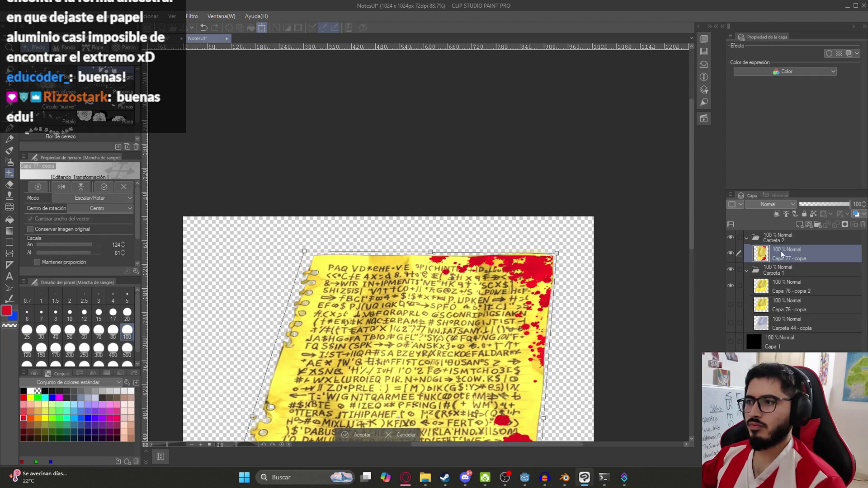
key(Return)
click(745, 270)
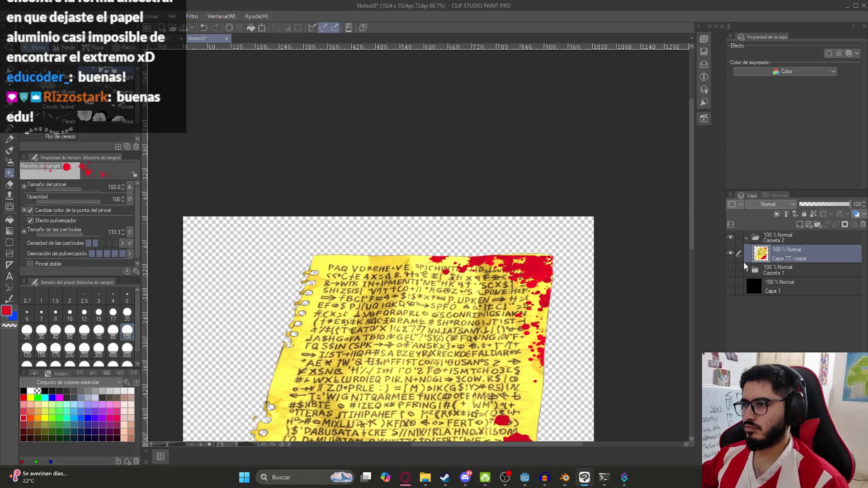
Step: Duplicate the page layer, hide the original, and apply a Mosaic filter of 100
key(ctrl+j)
right_click(782, 249)
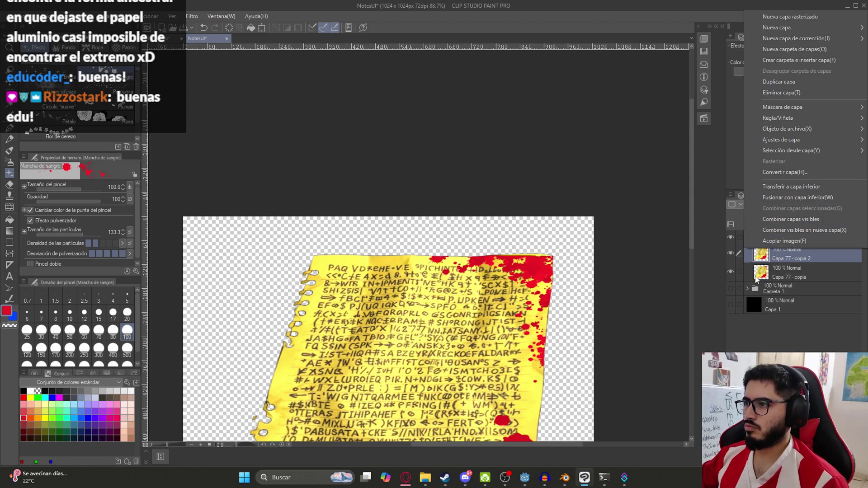
click(729, 275)
click(730, 272)
click(192, 16)
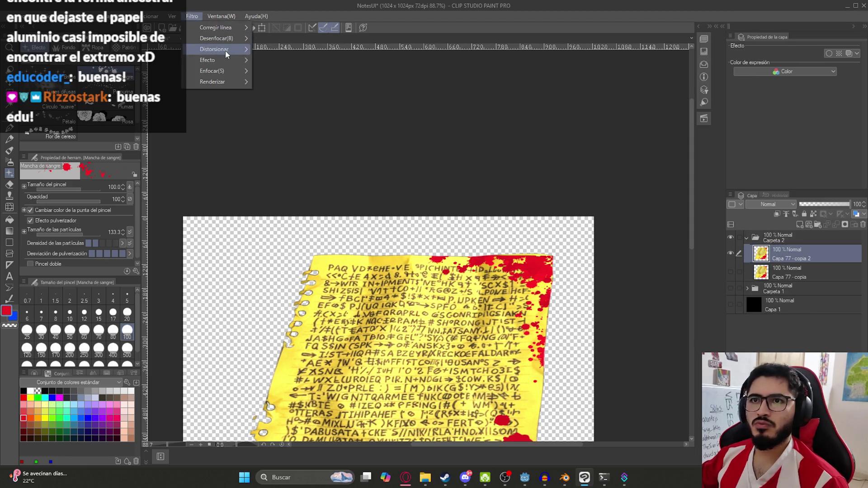
mouse_move(245, 60)
click(291, 72)
text(10)
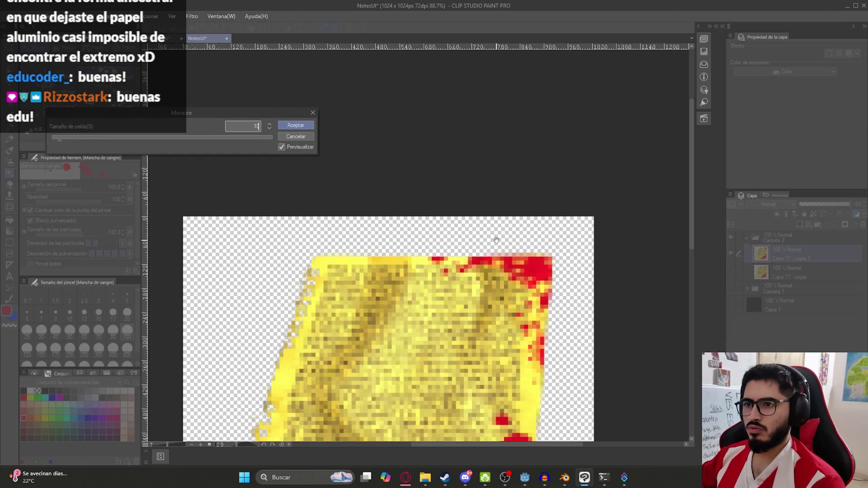
text(0)
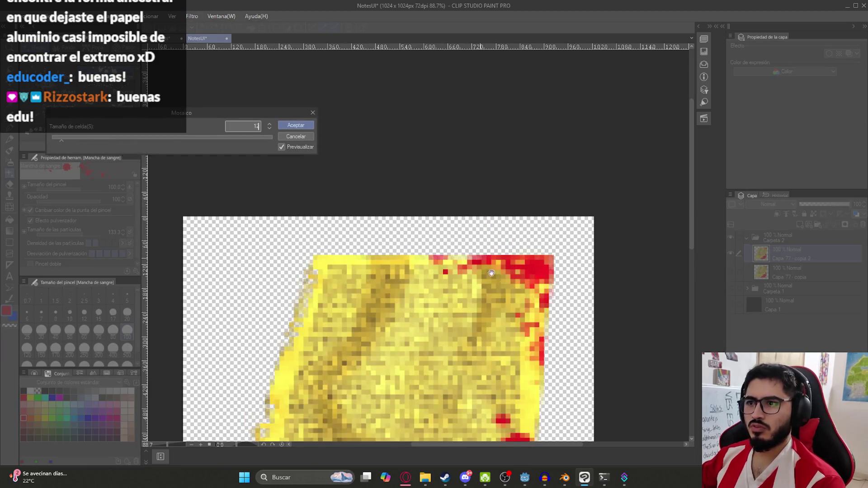
key(Return)
scroll(497, 342, down, 3)
drag(498, 343, 449, 222)
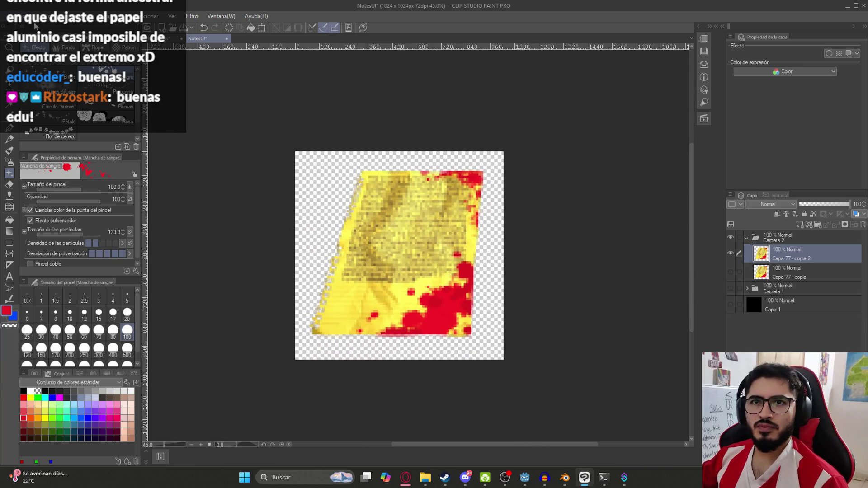
Step: Export the layer as NoteBloodImage.png into juegoterror1's assets/UI folder
click(18, 16)
mouse_move(108, 123)
click(247, 161)
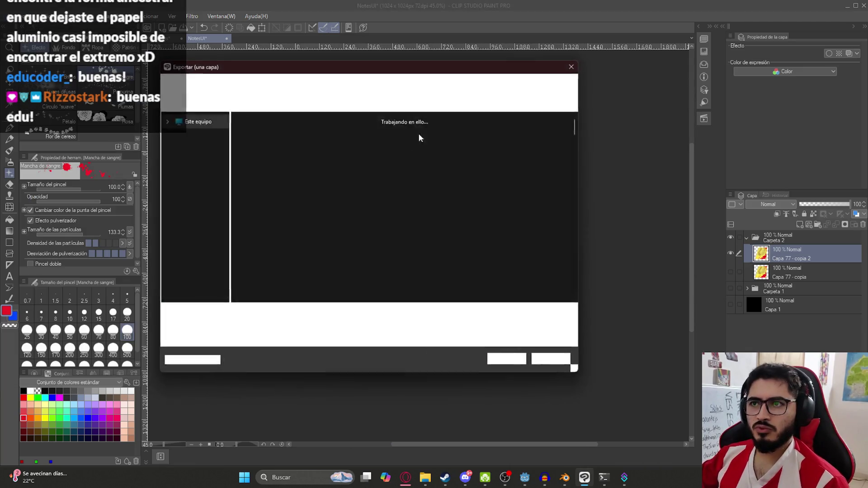
double_click(257, 198)
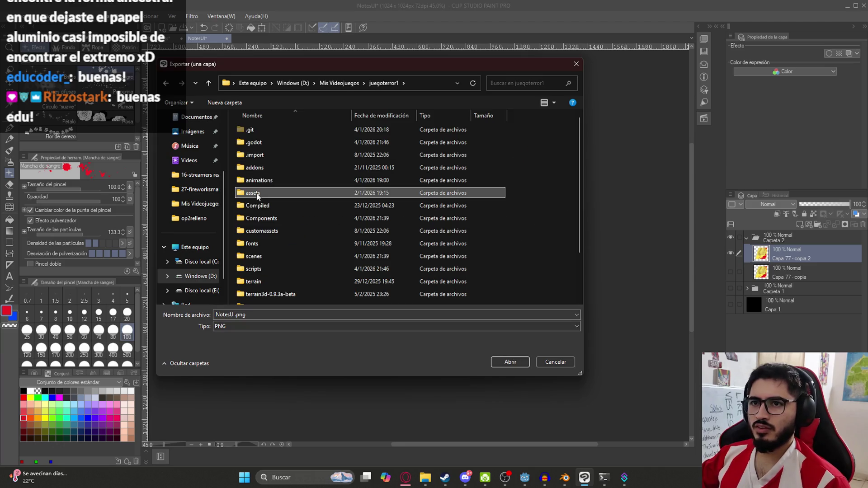
double_click(257, 195)
double_click(250, 294)
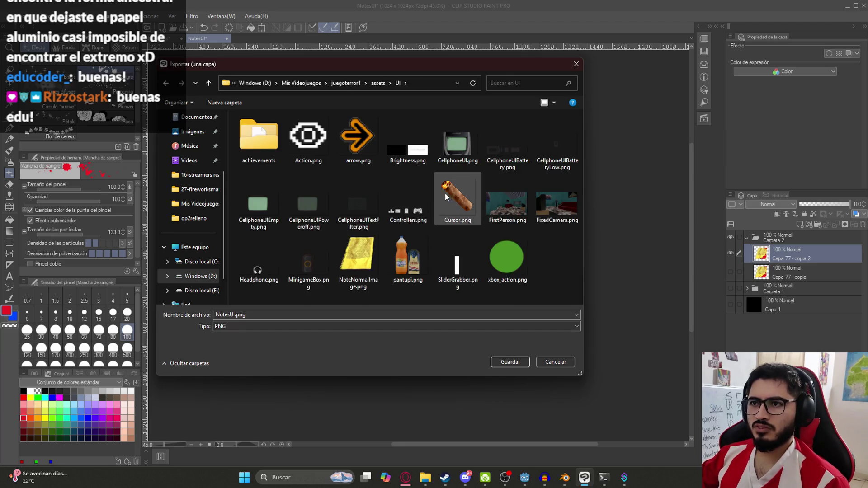
click(359, 260)
click(257, 316)
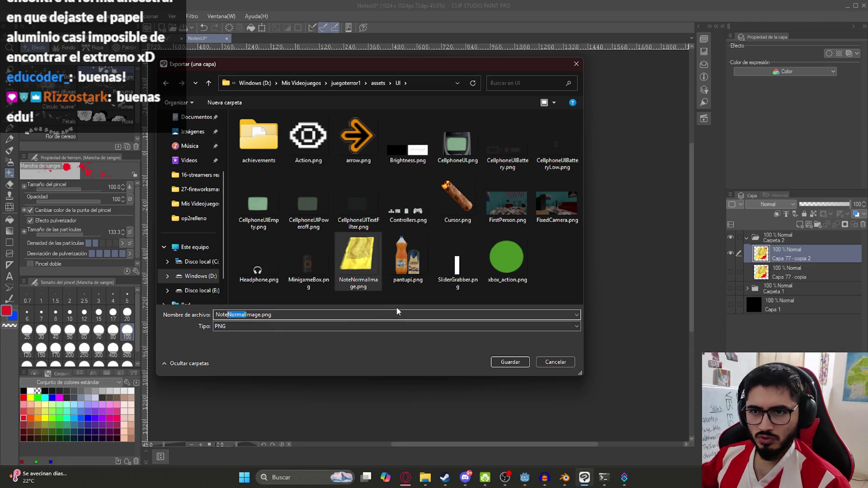
text(Blood)
key(Return)
key(Return)
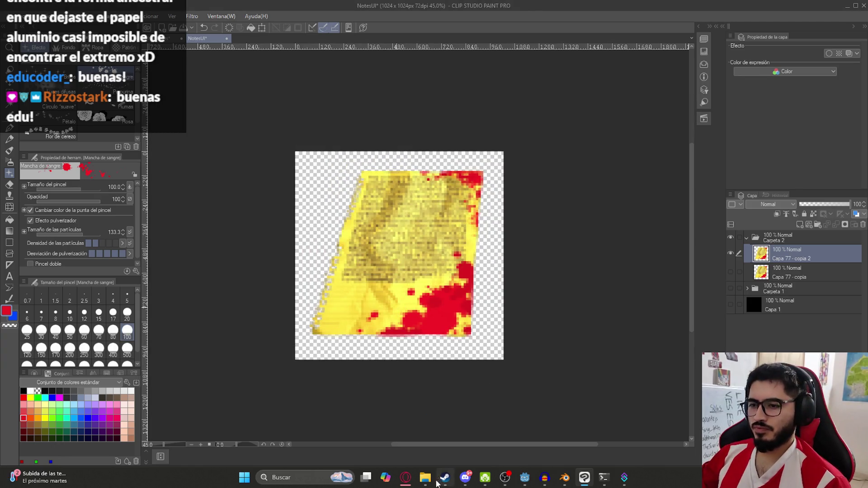
Step: Point both note2 page image paths to NoteBloodImage.png, then open the translations spreadsheet
click(524, 477)
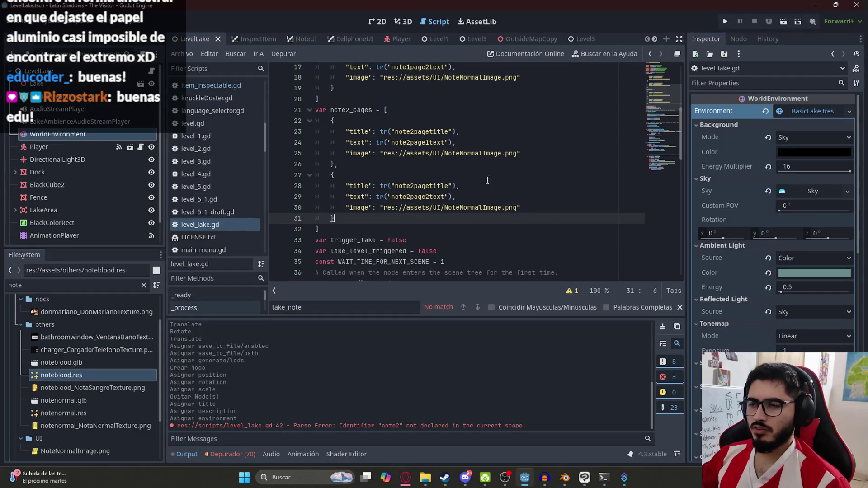
drag(502, 154, 461, 154)
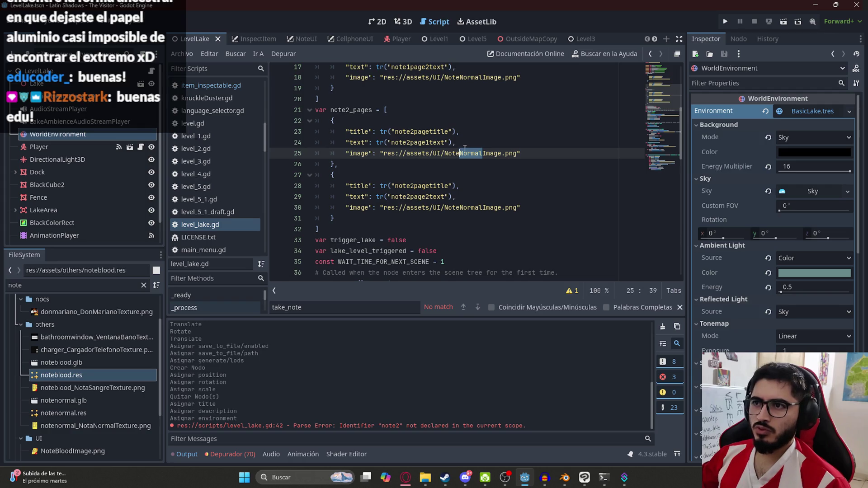
text(Blood)
drag(383, 154, 512, 154)
key(ctrl+c)
drag(383, 207, 516, 208)
key(ctrl+v)
key(Up)
key(Up)
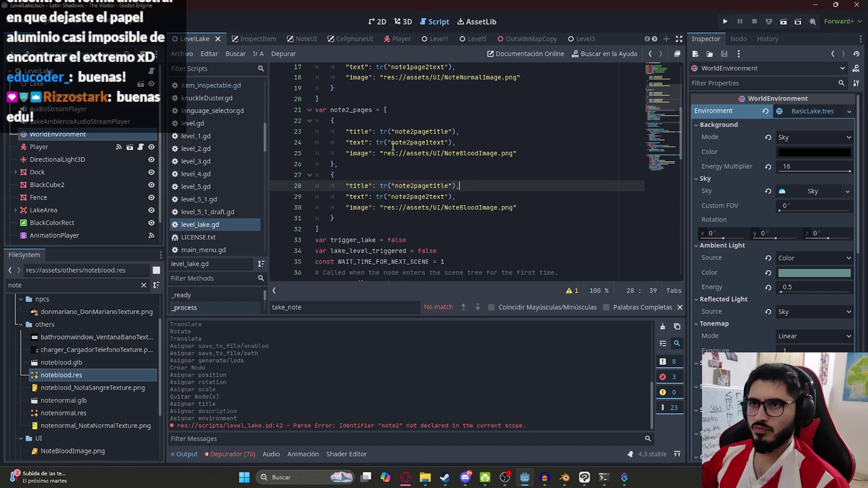
click(526, 147)
click(414, 475)
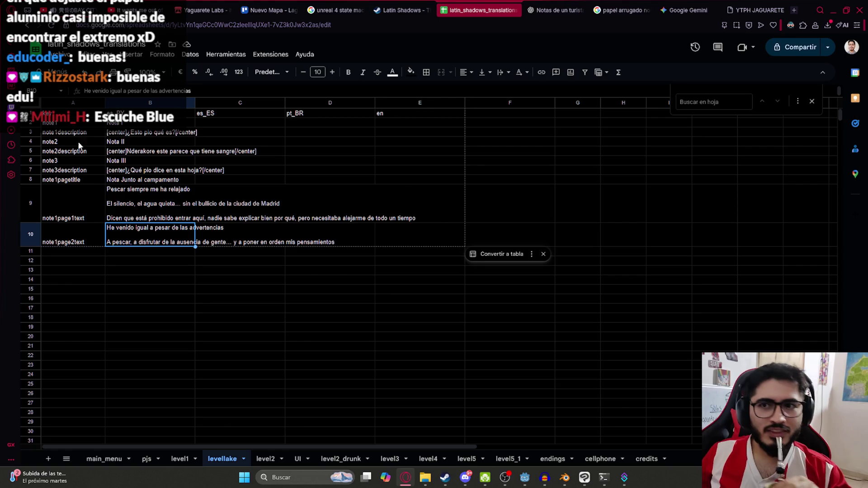
Step: Copy the note1pagetitle key into A11 and rename it note2pagetitle
click(252, 341)
click(138, 241)
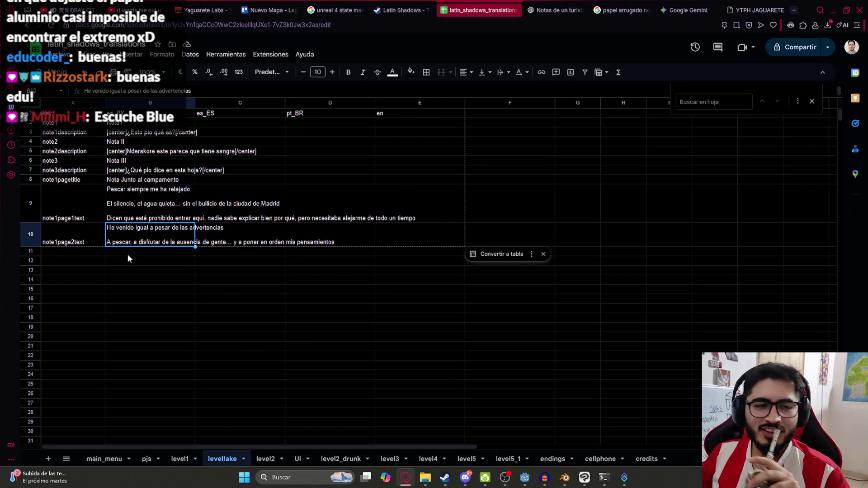
click(129, 273)
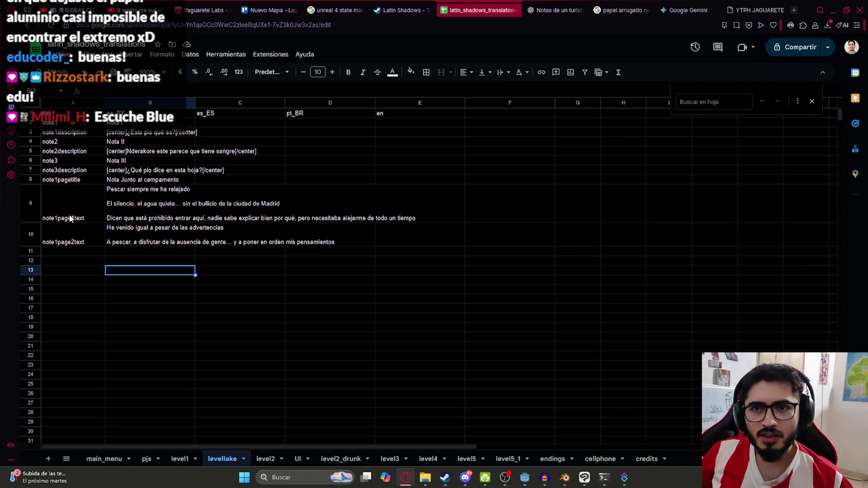
click(70, 219)
click(134, 262)
click(85, 216)
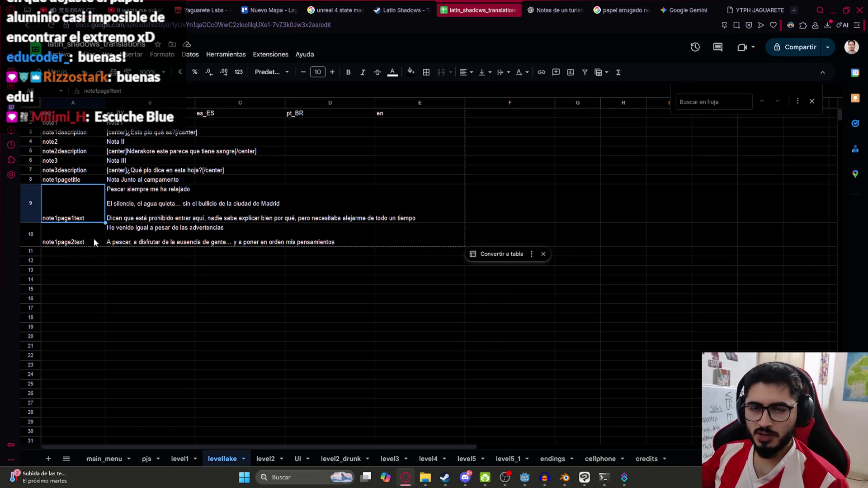
click(83, 180)
key(ctrl+c)
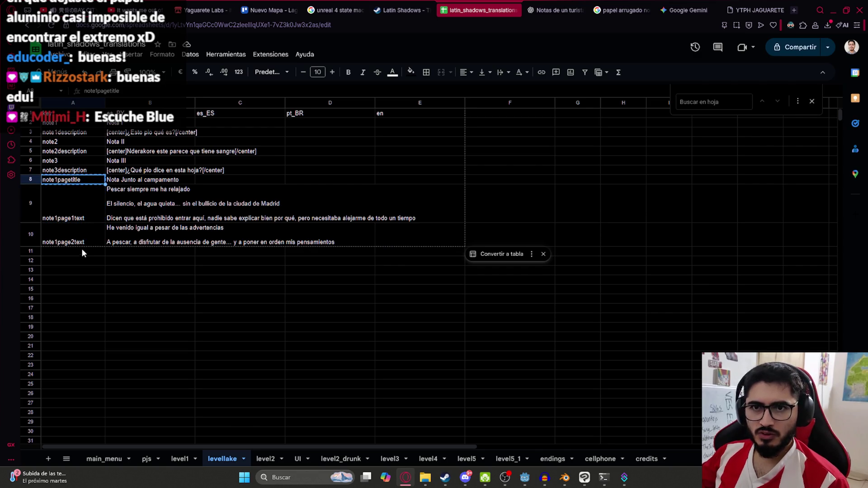
click(82, 250)
key(ctrl+v)
double_click(56, 253)
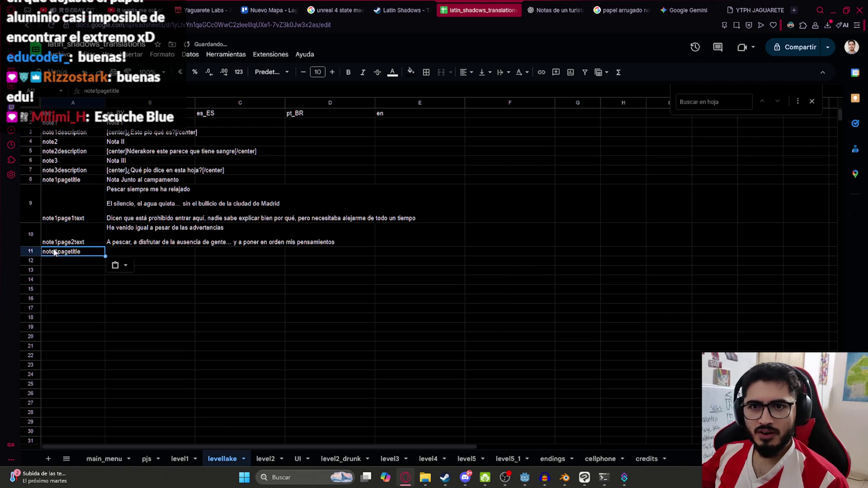
key(BackSpace)
text(2)
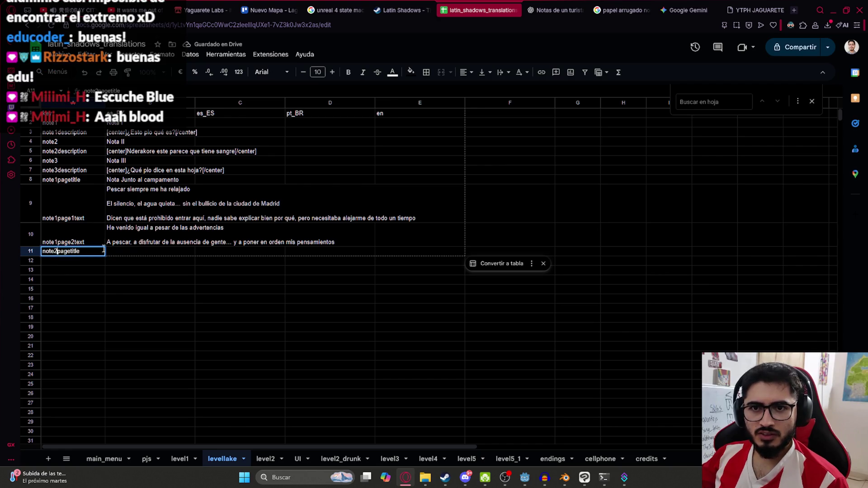
key(Tab)
Step: Enter the title 'Nota ensangrentada' in B11
text(Not)
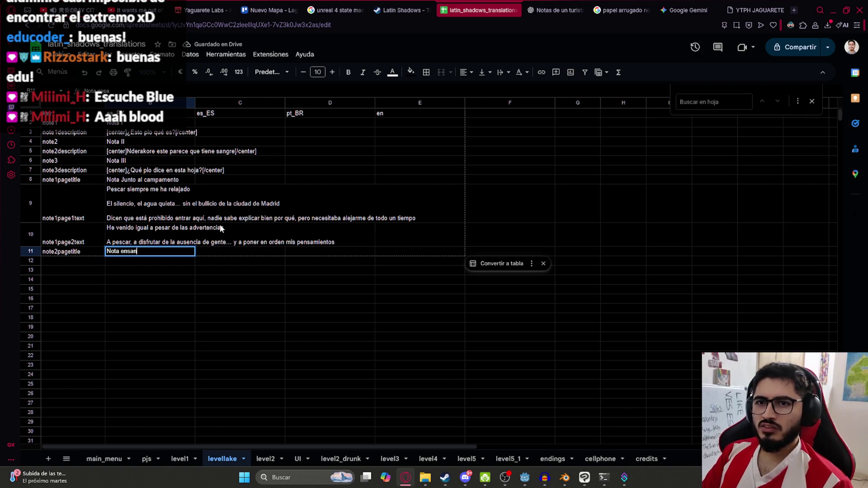
key(Return)
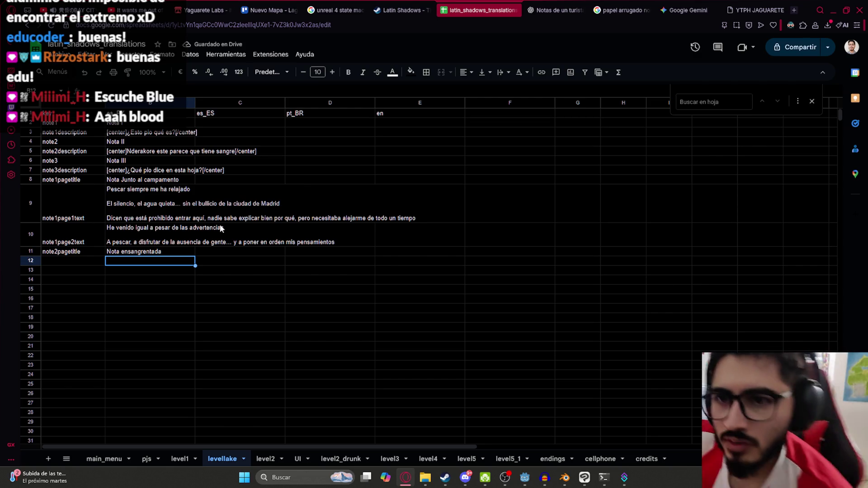
key(Up)
key(Return)
key(Return)
key(Left)
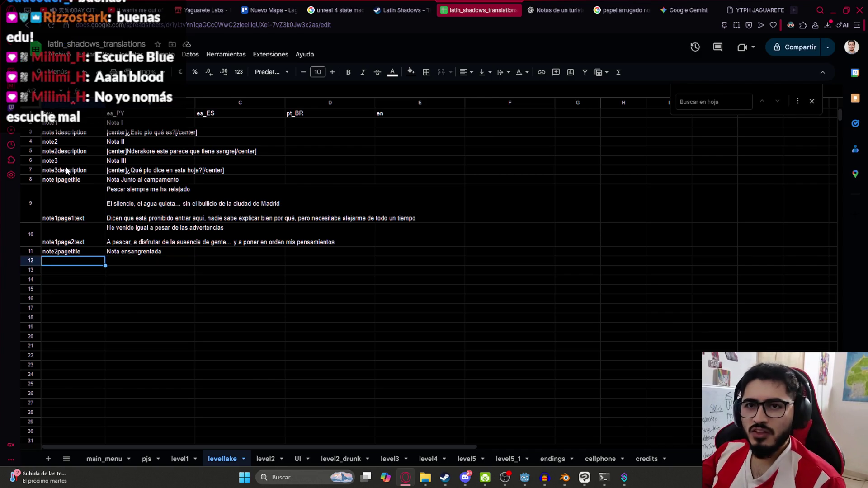
Step: Copy the note1page1text key into A12 and rename it note2page1text
click(74, 205)
key(ctrl+c)
click(68, 260)
key(ctrl+v)
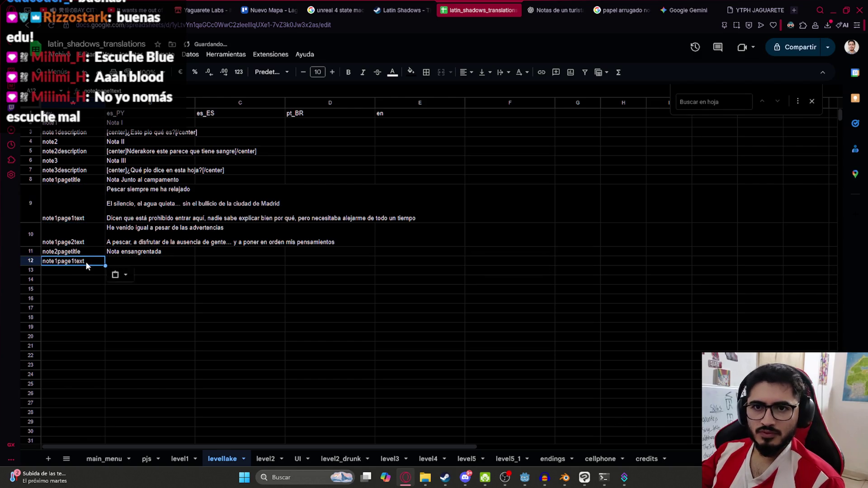
key(ctrl+z)
key(ctrl+y)
text(2)
key(Tab)
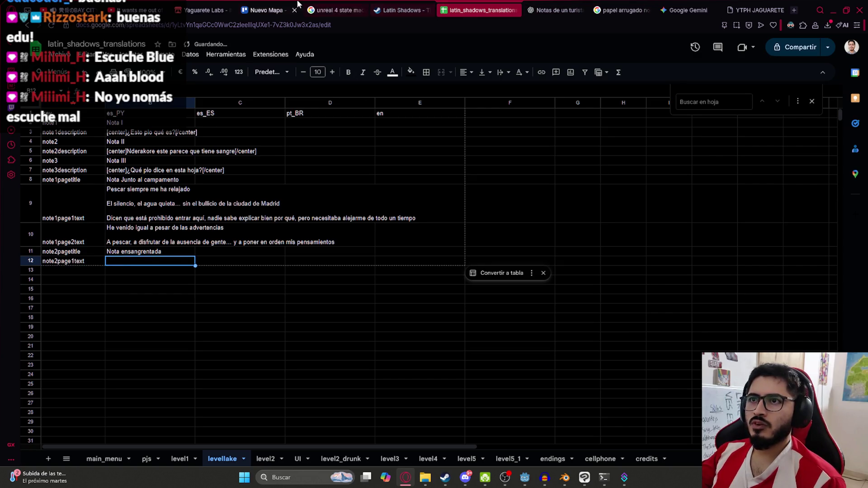
drag(556, 10, 480, 10)
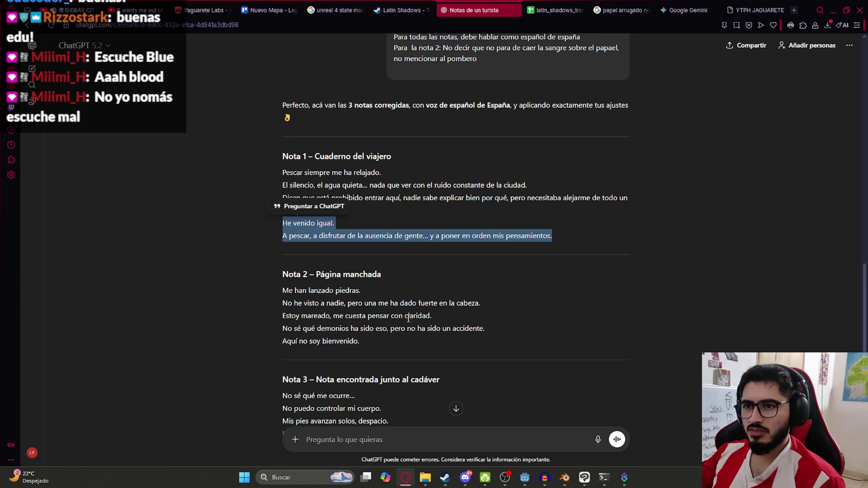
Step: Paste Nota 2's first three lines into B12, with a blank line after the first sentence
drag(280, 290, 437, 316)
click(548, 10)
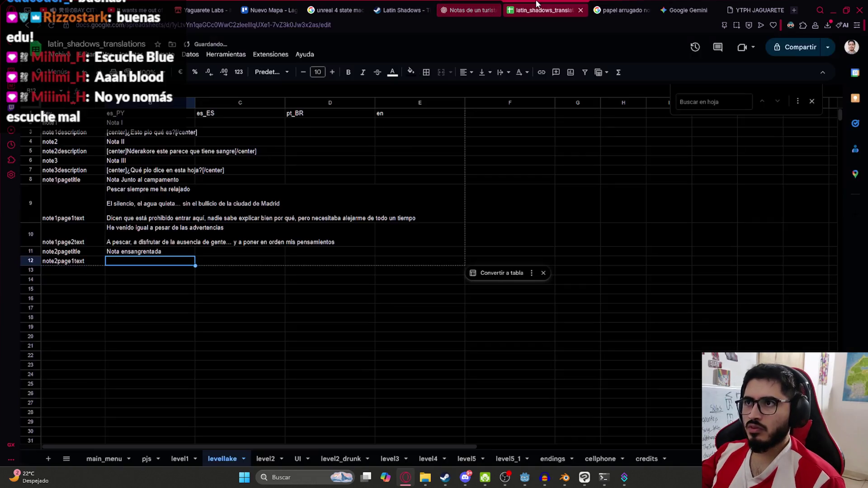
double_click(159, 263)
key(ctrl+v)
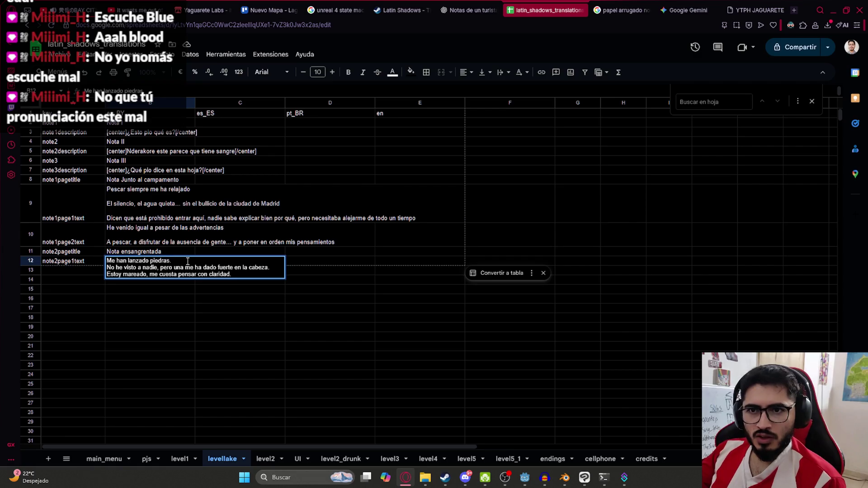
drag(179, 267, 107, 269)
drag(173, 260, 113, 274)
click(109, 267)
key(ctrl+Return)
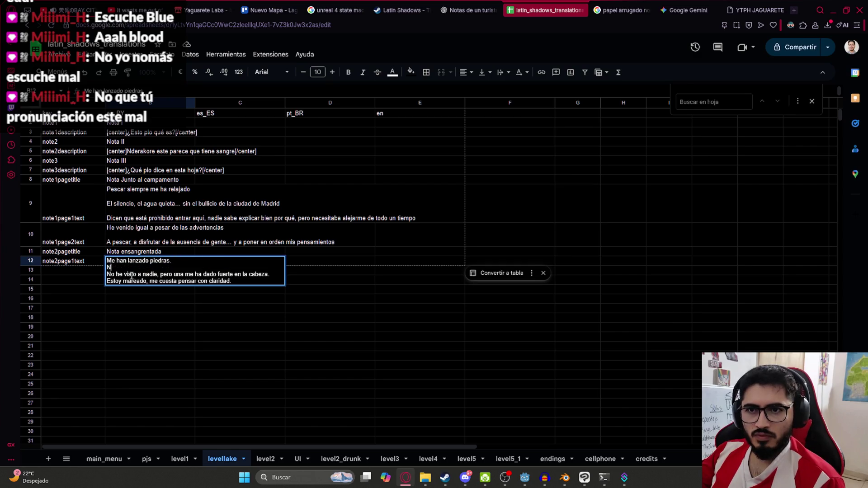
key(Return)
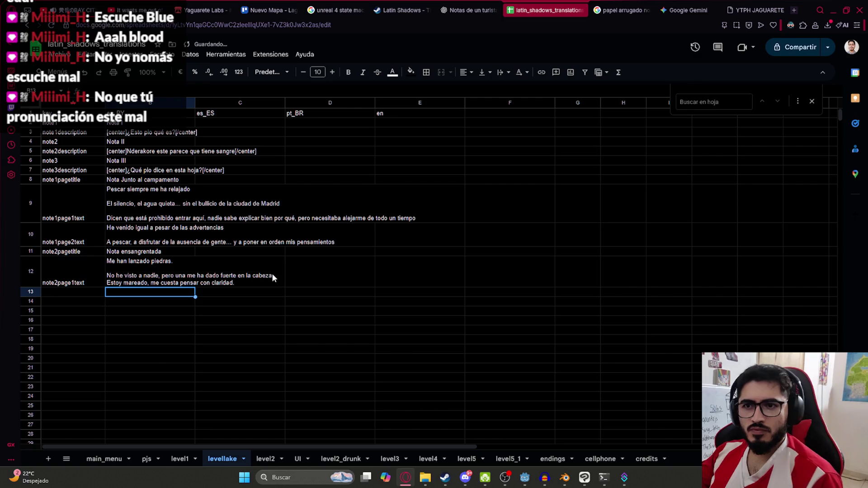
Step: Add a blank line after the cabeza sentence in B12 and fix its first line's wording
double_click(268, 271)
key(ctrl+Return)
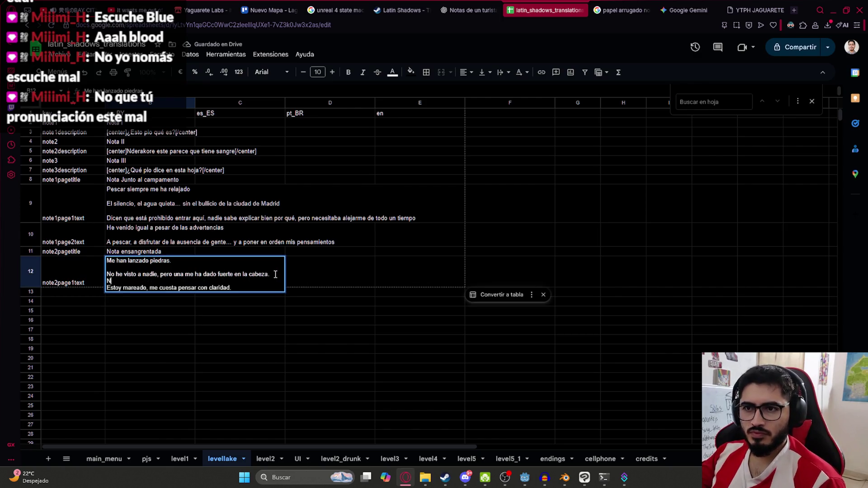
key(Return)
key(Up)
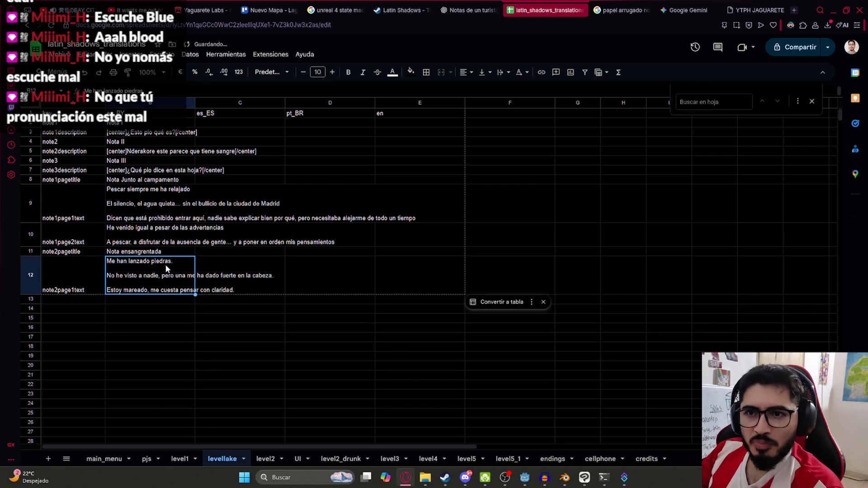
double_click(167, 268)
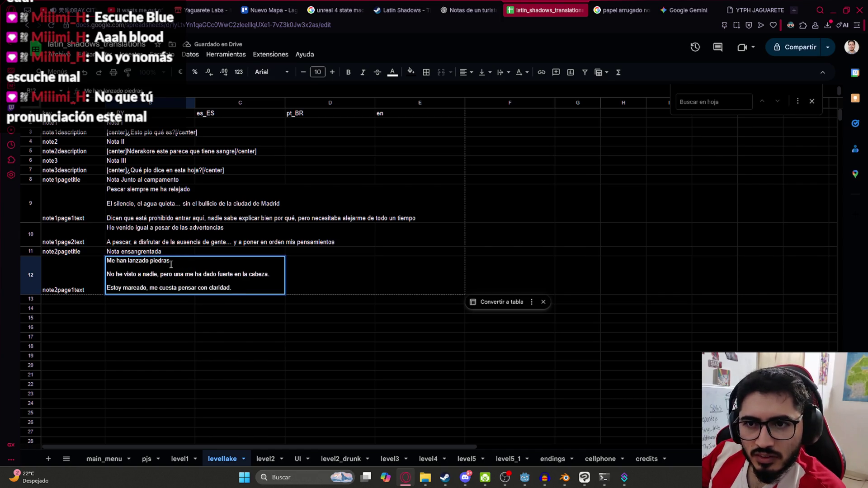
text(desd)
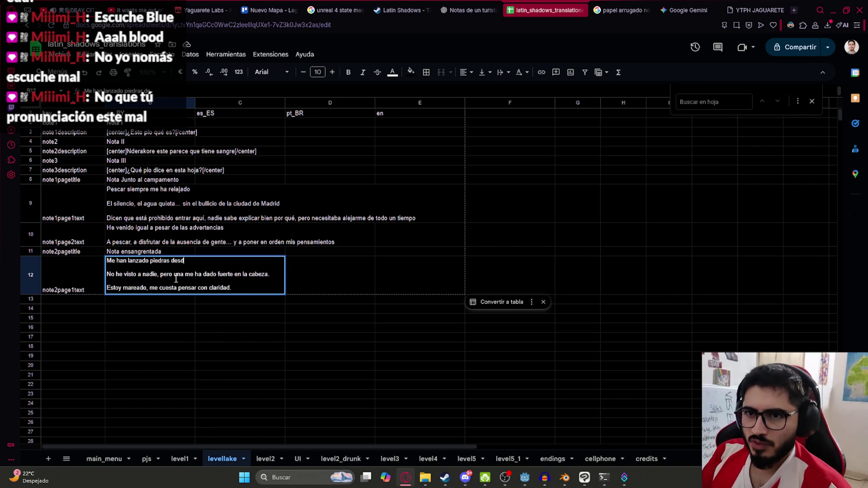
key(BackSpace)
key(BackSpace)
key(BackSpace)
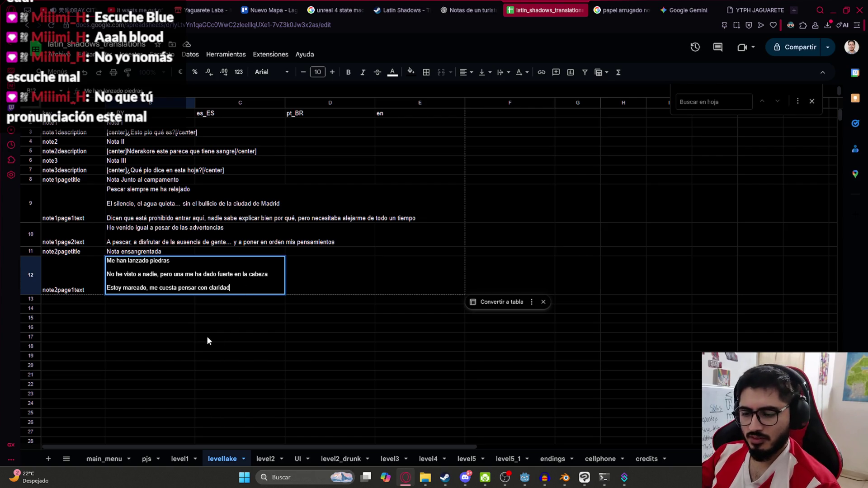
Step: Copy the note2page1text key into A13 and rename it note2page2text
click(67, 292)
key(ctrl+c)
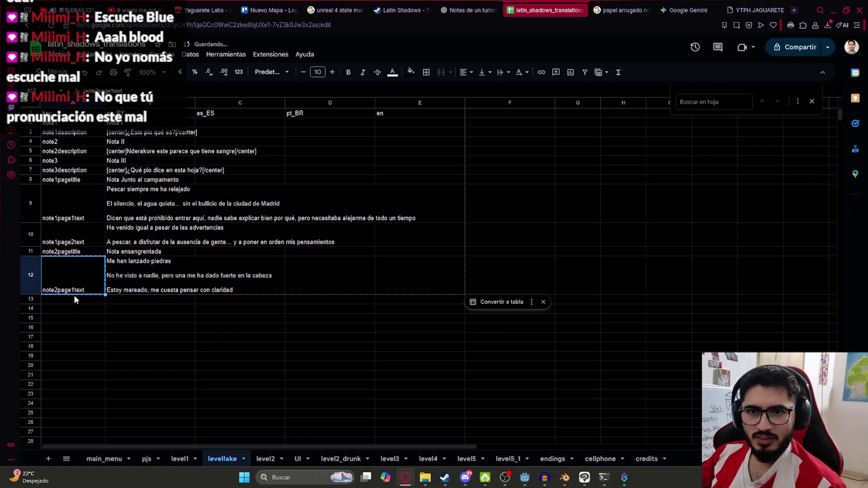
click(72, 299)
key(ctrl+v)
double_click(77, 299)
key(BackSpace)
text(2)
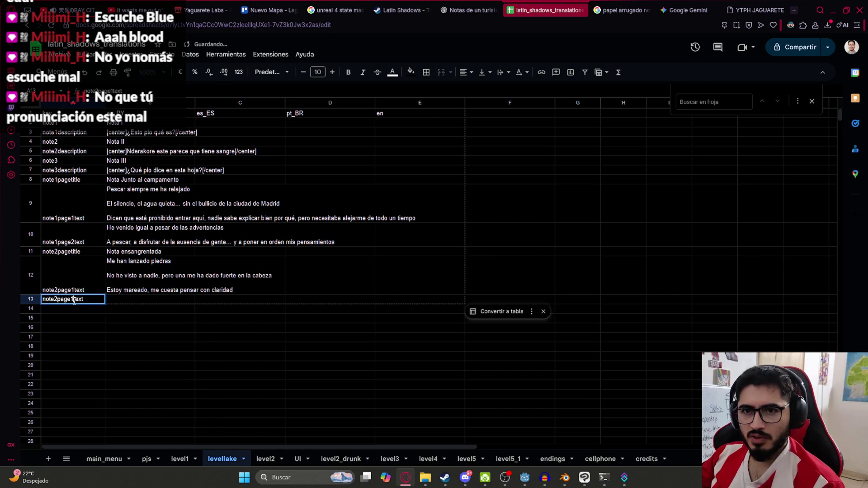
key(Return)
Step: Paste Nota 2's last two lines from ChatGPT into B13
click(495, 6)
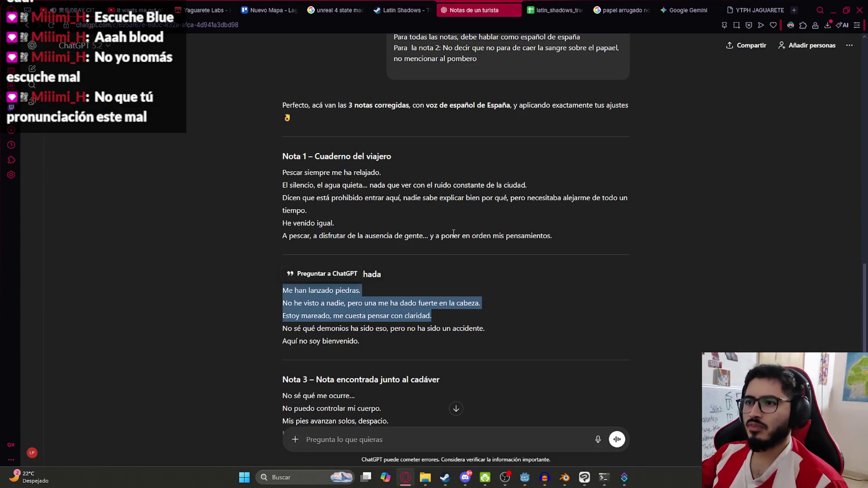
drag(348, 353, 290, 333)
key(ctrl+c)
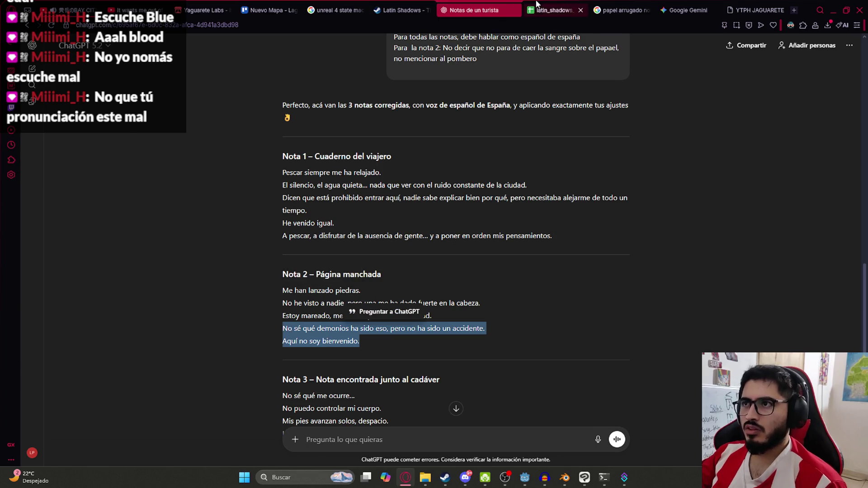
click(554, 10)
double_click(135, 304)
key(ctrl+v)
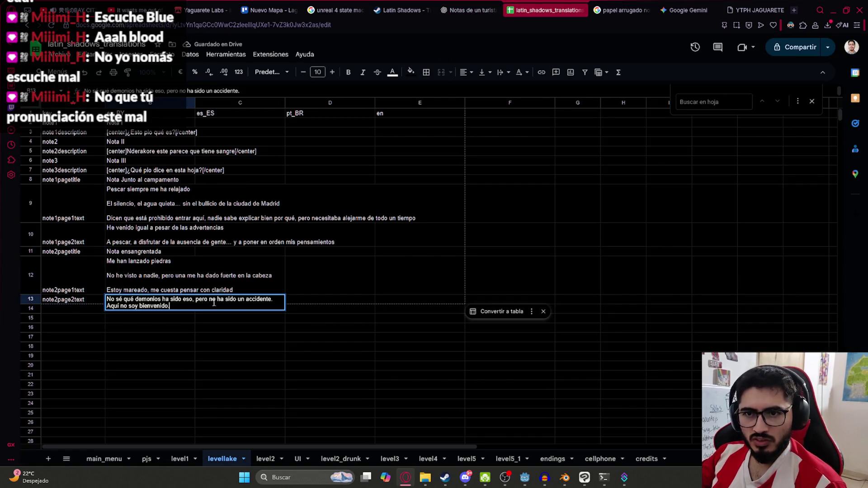
click(137, 285)
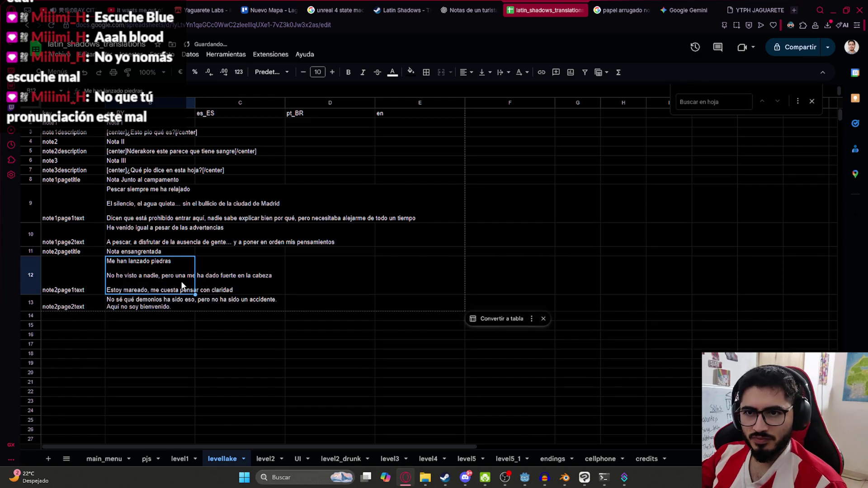
Step: Check B12's text and put a blank line between B13's two sentences
double_click(182, 277)
drag(171, 268, 113, 276)
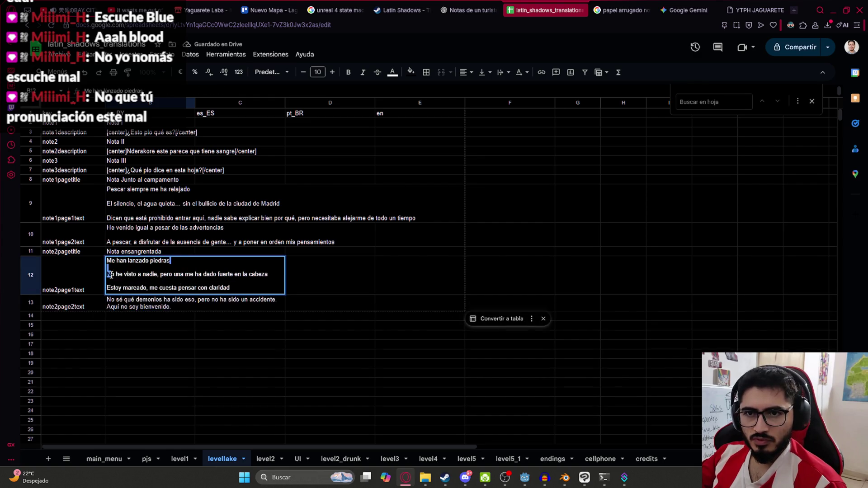
click(213, 303)
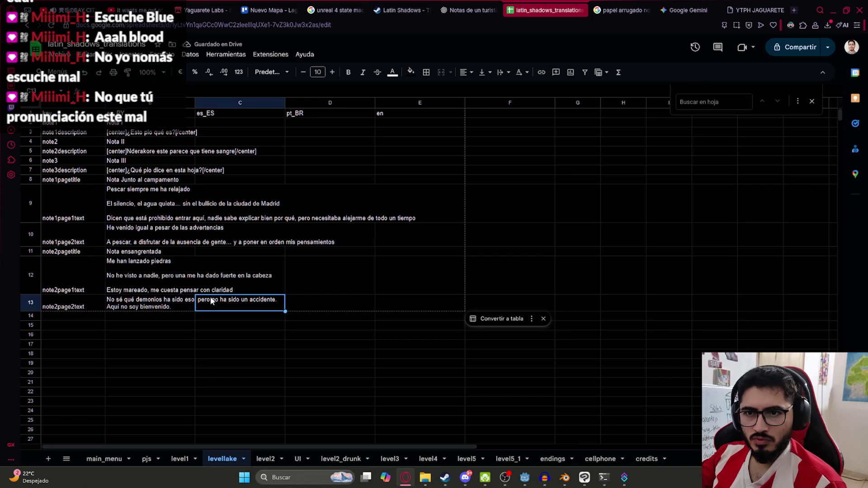
click(166, 304)
double_click(166, 304)
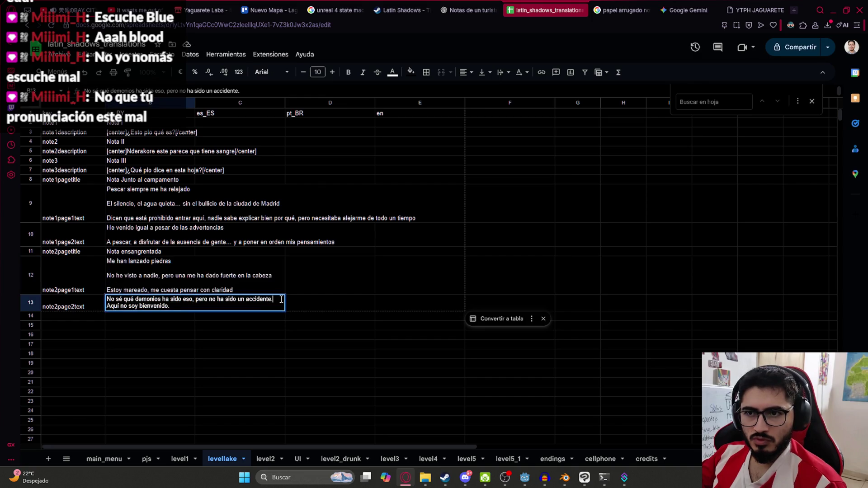
key(ctrl+Return)
key(BackSpace)
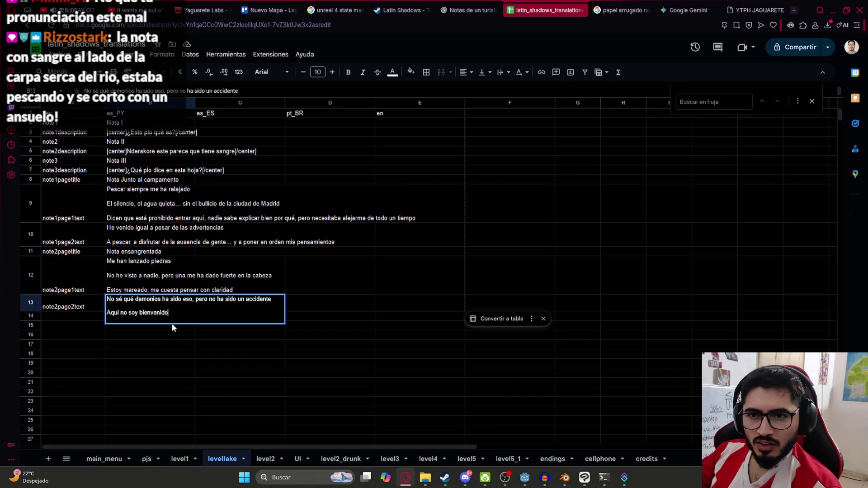
key(Return)
click(151, 309)
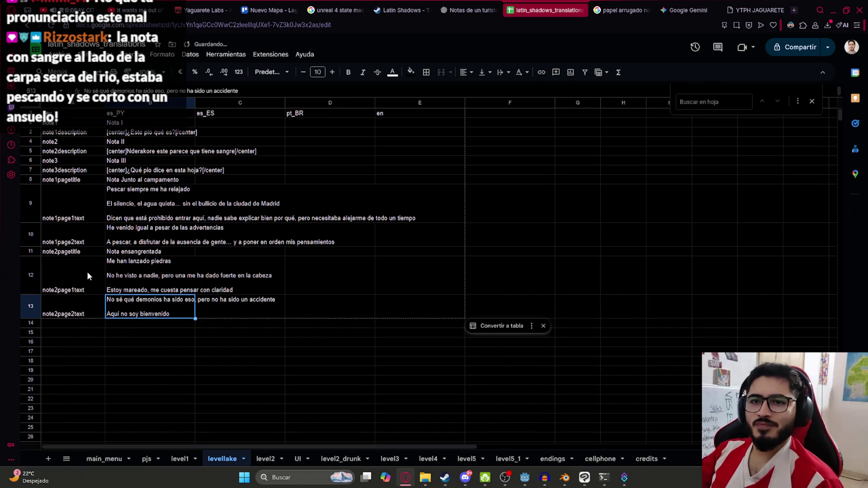
click(63, 54)
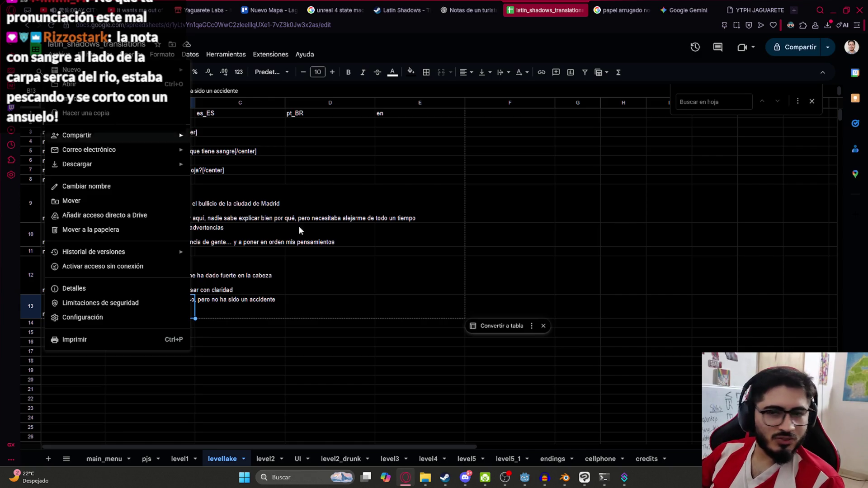
Step: Download the levellake sheet as a .csv file
click(248, 341)
click(59, 54)
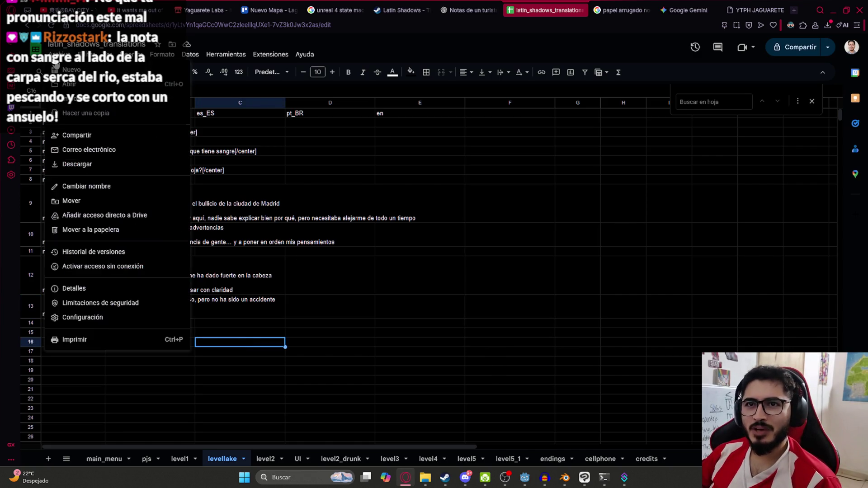
mouse_move(154, 172)
click(284, 225)
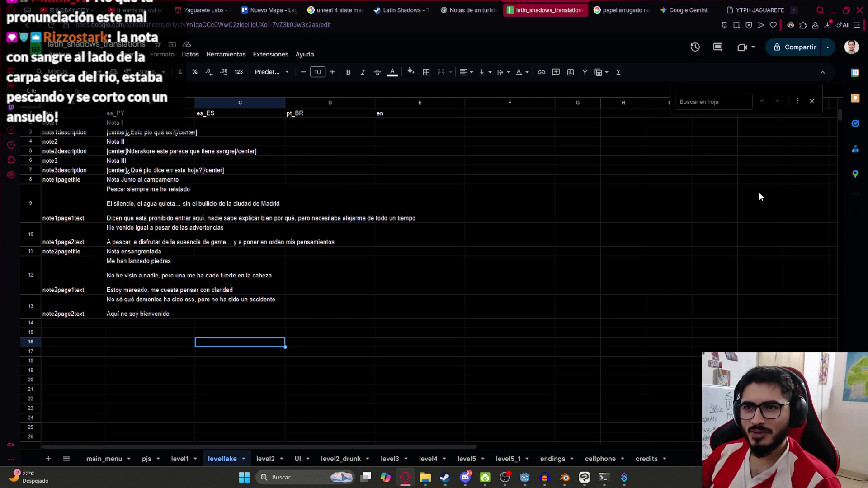
Step: Move the downloaded CSV into the game's translations folder, replacing the old file
click(828, 67)
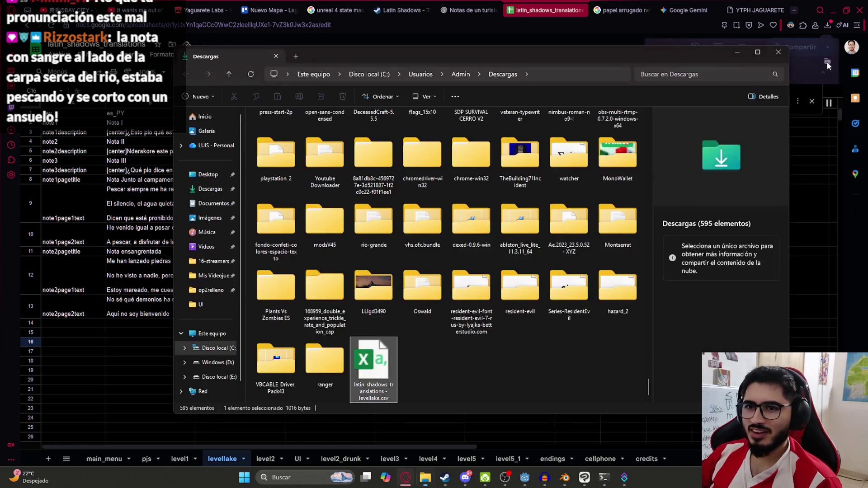
mouse_move(373, 368)
mouse_down()
mouse_move(427, 479)
mouse_move(368, 432)
mouse_move(401, 191)
mouse_up()
click(408, 176)
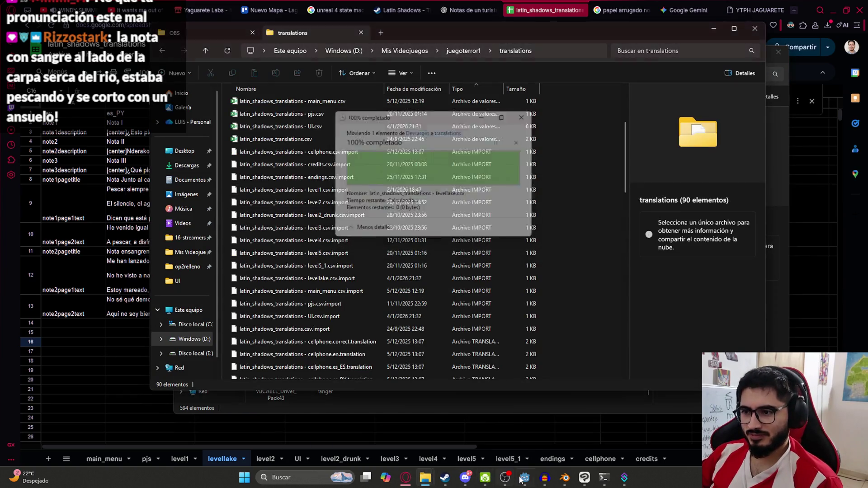
key(alt+Tab)
key(Down)
key(Down)
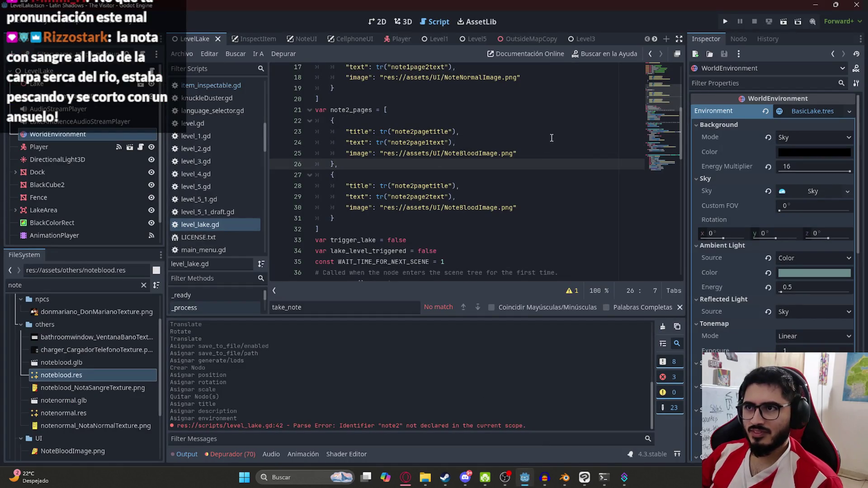
Step: Run the lake scene in Godot to test the notes
key(Up)
key(Up)
key(Up)
click(203, 53)
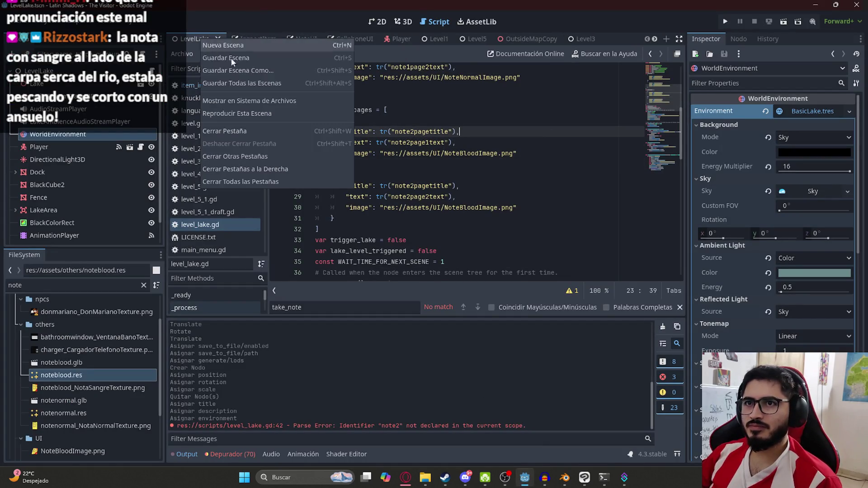
click(246, 112)
key(F5)
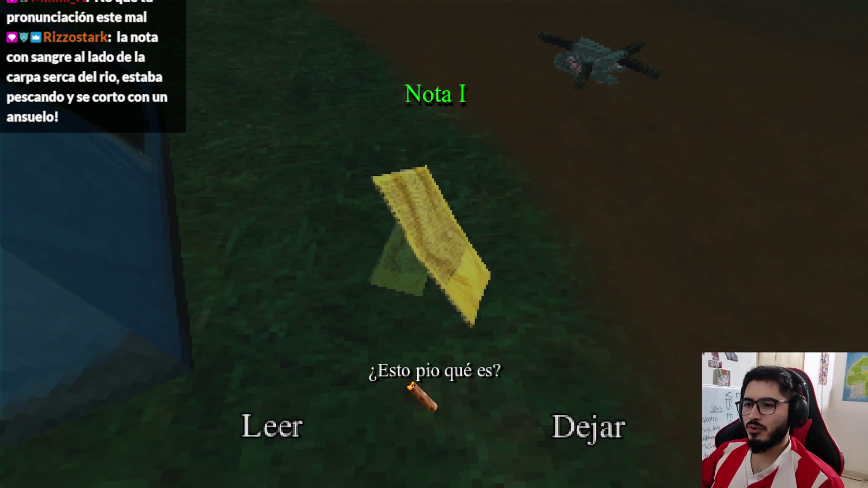
Step: Read both pages of the campsite note, then close it
click(287, 423)
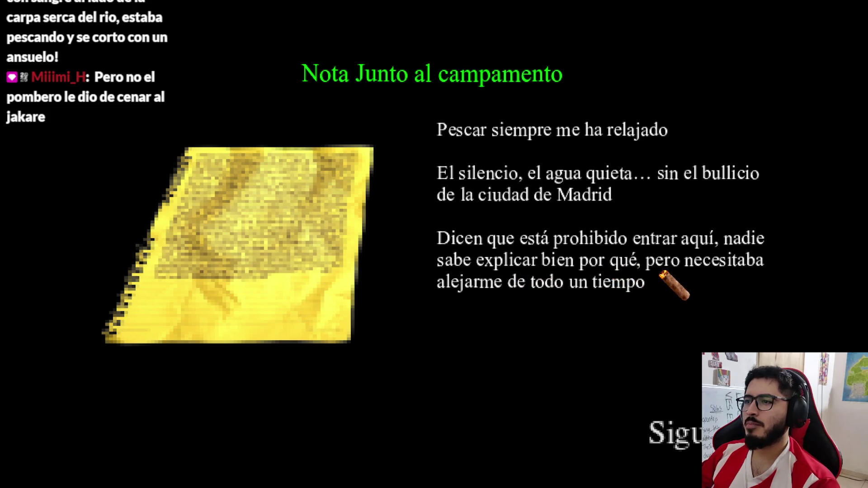
click(677, 433)
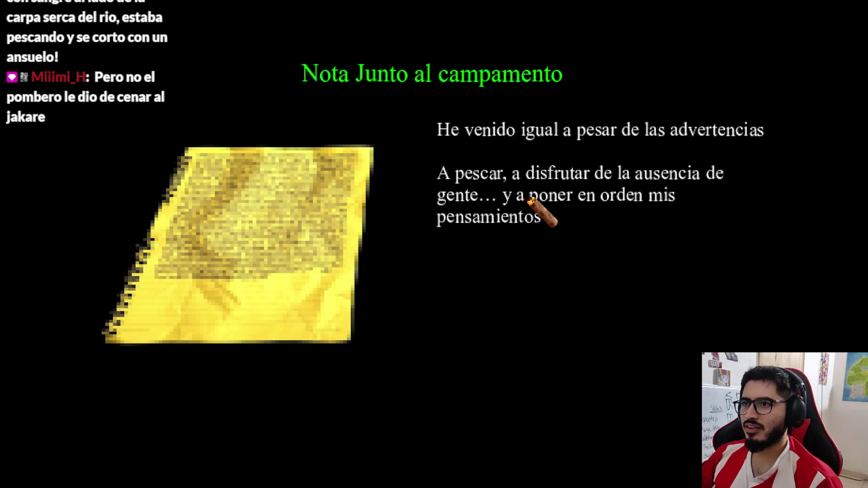
key(Escape)
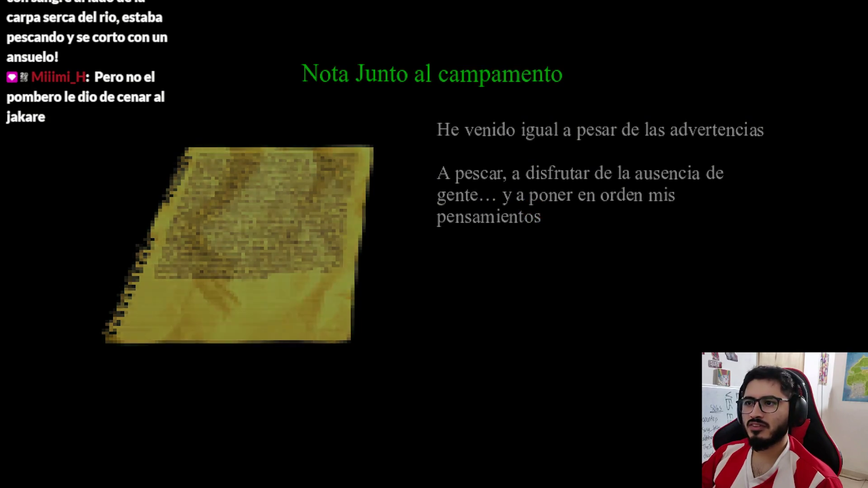
Step: Walk to the blood-stained note, read Nota ensangrentada, then stop the game with F8
key(w)
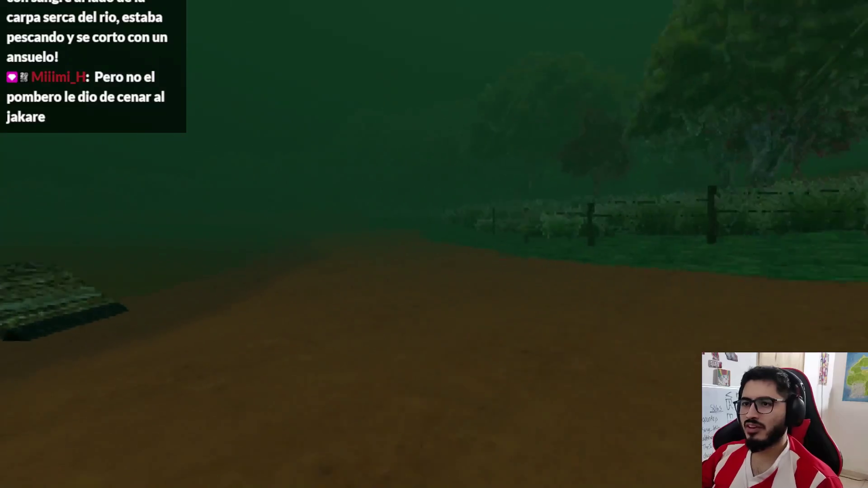
key(w)
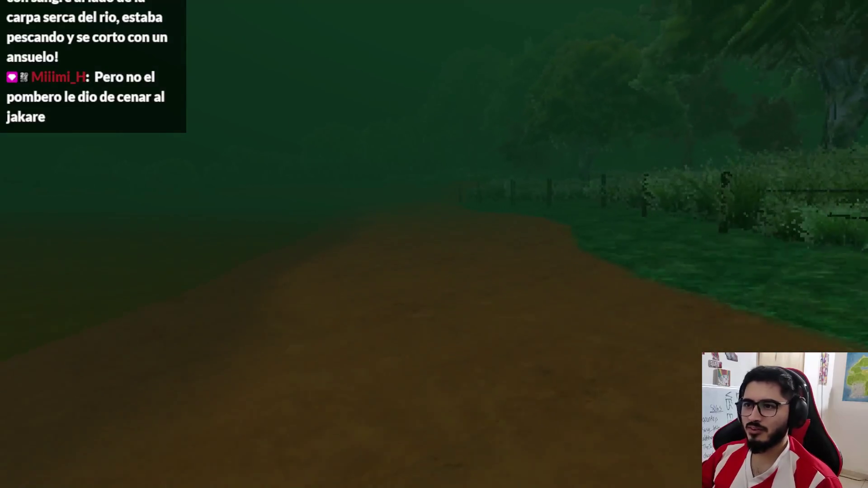
key(w)
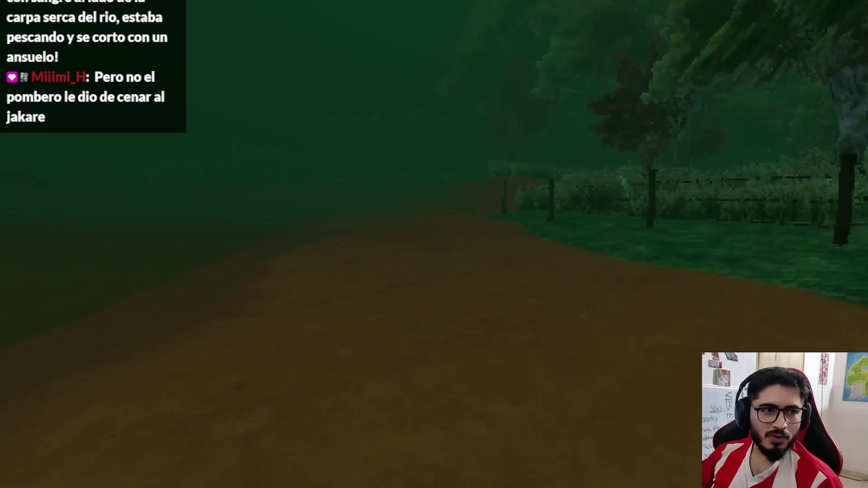
key(w)
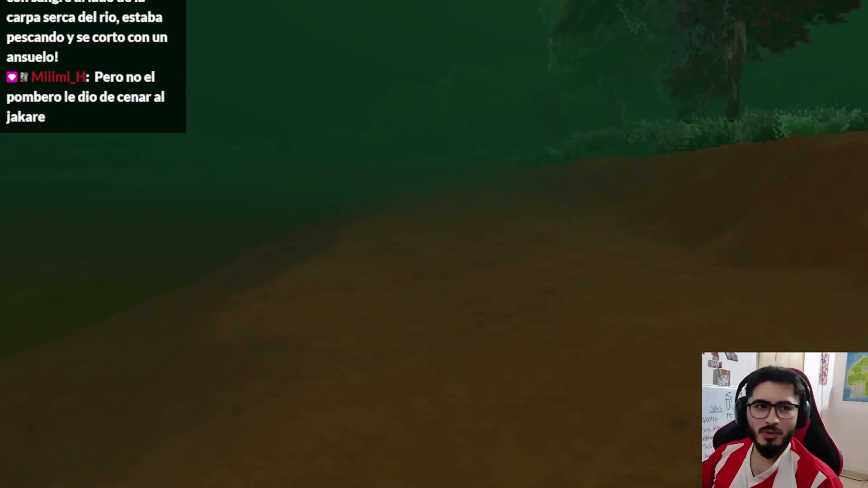
key(w)
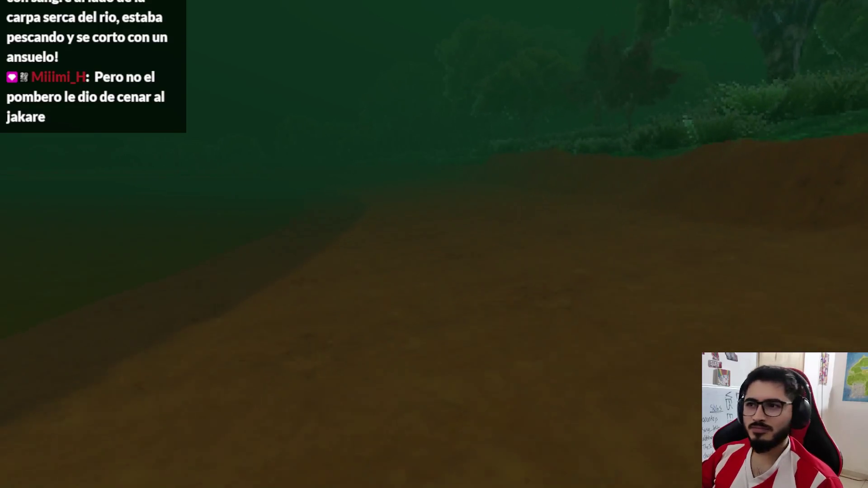
key(w)
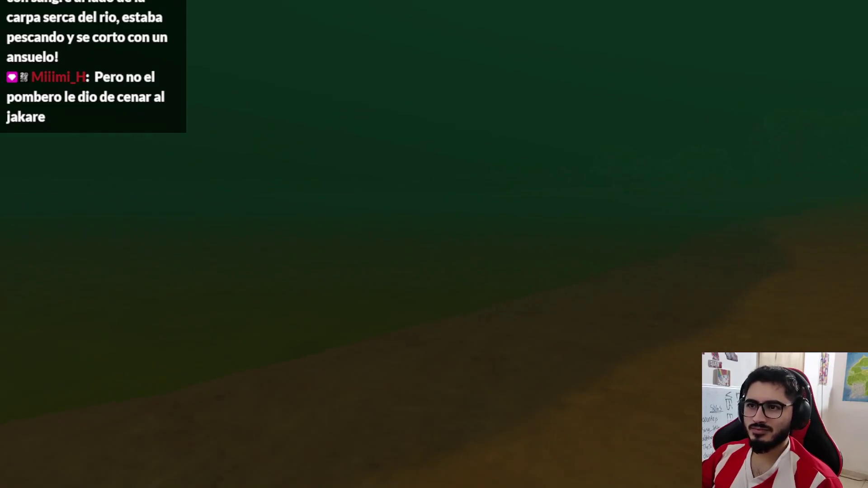
key(w)
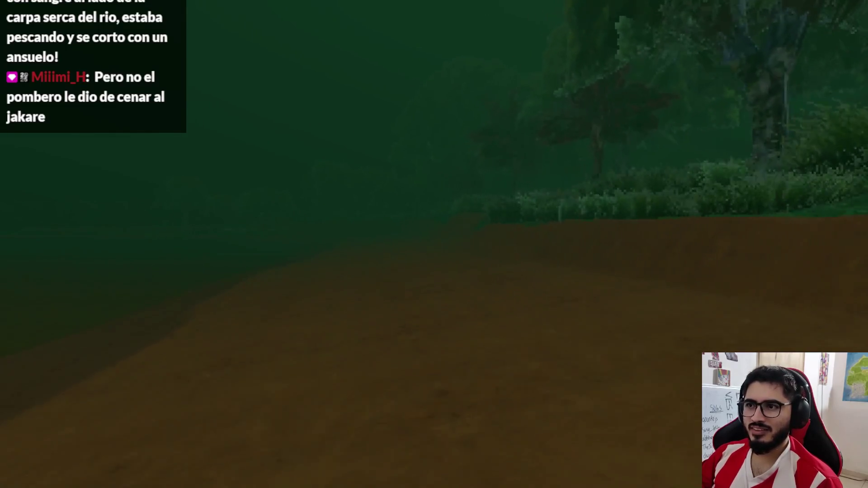
key(w)
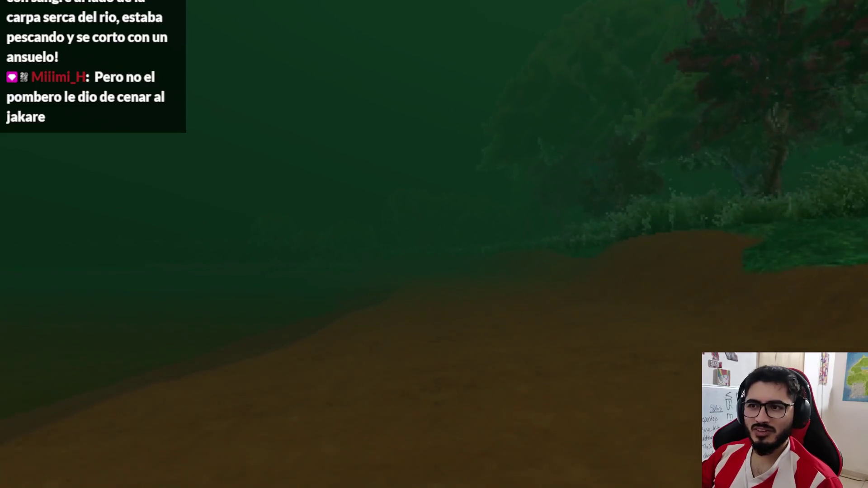
key(w)
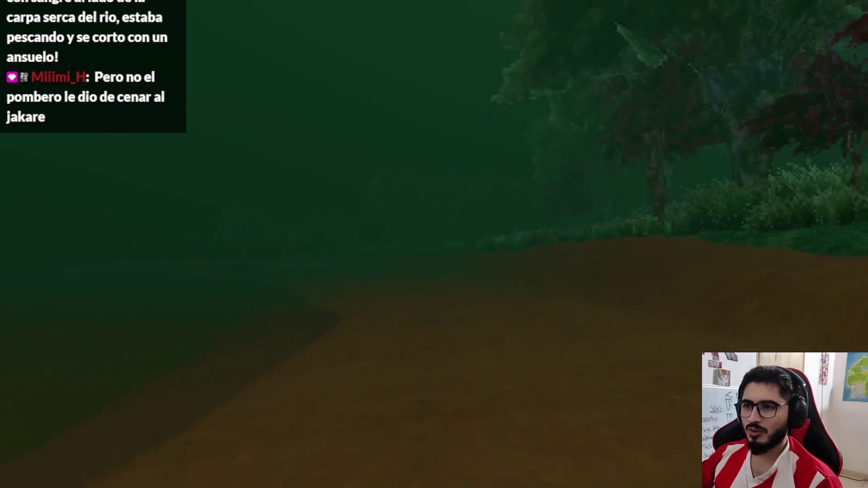
key(w)
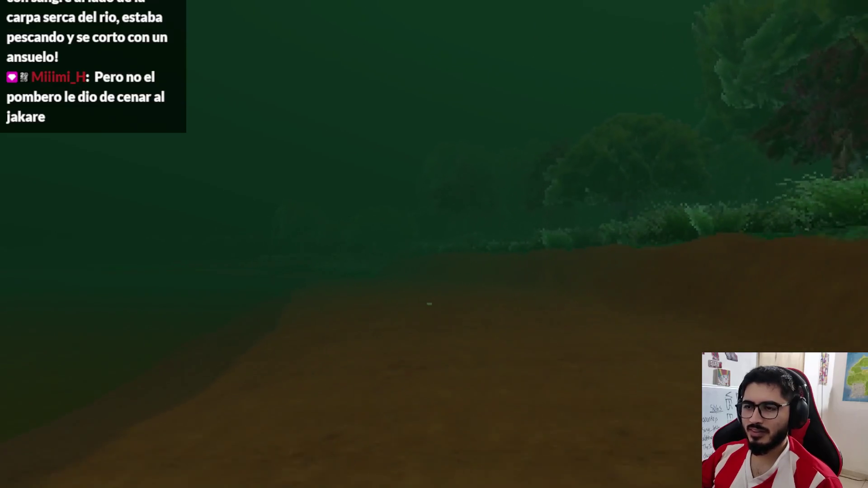
key(w)
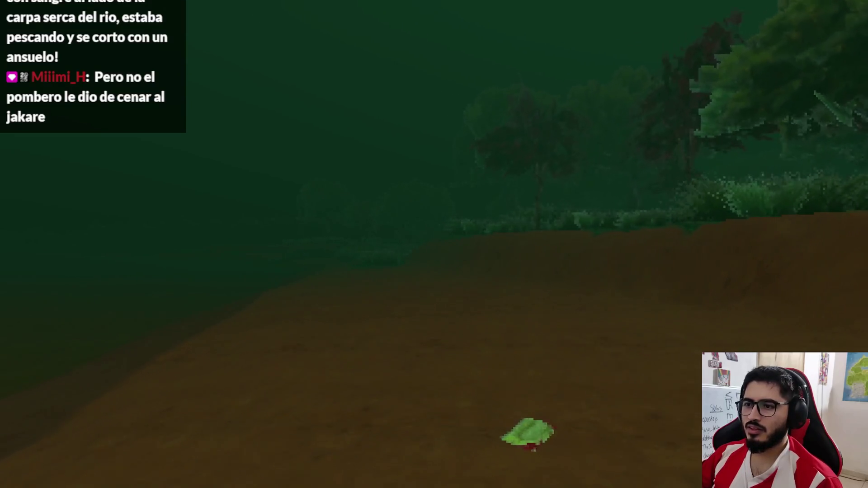
key(w)
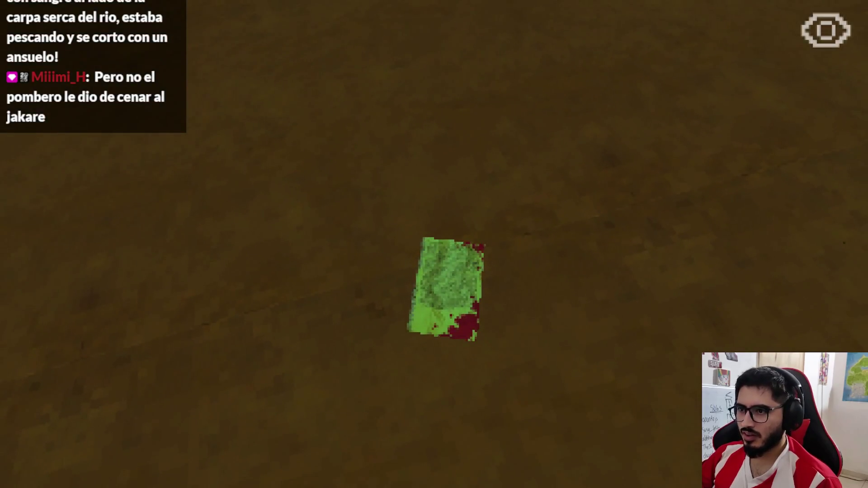
key(e)
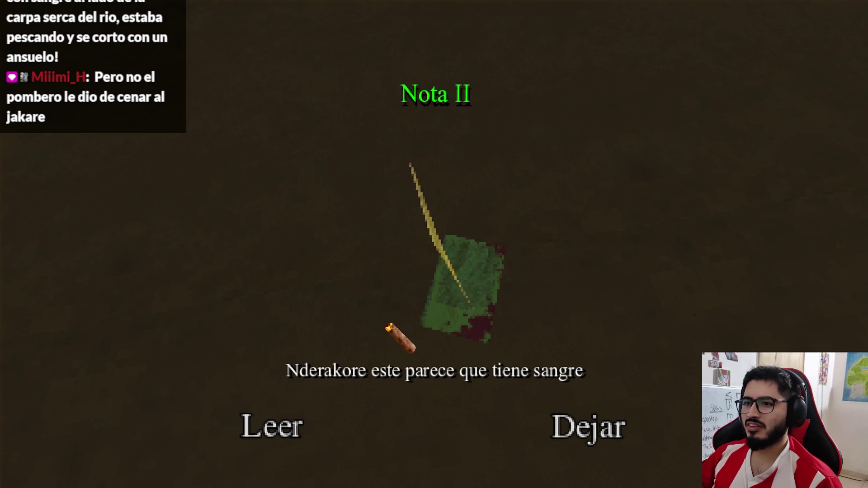
click(274, 430)
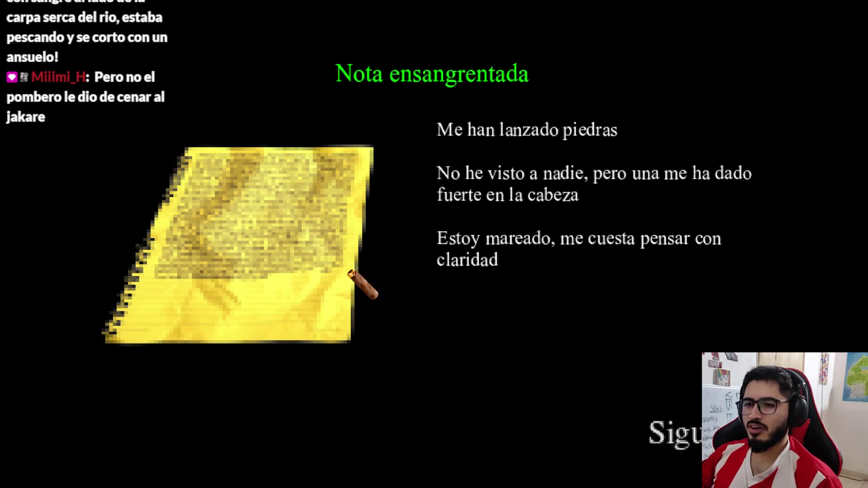
key(F8)
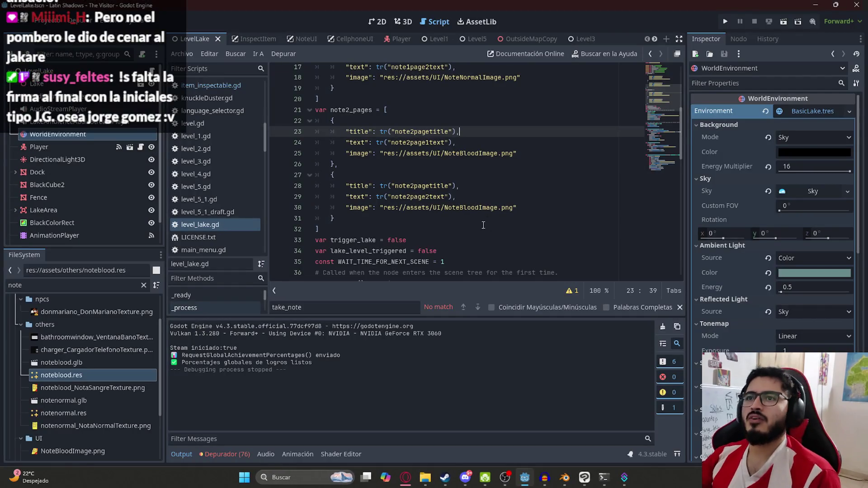
Step: Review the note2 page and scene-change code in level_lake.gd, then open the NoteUI scene
click(587, 150)
double_click(360, 156)
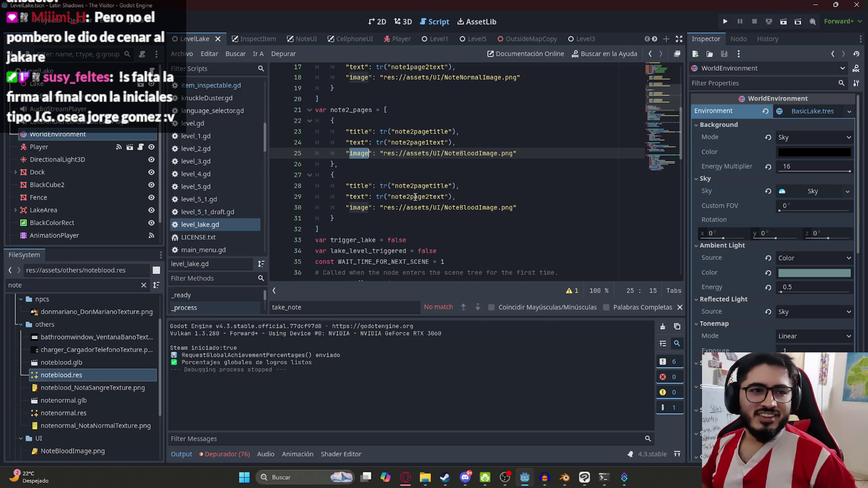
click(433, 167)
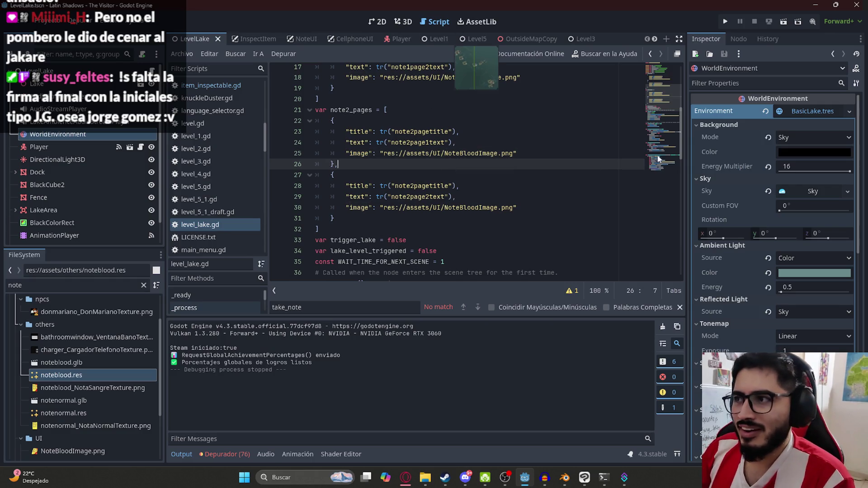
scroll(620, 108, down, 15)
click(443, 178)
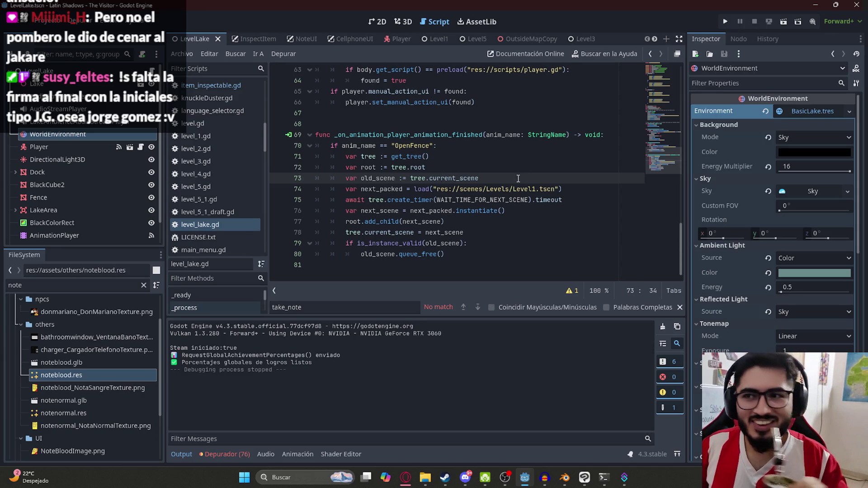
click(520, 243)
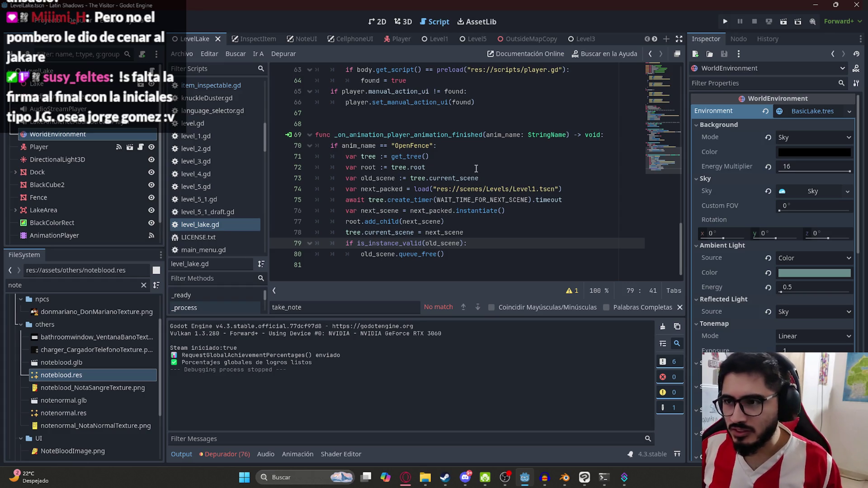
scroll(470, 206, up, 4)
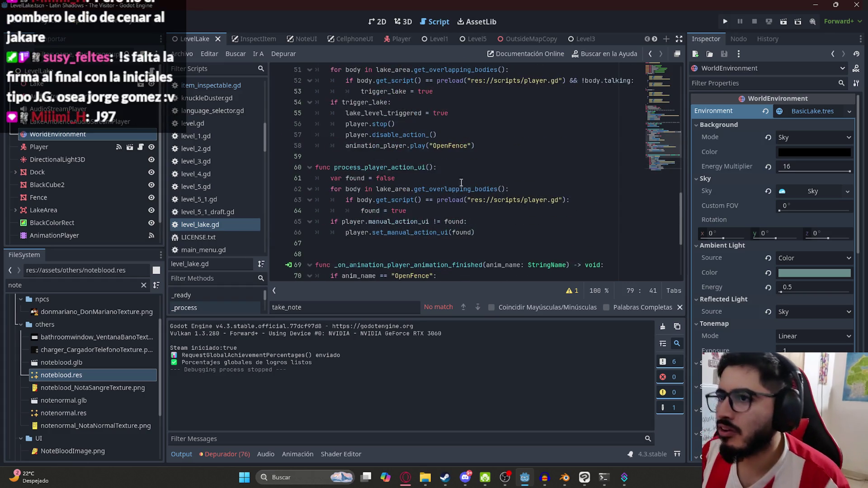
click(295, 39)
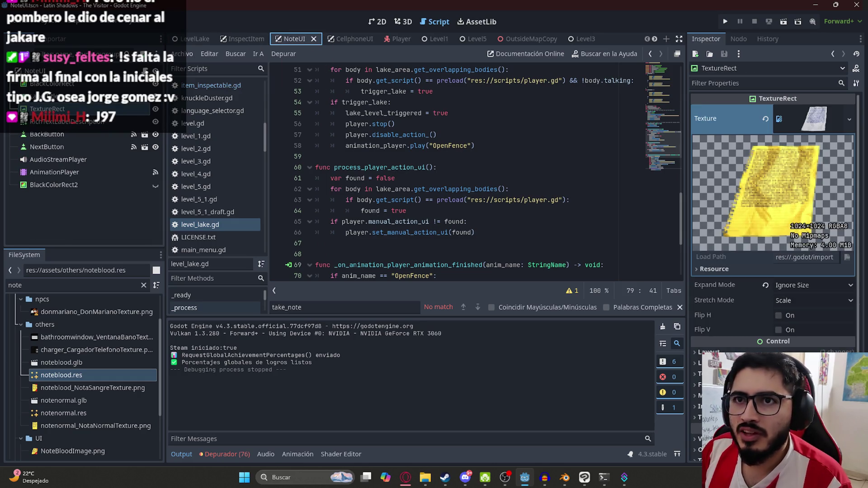
Step: Open note_ui.gd and add an empty line below the page text assignment in update_pages
click(533, 199)
scroll(531, 212, down, 1)
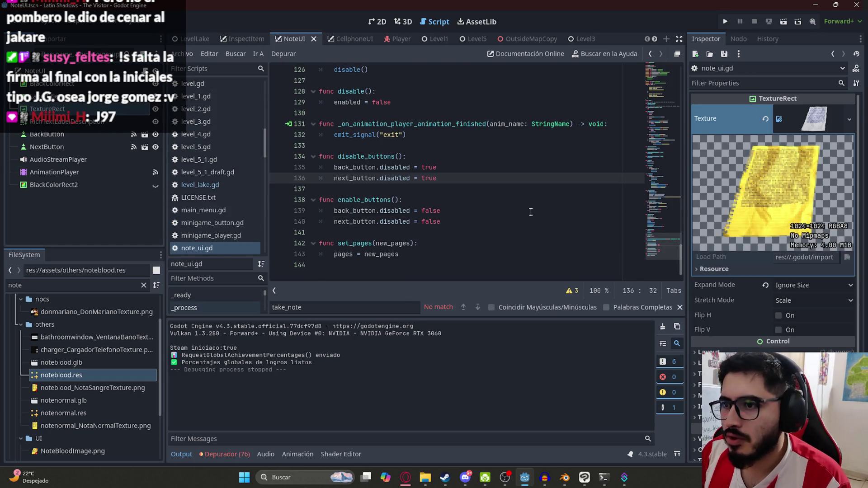
click(427, 135)
scroll(446, 167, up, 10)
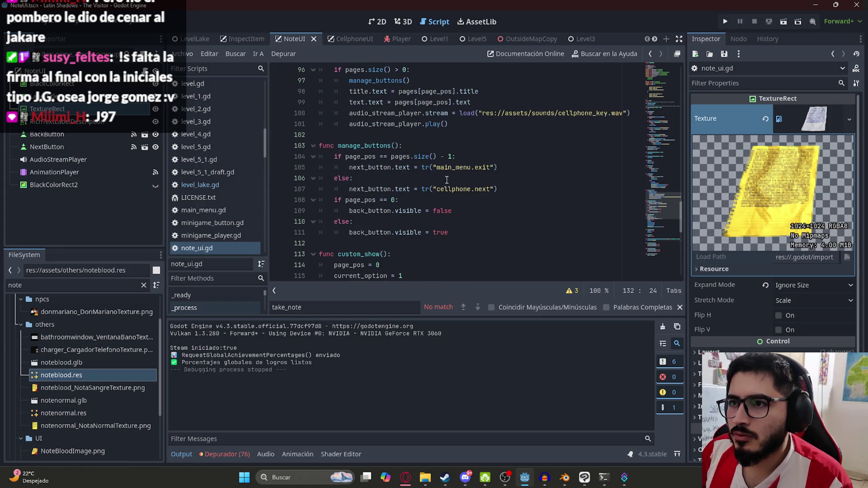
click(382, 168)
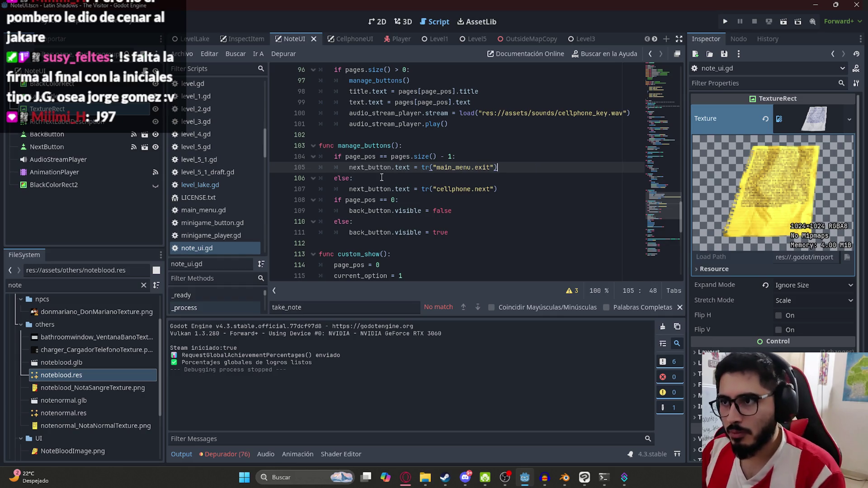
scroll(467, 177, up, 9)
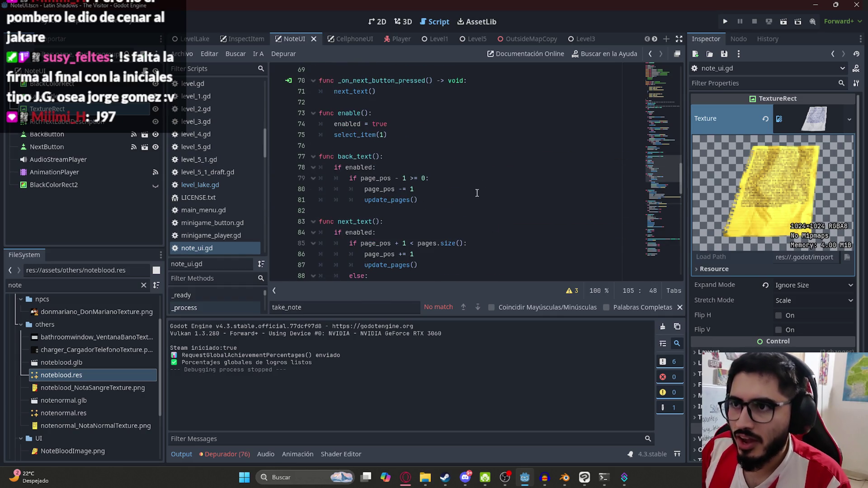
scroll(474, 191, down, 5)
click(504, 231)
click(504, 222)
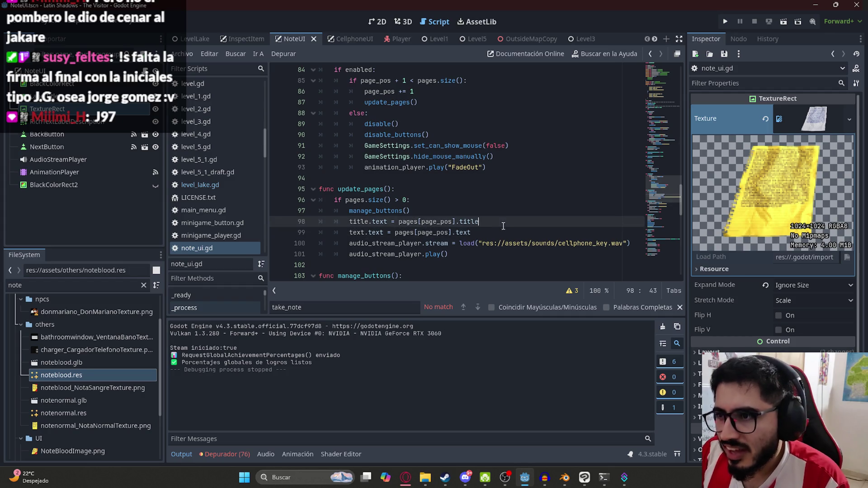
click(506, 234)
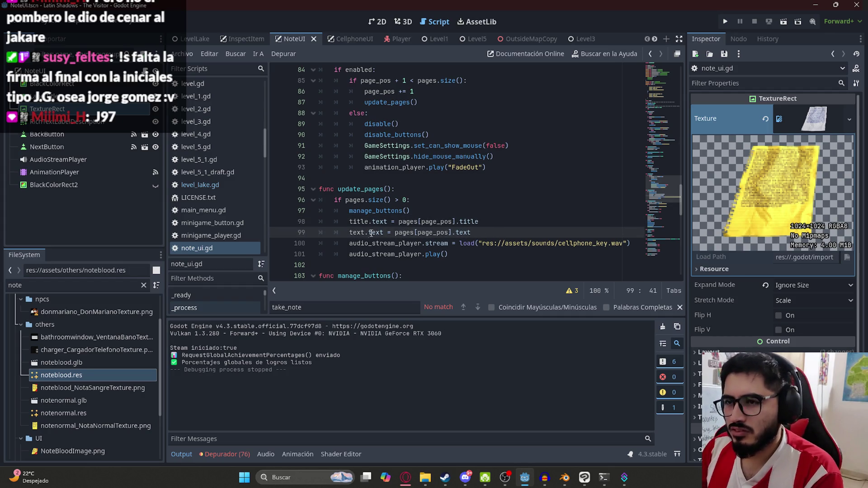
key(Return)
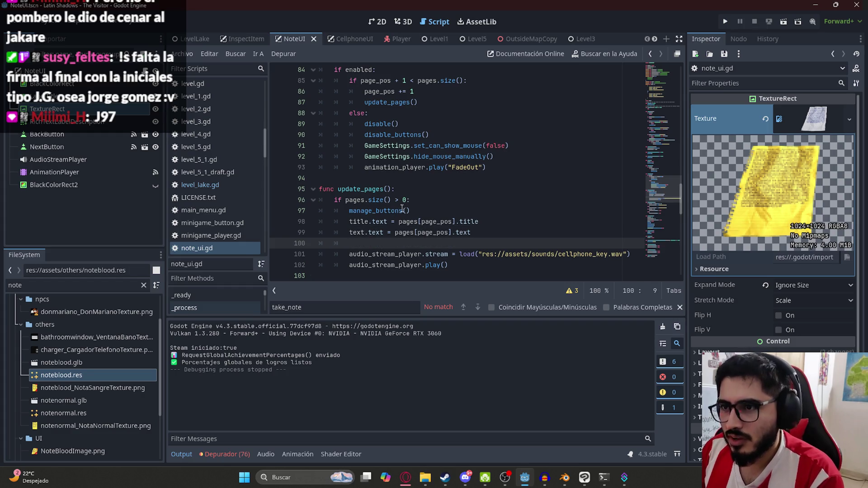
Step: Add an image node reference to $TextureRect after the description label reference
scroll(564, 132, up, 20)
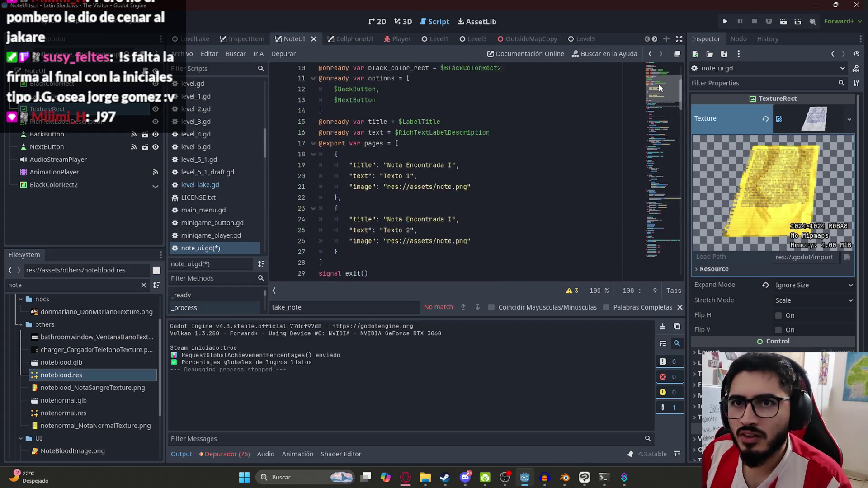
click(552, 161)
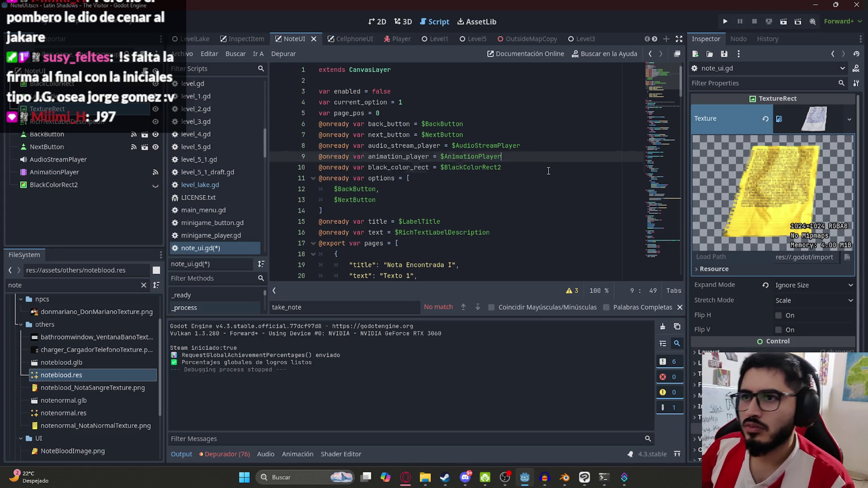
click(549, 171)
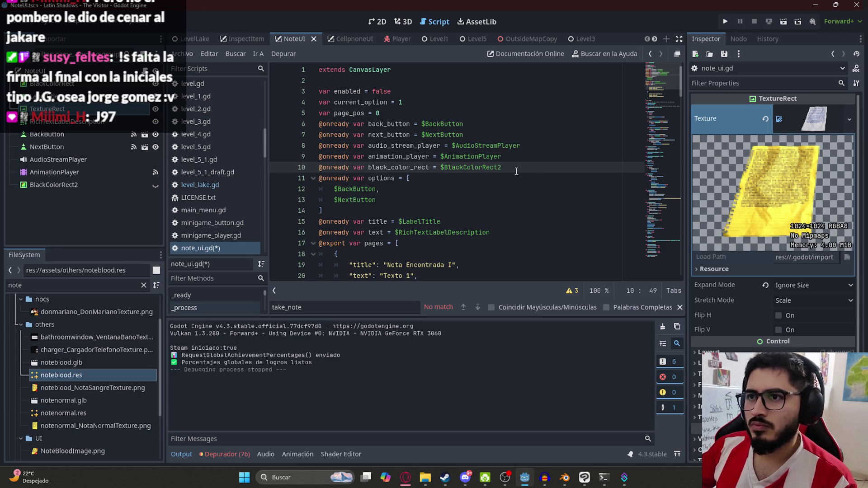
scroll(517, 171, down, 2)
click(517, 163)
key(Return)
text(@onready var image = $)
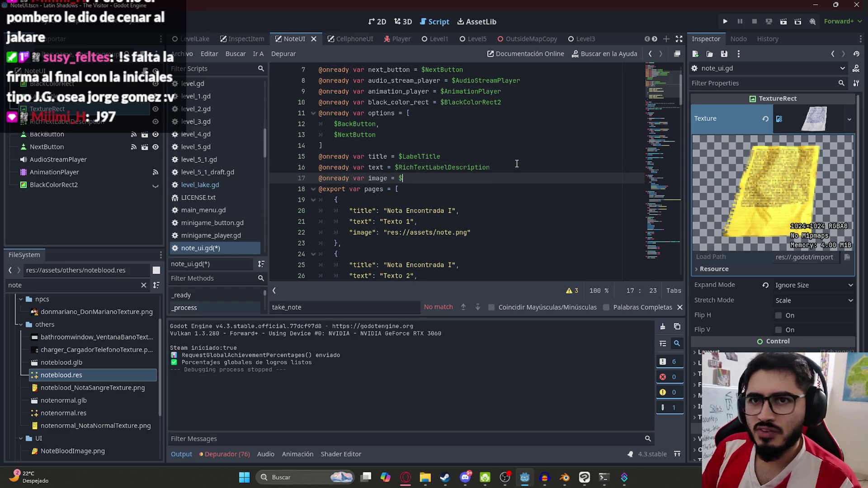
text(Tex)
key(Return)
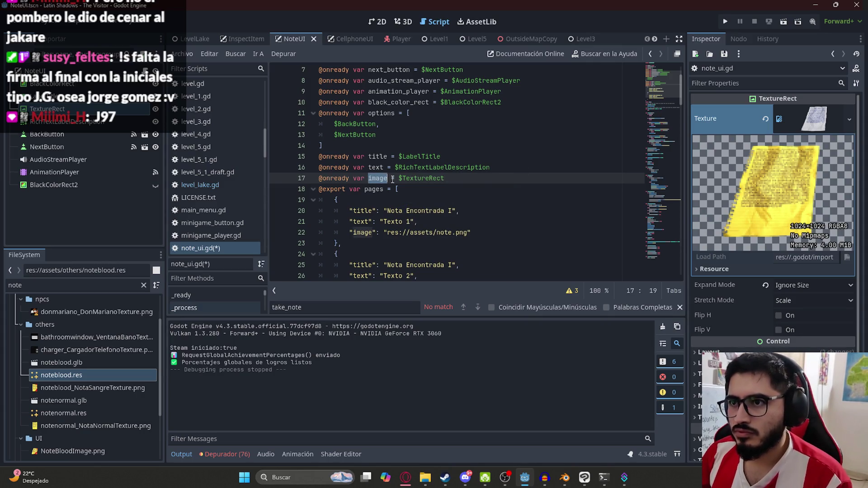
Step: Start the line image.texture = load() in update_pages
key(ctrl+f)
text(title.text)
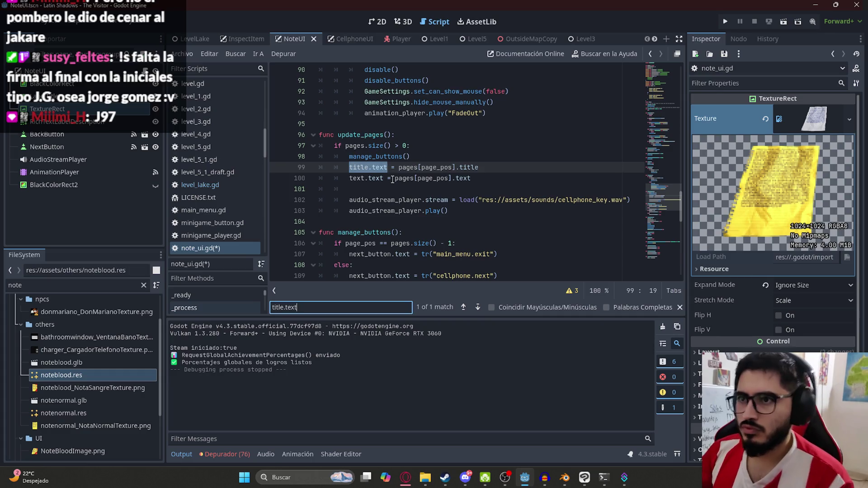
click(399, 189)
text(image.stream)
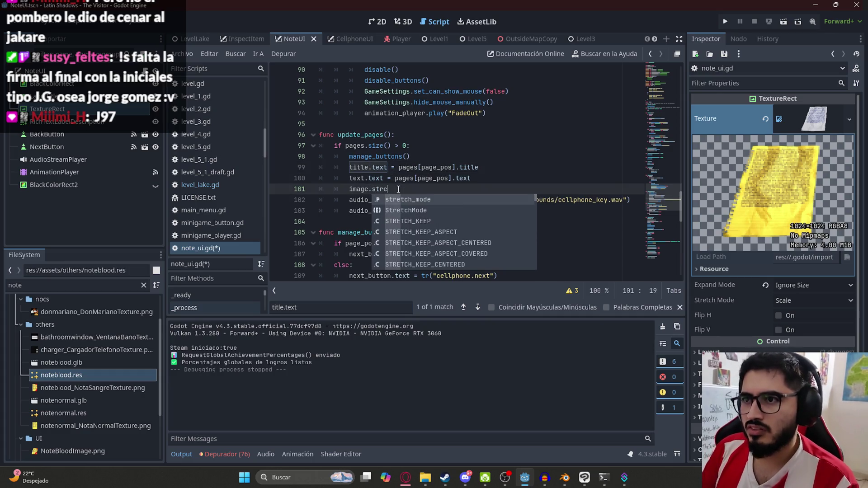
key(BackSpace)
key(BackSpace)
key(BackSpace)
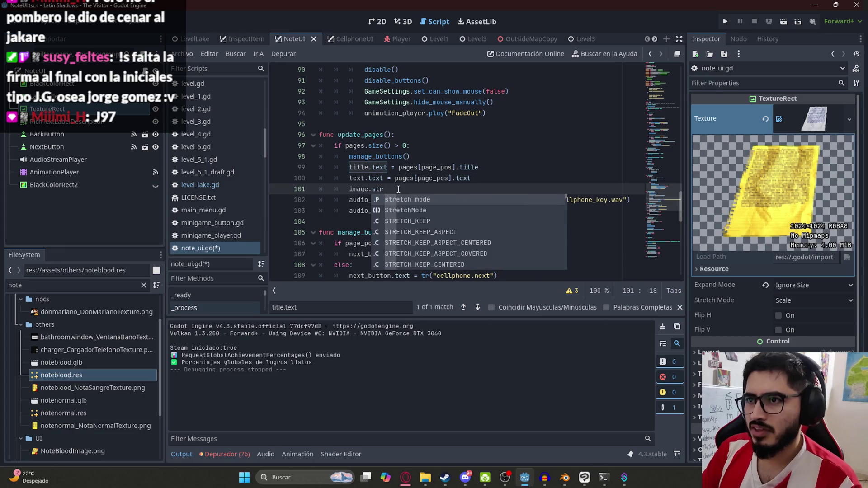
text(image)
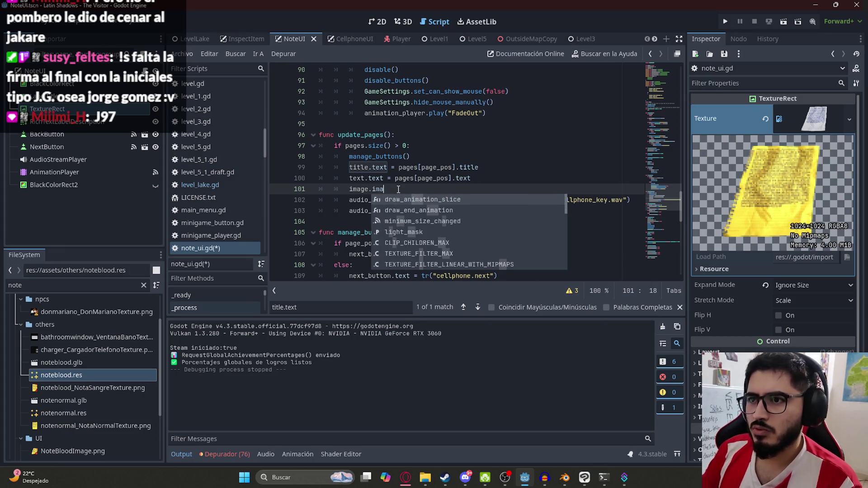
key(BackSpace)
key(BackSpace)
key(BackSpace)
text(texture)
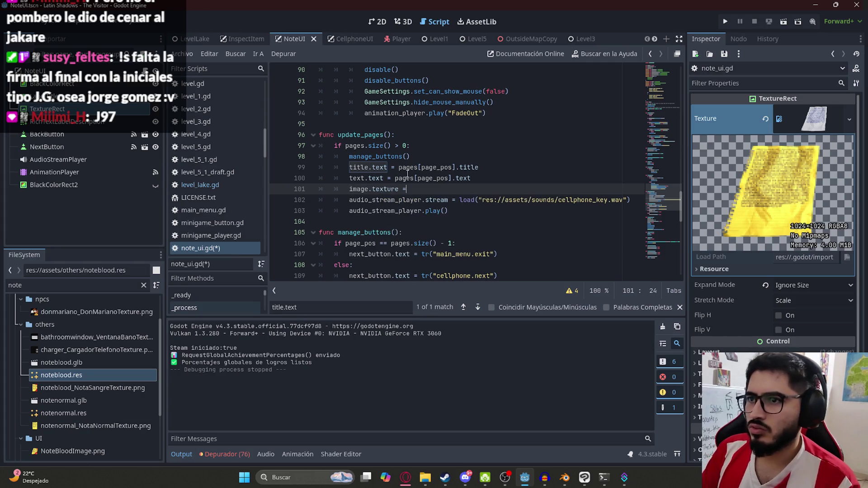
text( = load()
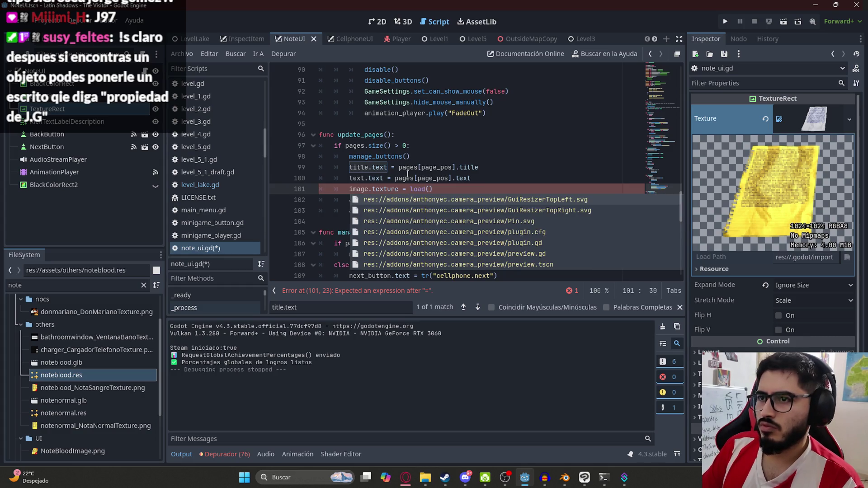
Step: Complete the load call as pages[page_pos].image, save the script, and return to the lake level tab
click(411, 167)
drag(471, 178, 395, 178)
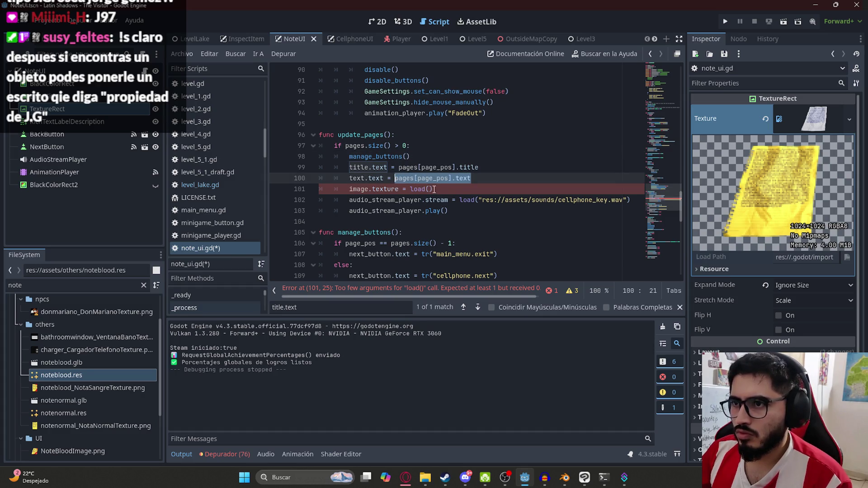
click(434, 189)
double_click(498, 189)
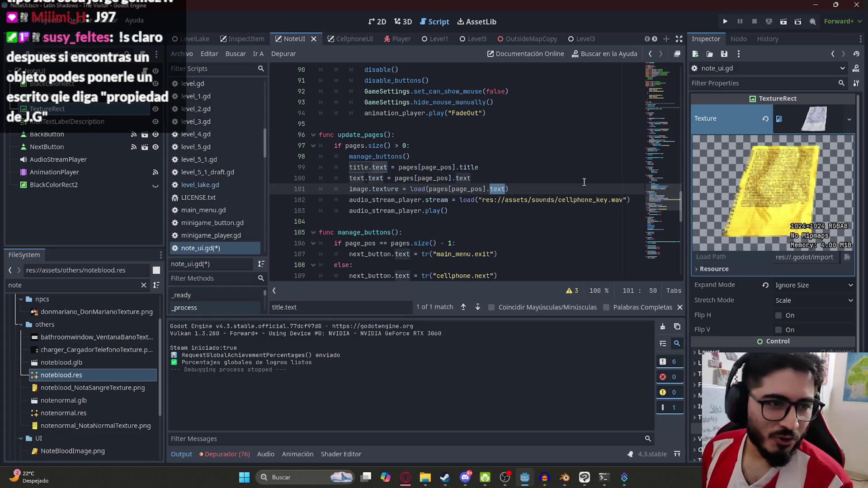
key(BackSpace)
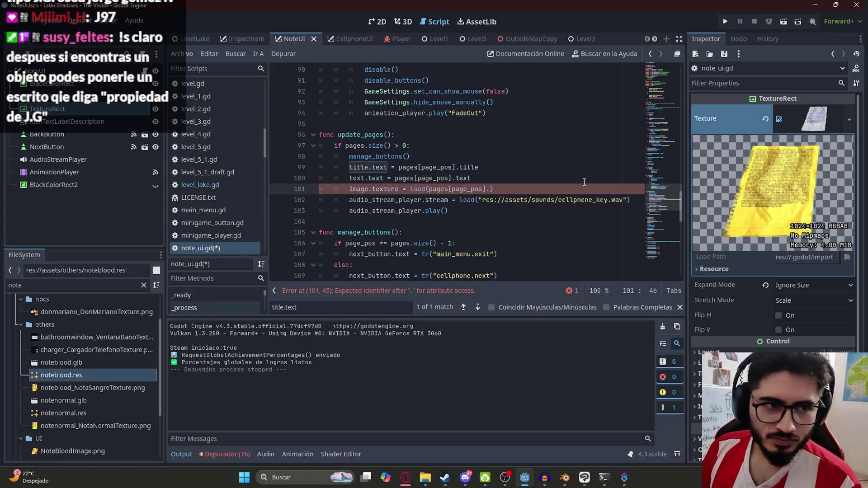
text(image)
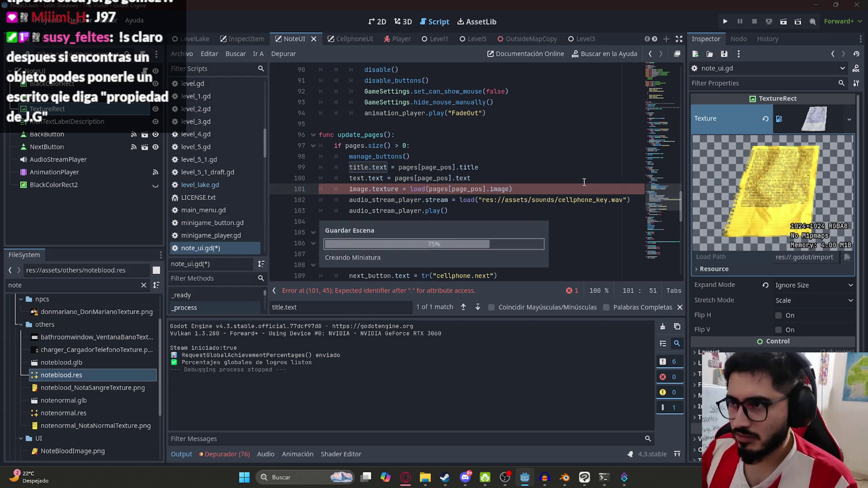
key(ctrl+s)
click(402, 189)
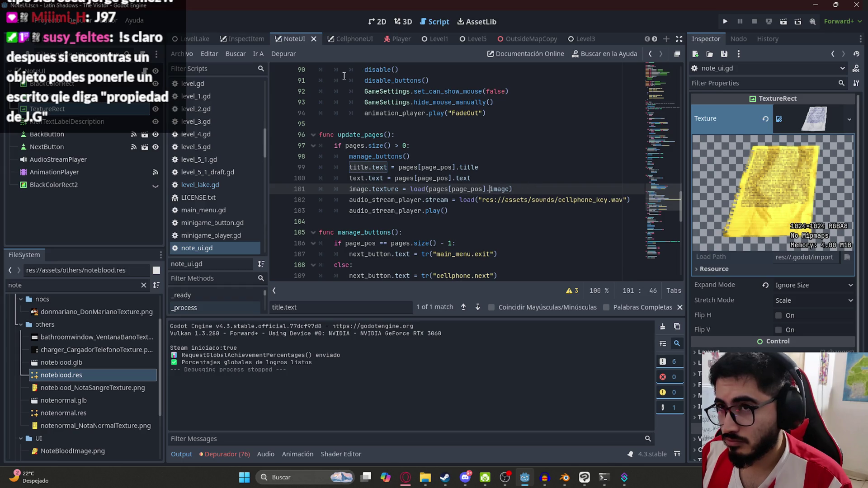
click(195, 39)
right_click(195, 38)
Step: Read the picked-up note's two pages and close it
click(253, 121)
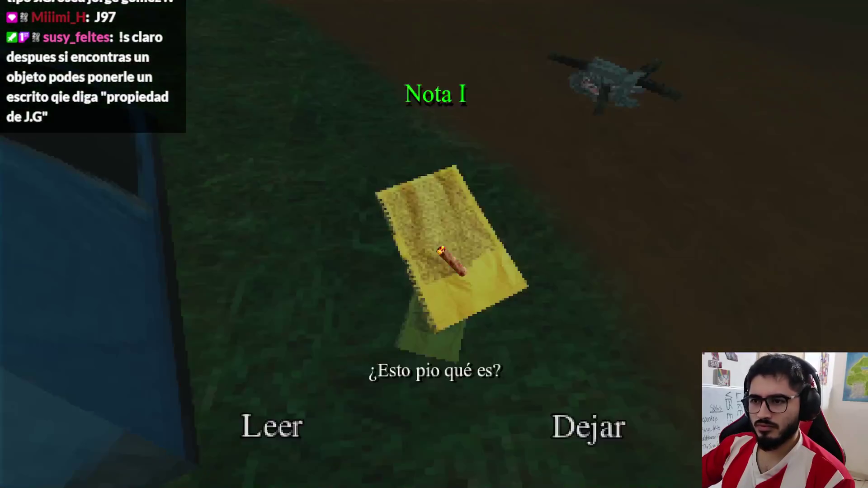
click(268, 429)
click(678, 433)
click(678, 433)
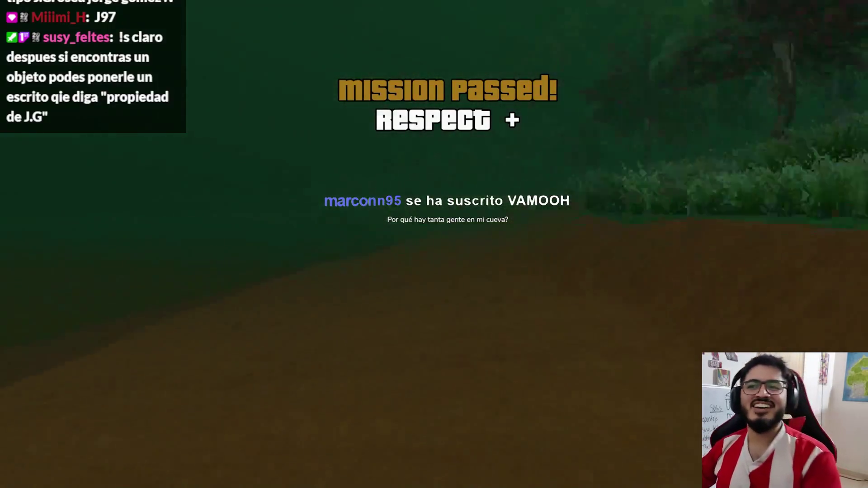
Step: Pause and resume the game, then walk forward along the dirt path to the note
key(Escape)
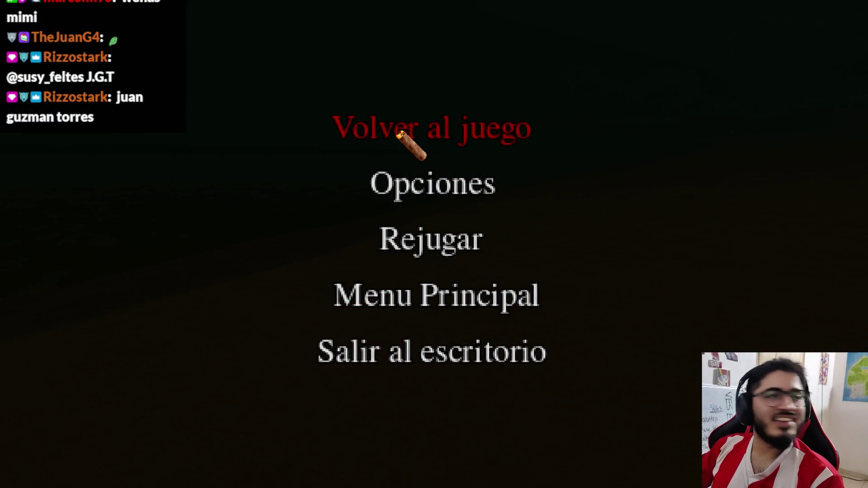
click(401, 134)
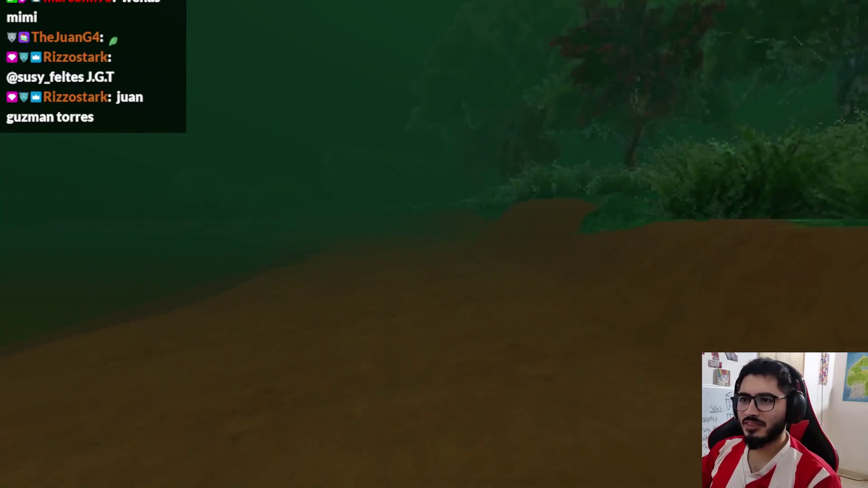
key(w)
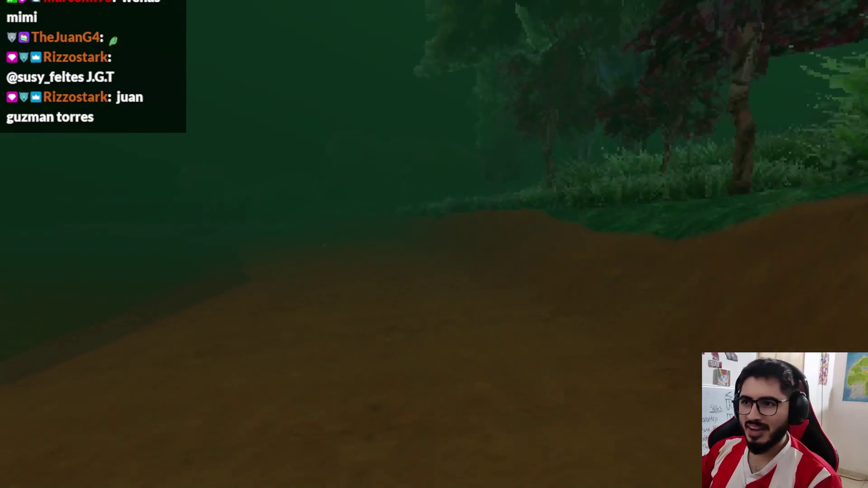
key(w)
key(w)
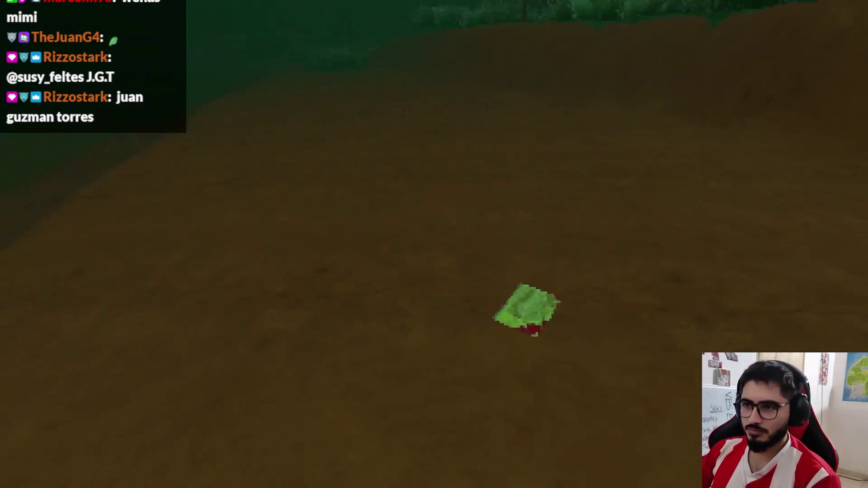
Step: Read both pages of Nota ensangrentada, pick it up again, then stop the game with F8
key(e)
click(284, 426)
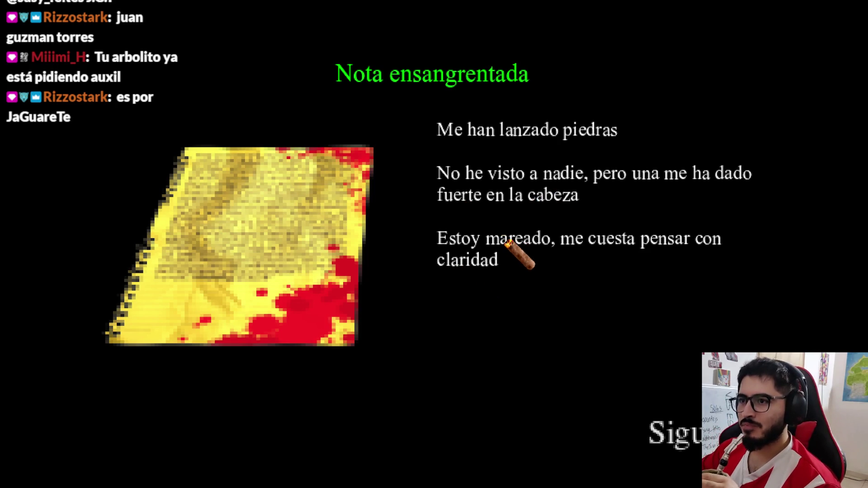
click(732, 435)
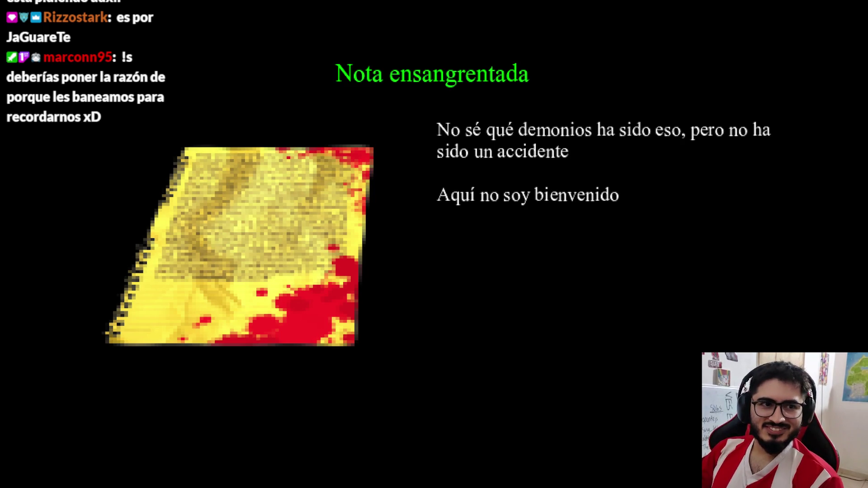
key(Escape)
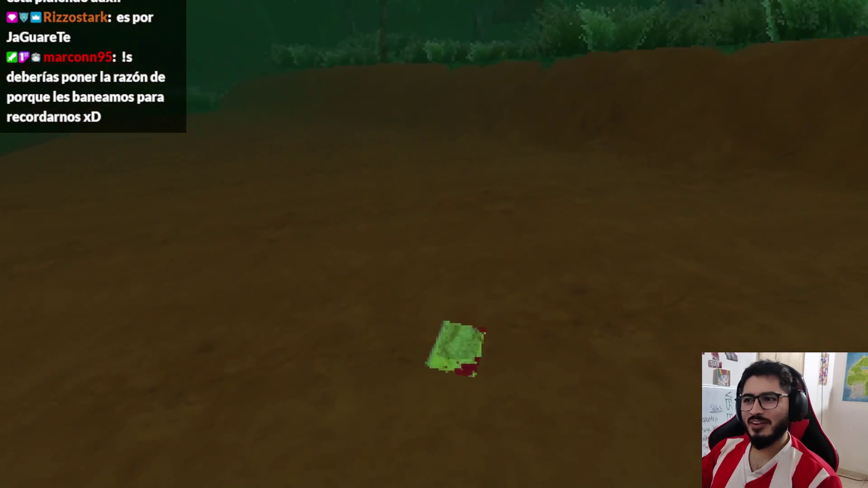
key(w)
key(e)
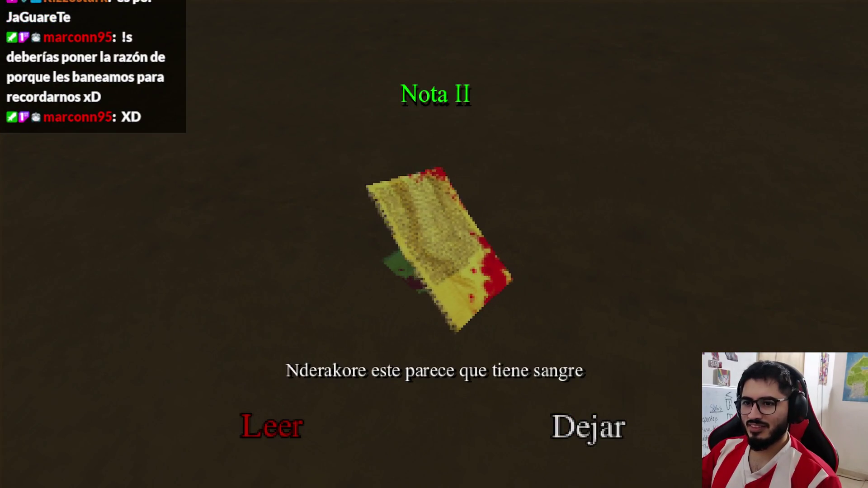
key(e)
key(e)
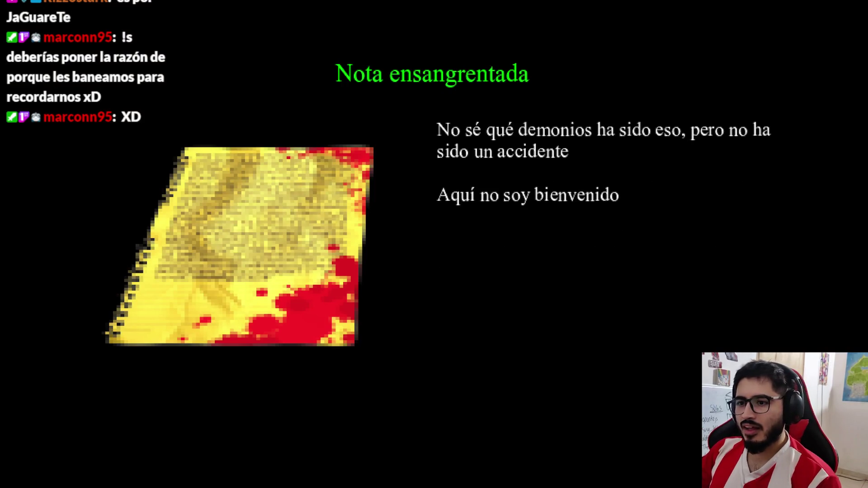
key(F8)
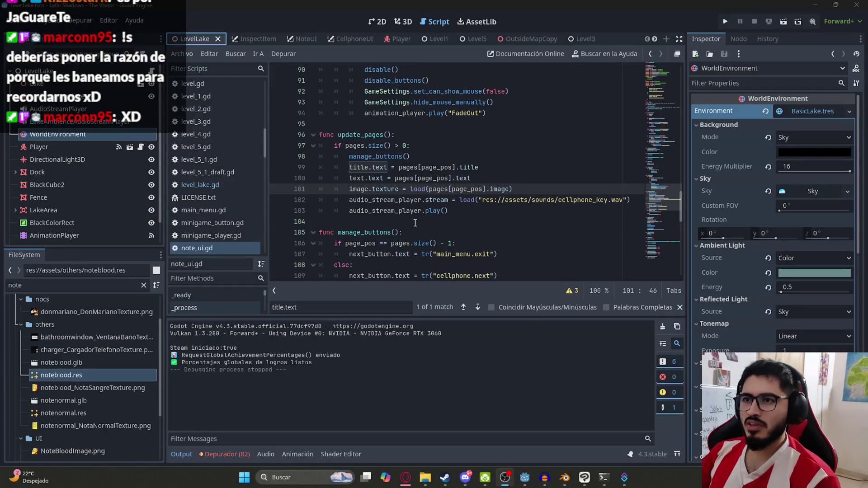
Step: Play only the LevelLake scene, read the camp note's two pages, then open the NoteUI scene
right_click(195, 39)
shift+click(563, 205)
right_click(196, 39)
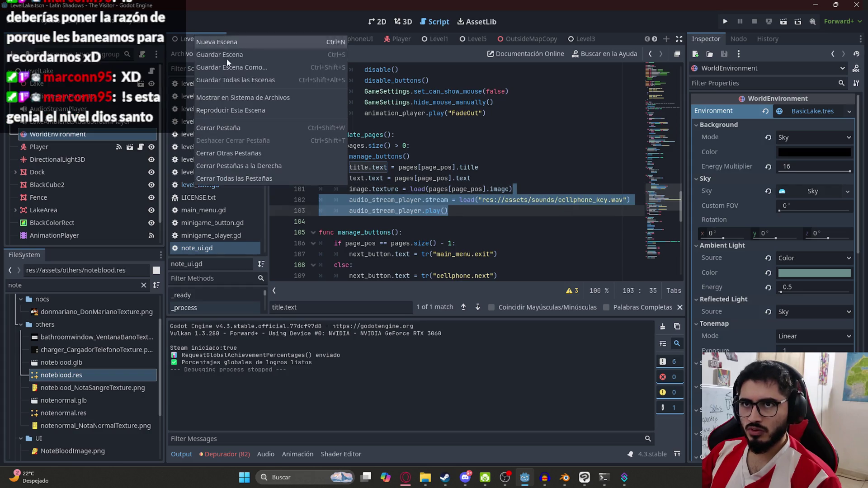
click(237, 108)
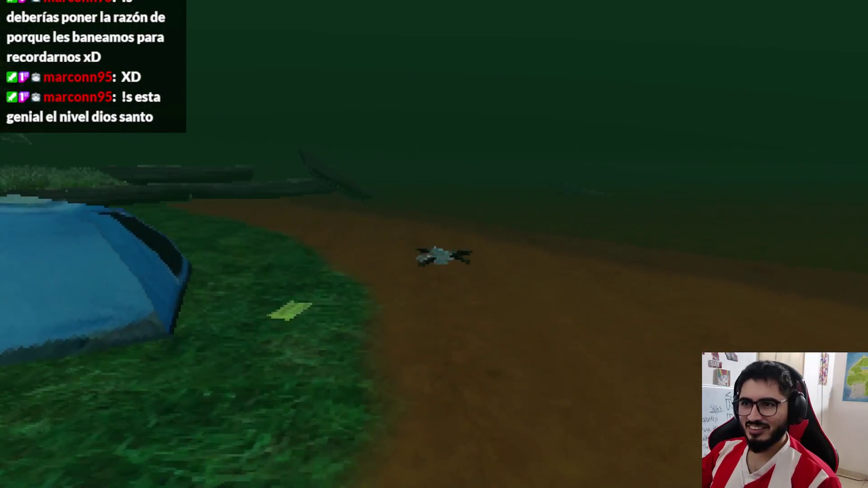
key(e)
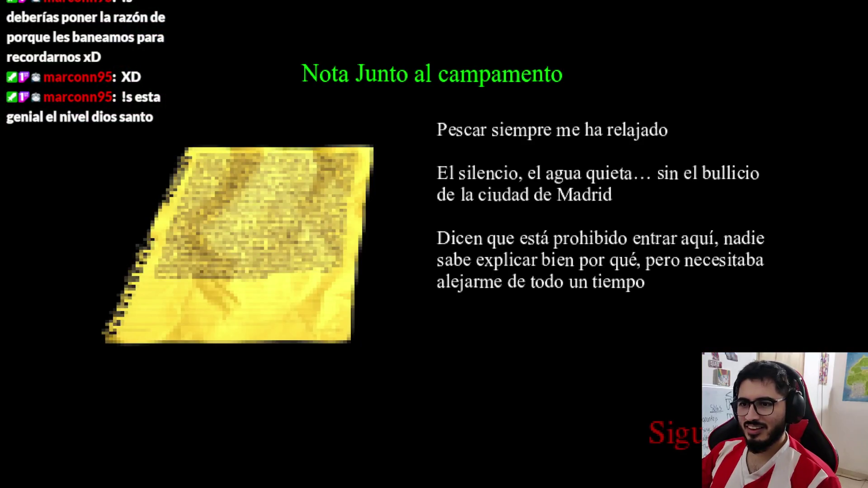
key(e)
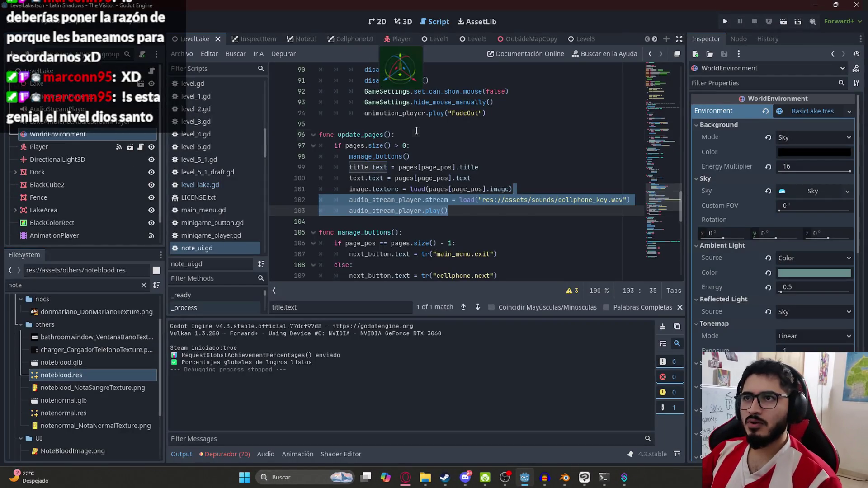
click(416, 134)
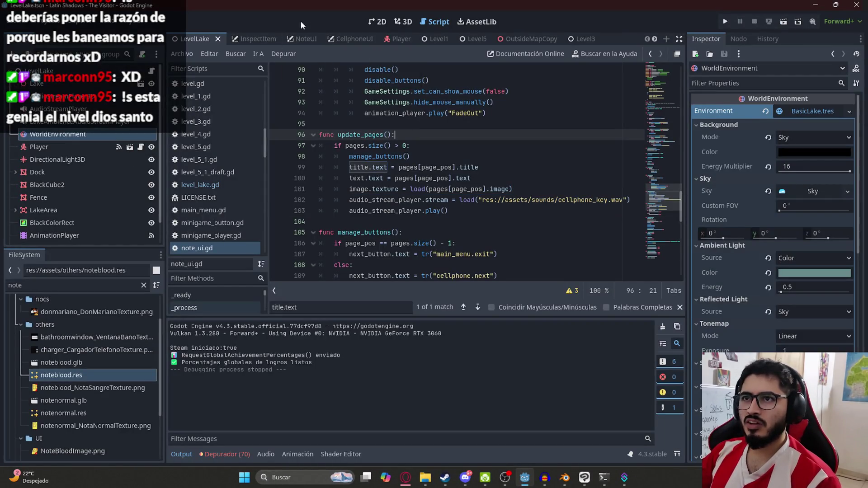
click(295, 38)
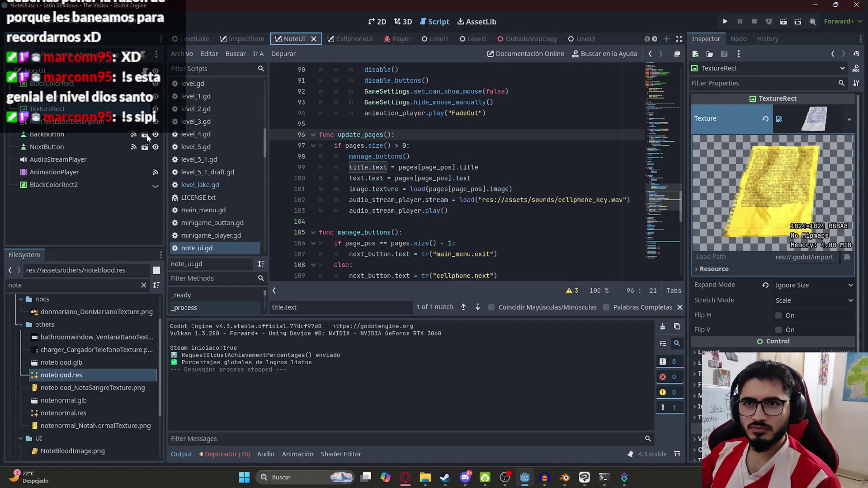
Step: Search note_ui.gd for 'back_button.visible =' and inspect the lines hiding the back button when page_pos is 0
click(68, 135)
click(584, 217)
key(ctrl+f)
text(back)
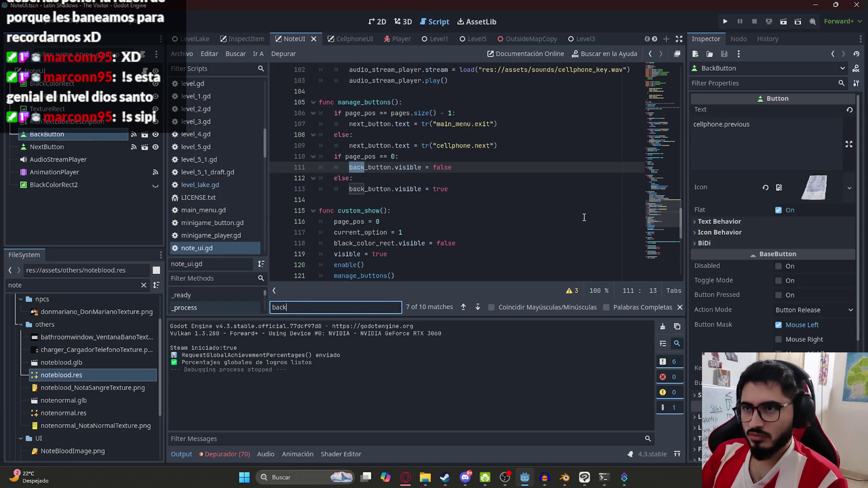
text(_button.visible =)
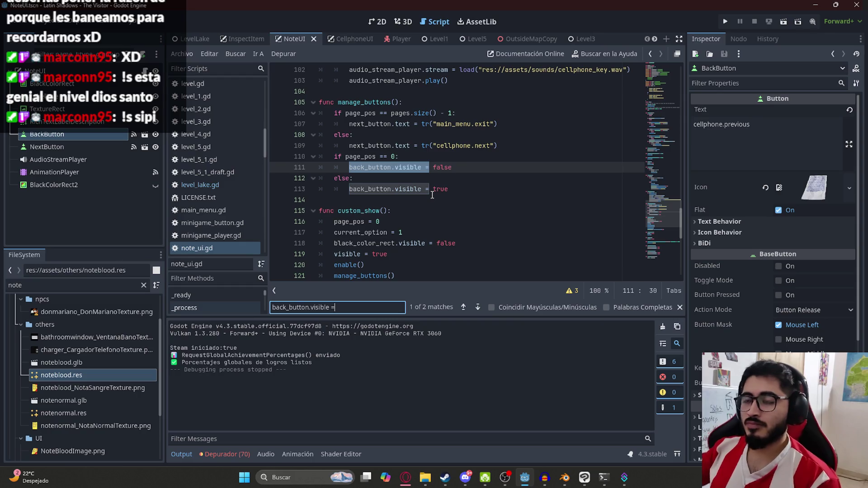
click(396, 189)
double_click(350, 157)
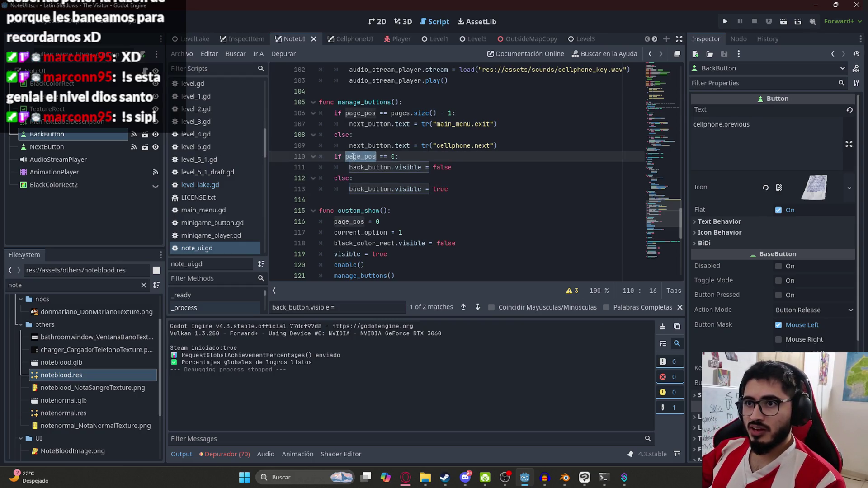
double_click(392, 157)
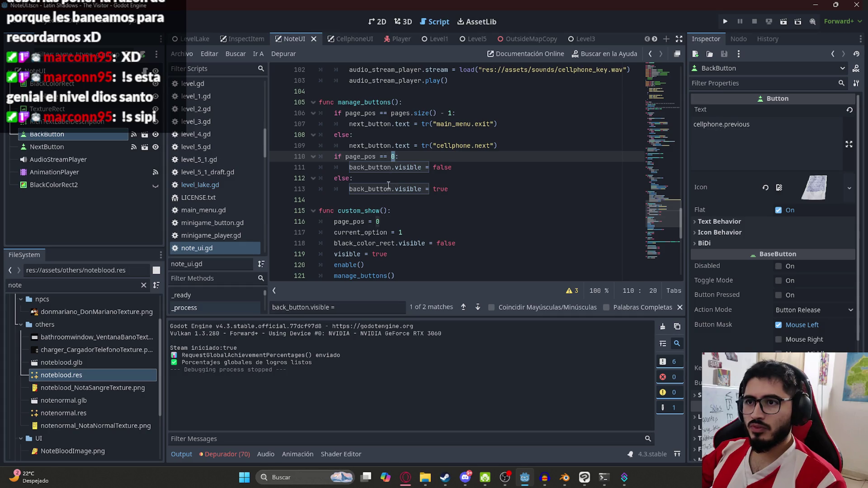
drag(388, 182, 385, 171)
drag(473, 167, 347, 167)
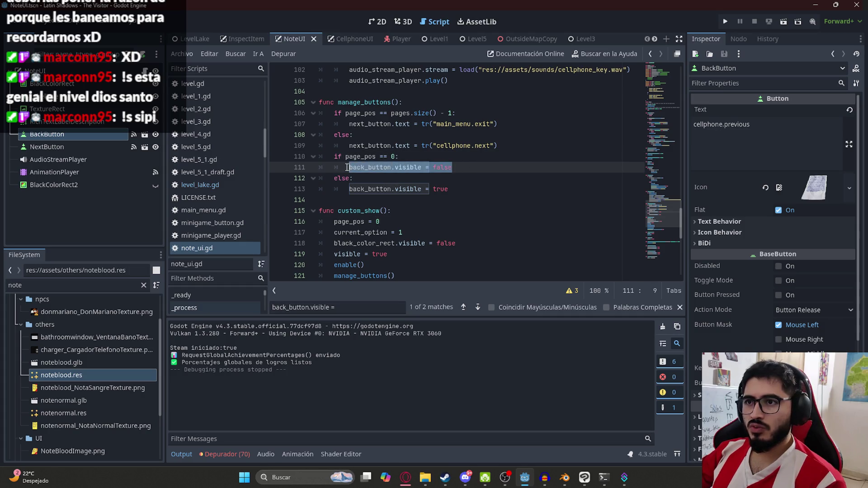
drag(449, 189, 347, 189)
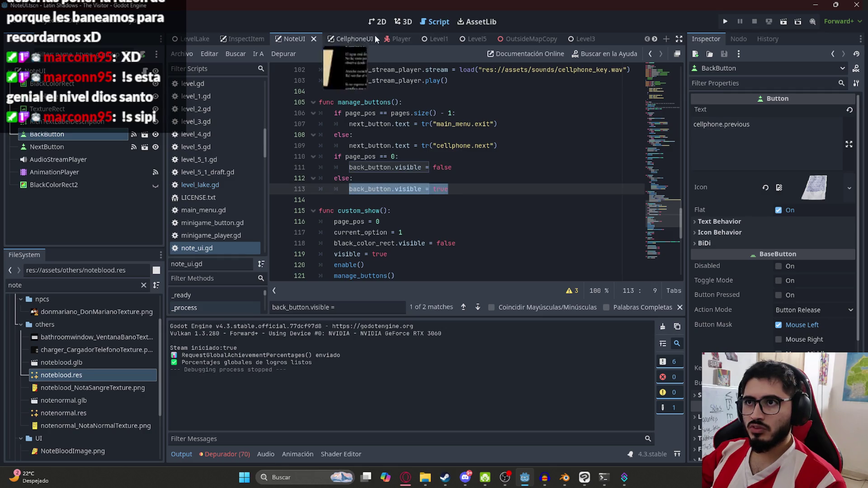
click(376, 21)
Step: Revert the BackButton's Icon to empty, save the NoteUI scene, and return to LevelLake
click(80, 149)
click(88, 140)
scroll(453, 224, down, 15)
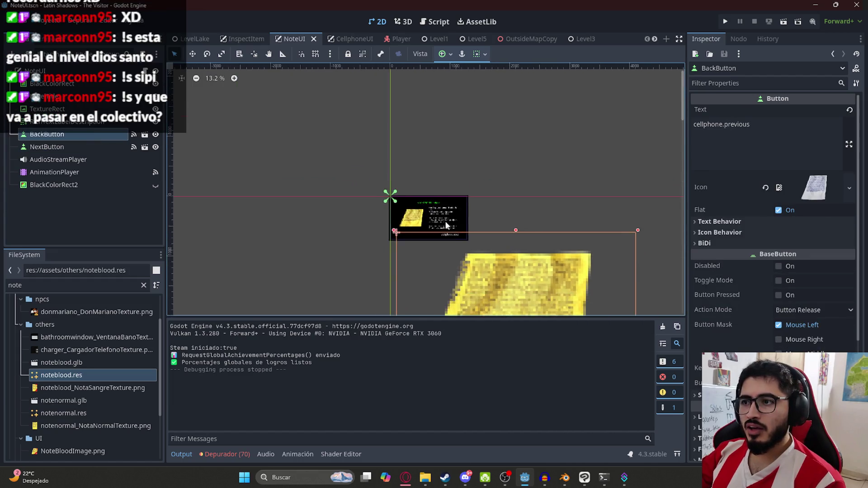
scroll(450, 225, down, 5)
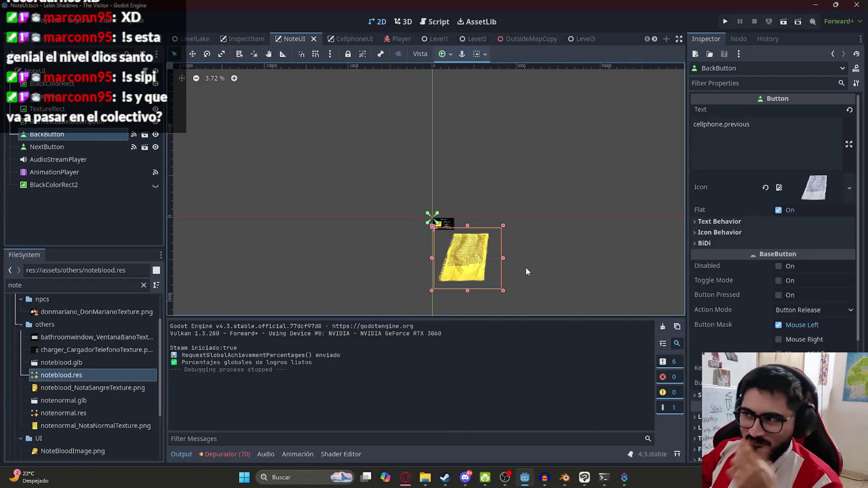
click(766, 187)
scroll(458, 238, up, 1)
scroll(458, 239, up, 20)
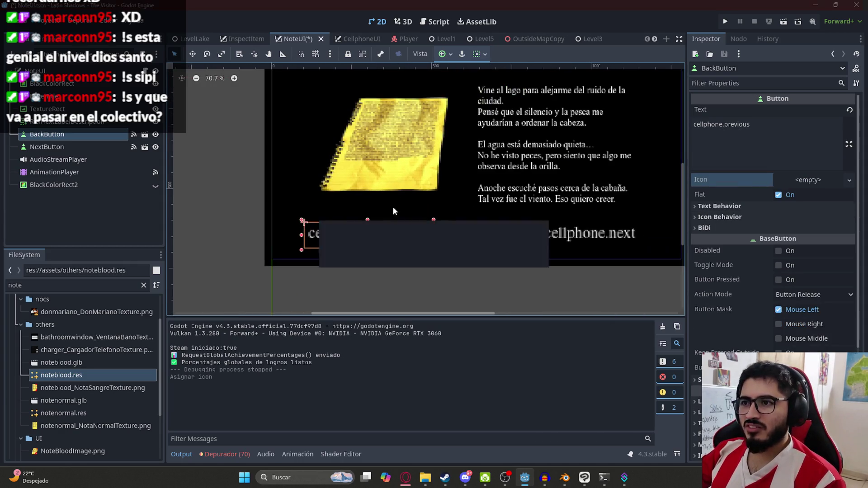
key(ctrl+s)
click(195, 39)
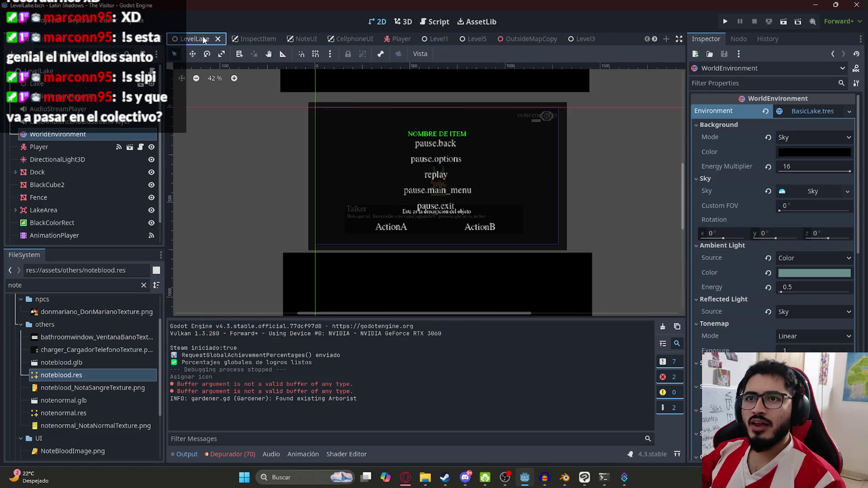
Step: Run only the LevelLake scene with Reproducir Esta Escena from its tab menu
right_click(203, 40)
click(206, 147)
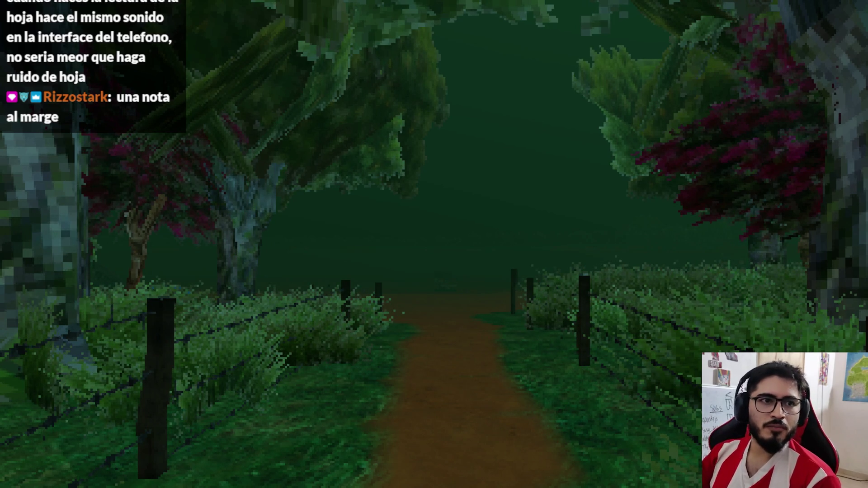
Step: Walk down the dirt path toward the blue tent and up to the yellow note
key(w)
key(w)
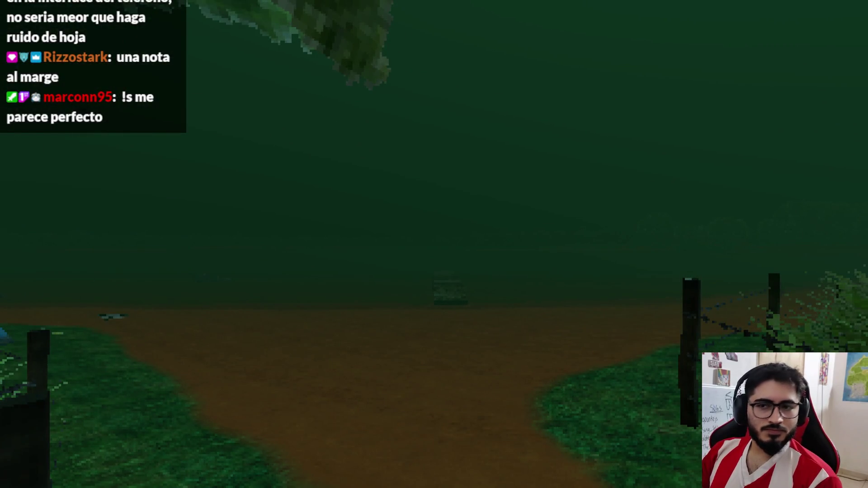
key(w)
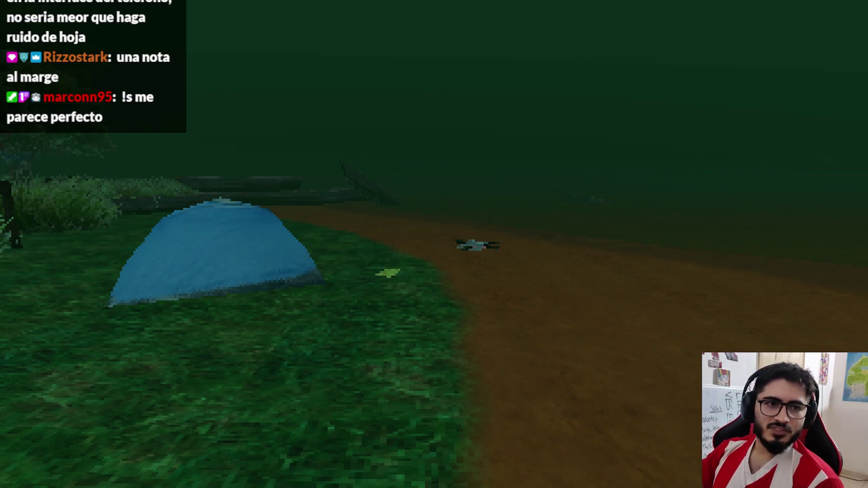
key(w)
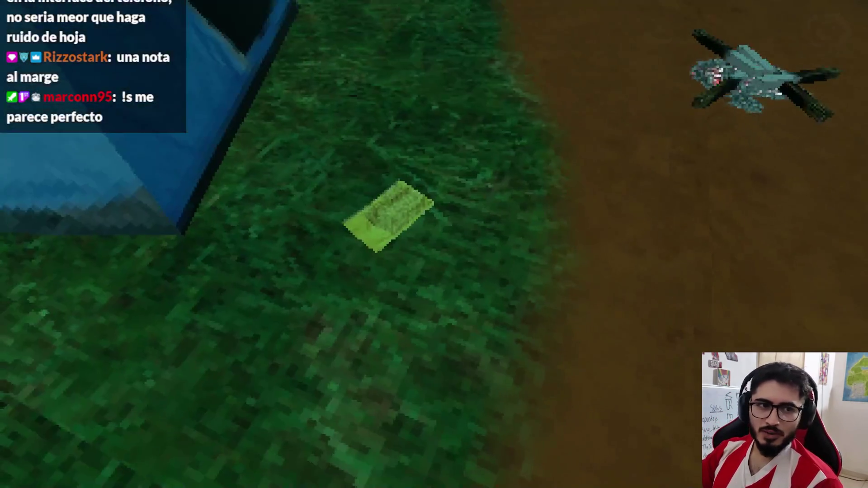
Step: Pick up the camp note, flip back and forth between its two pages, close it, and pause
key(e)
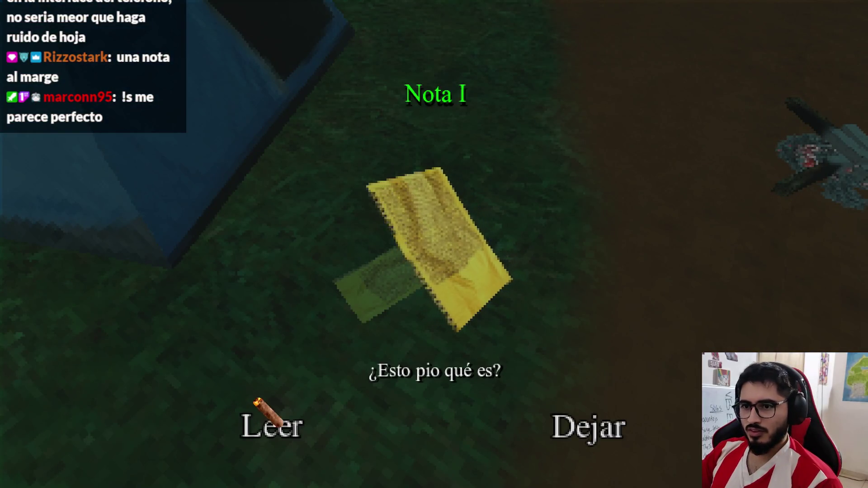
click(258, 402)
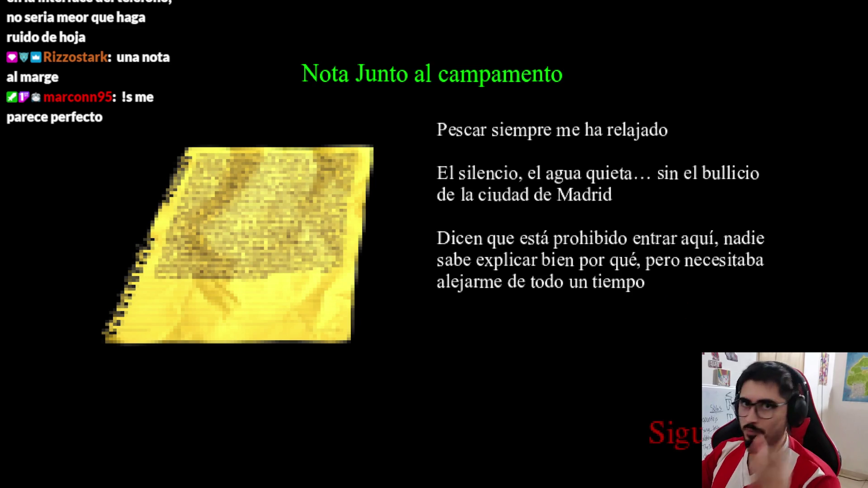
key(Right)
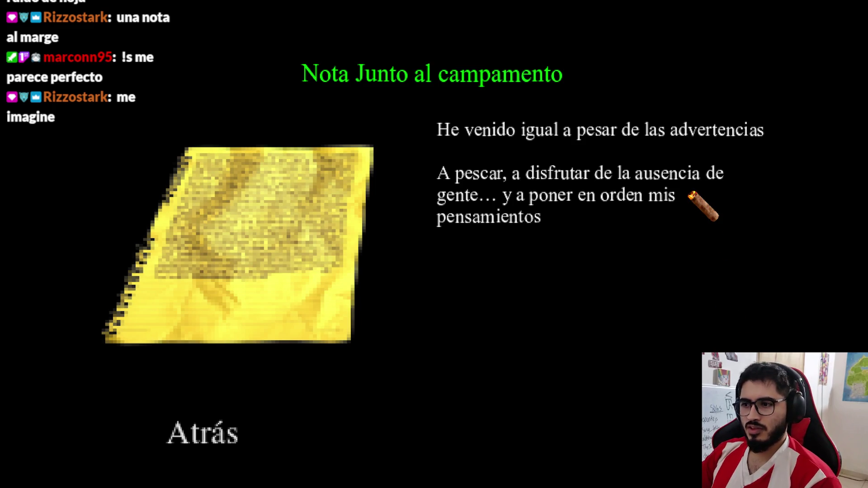
key(Left)
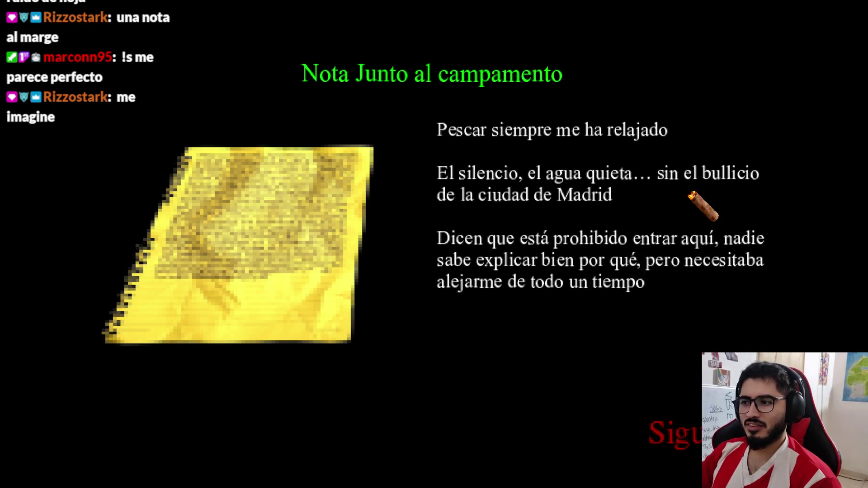
key(Right)
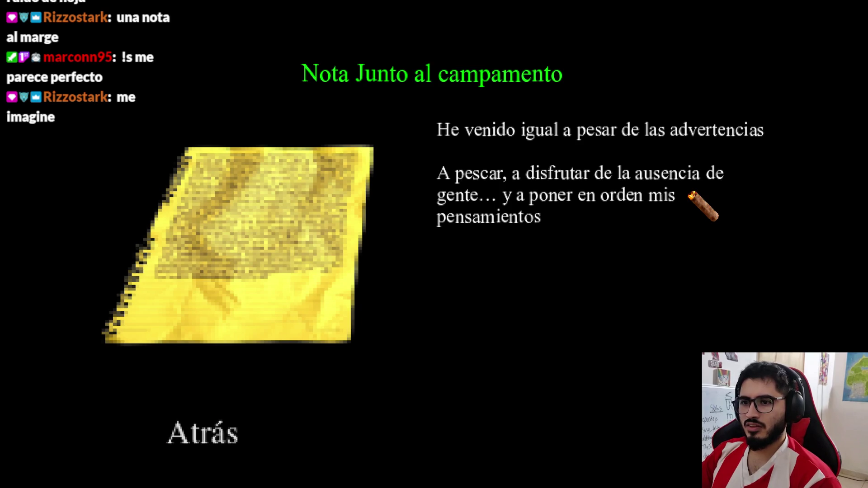
key(Left)
key(Right)
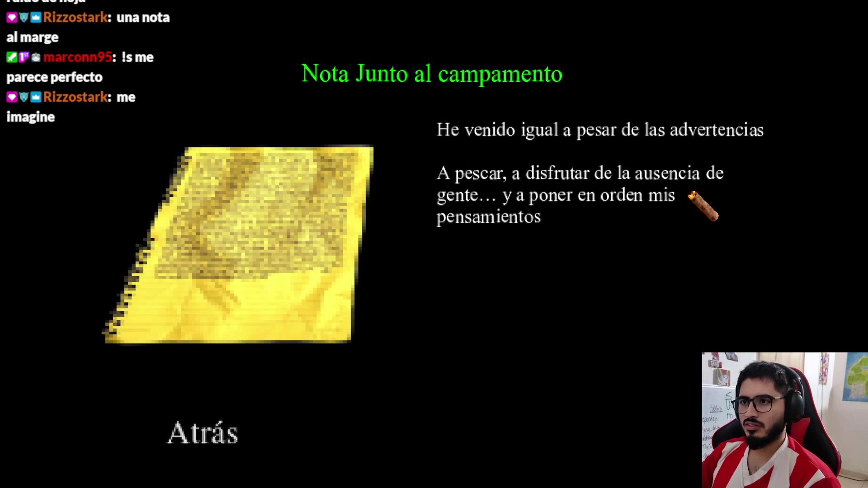
key(Escape)
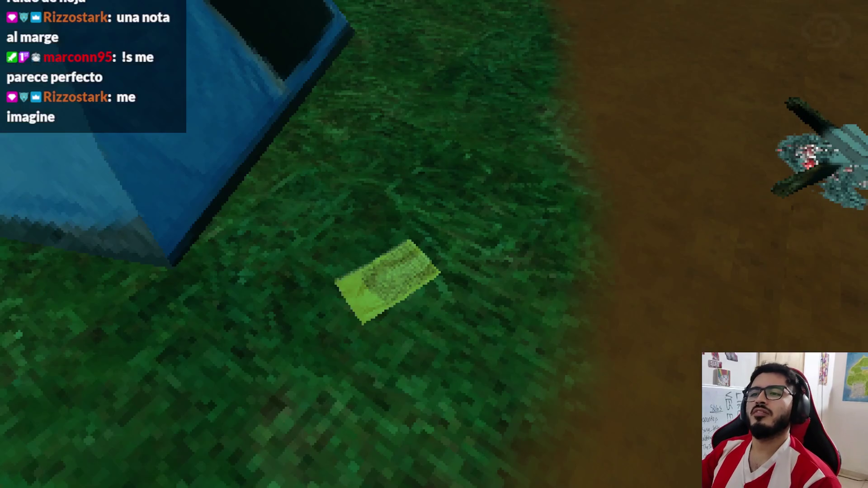
key(Escape)
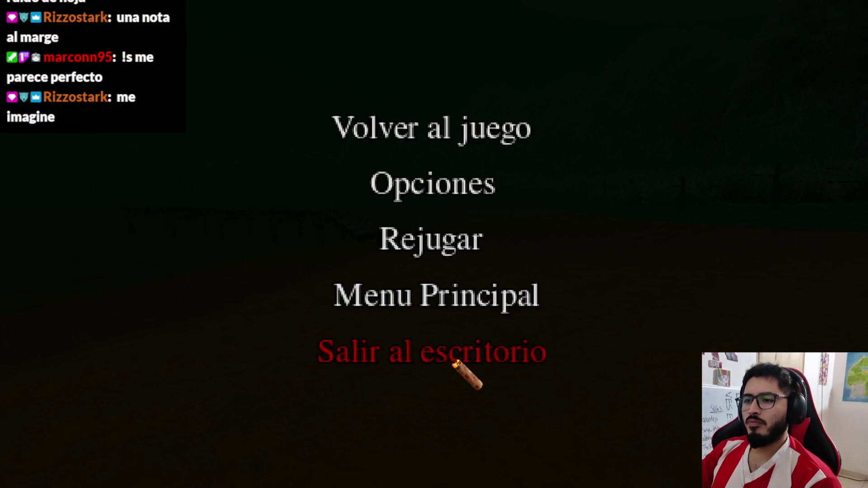
Step: Choose 'Salir al escritorio' to end the test run and return to the editor
click(458, 358)
mouse_move(609, 485)
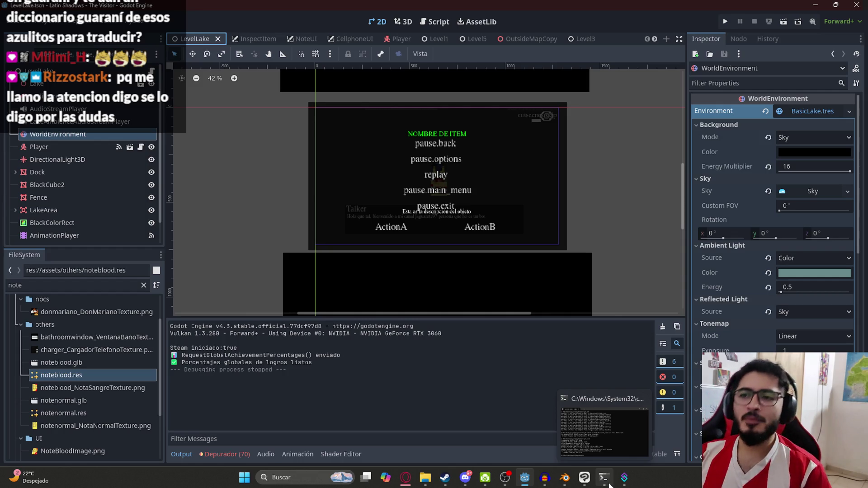
Step: Bring Opera forward, switch to the gameplay video tab, and play it fullscreen
click(407, 482)
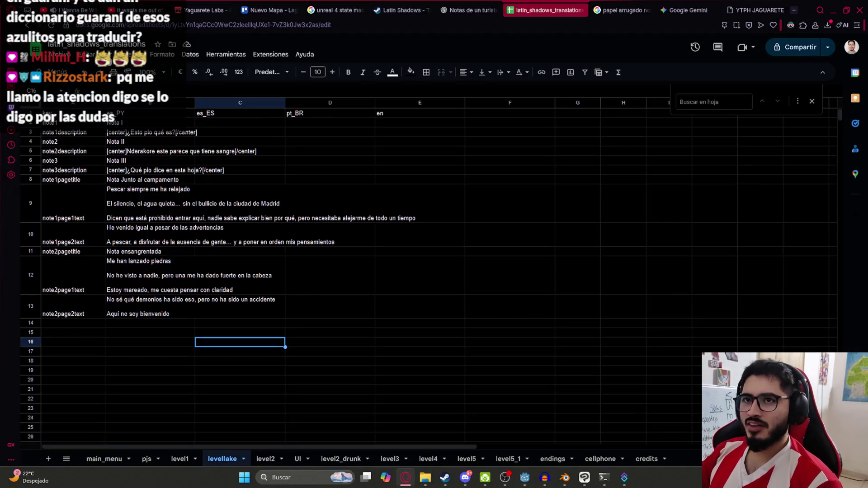
click(88, 7)
click(135, 9)
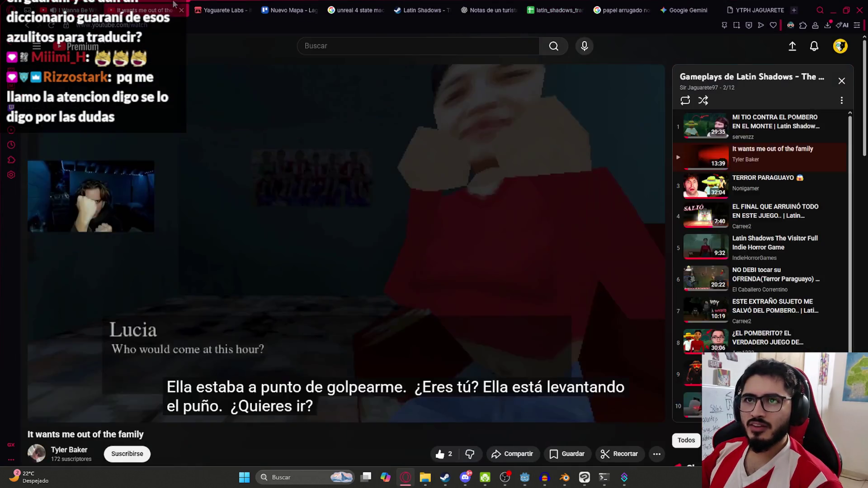
double_click(278, 297)
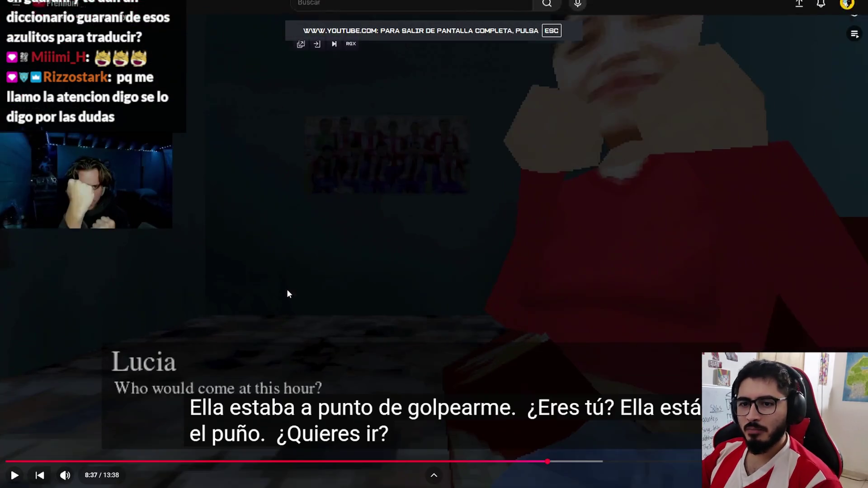
click(227, 215)
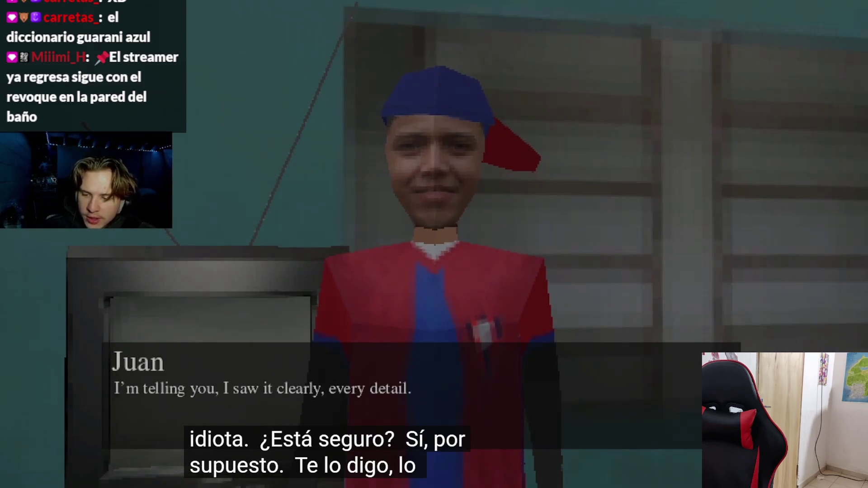
key(space)
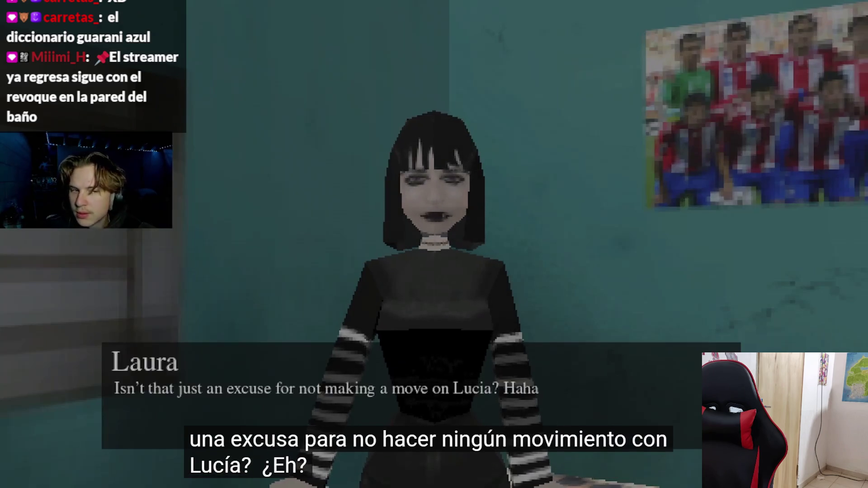
Step: Skip ahead in the gameplay video, resume it, then exit fullscreen to the watch page
key(space)
key(space)
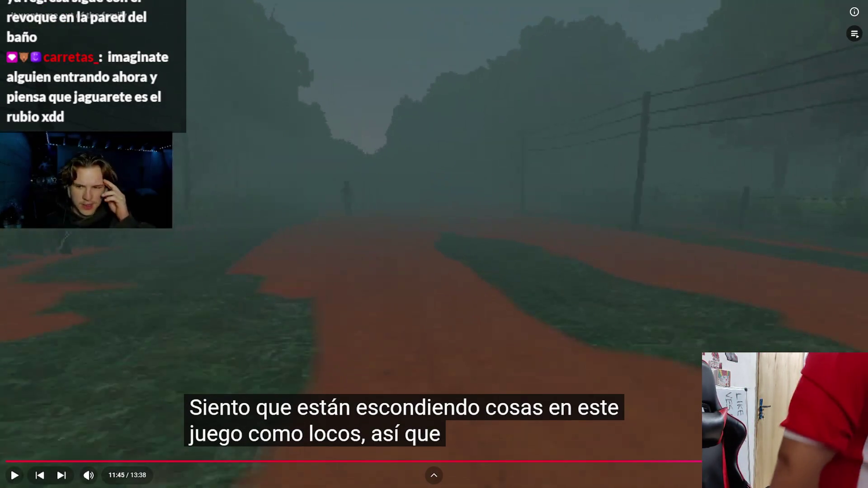
key(space)
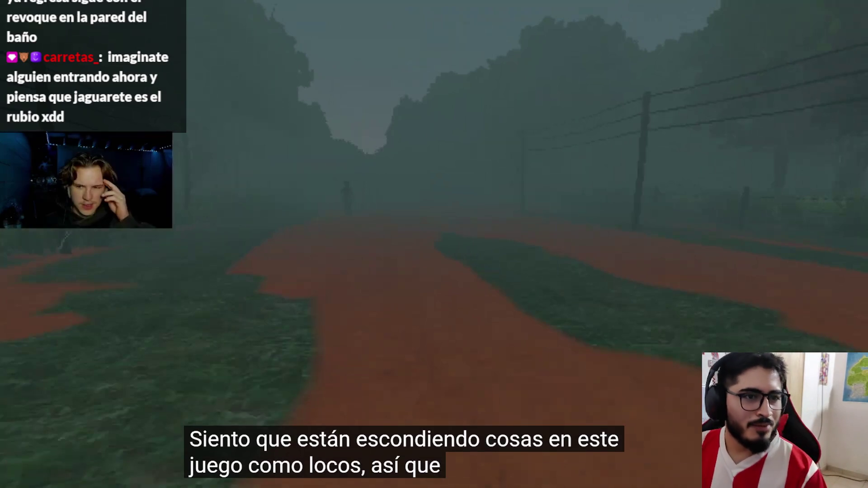
key(Escape)
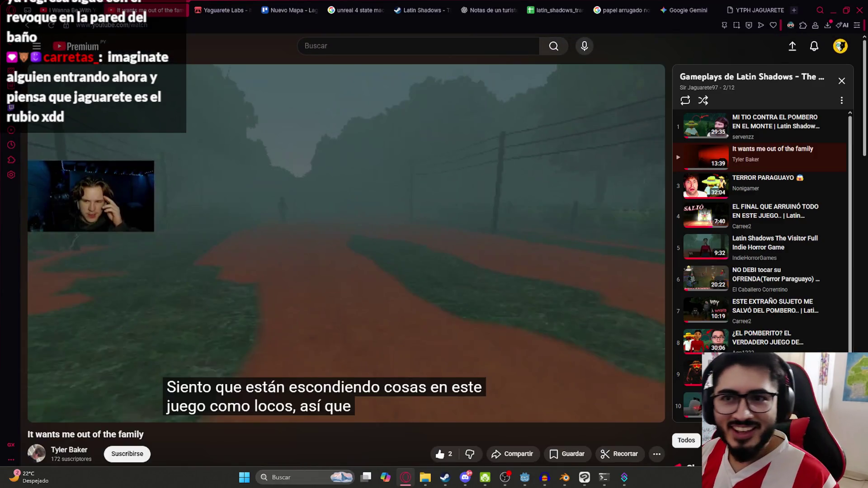
Step: Peek at the I Wanna Be With You tab, then return to the gameplay video tab
key(ctrl+shift+Tab)
key(space)
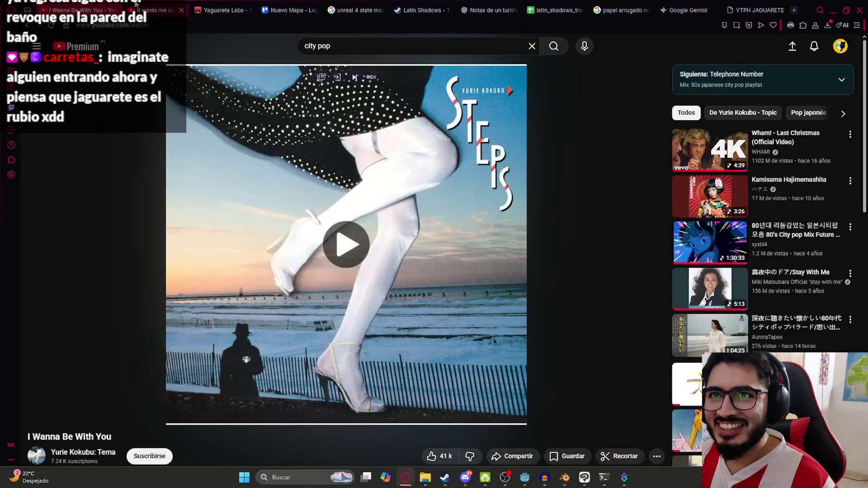
key(ctrl+Tab)
click(529, 481)
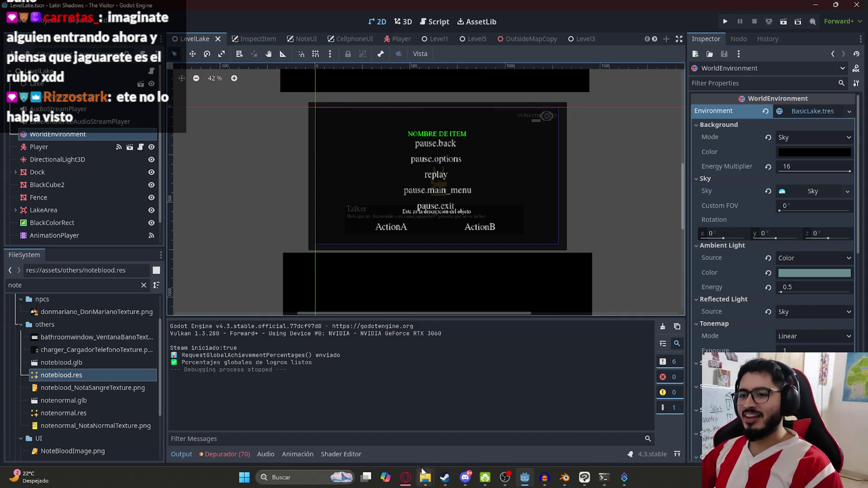
click(405, 478)
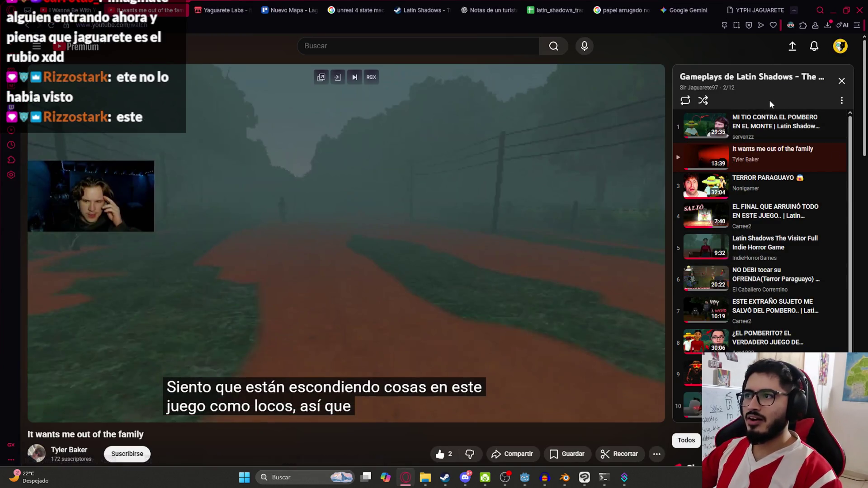
Step: Scroll through the playlist and comments, then switch back to the Godot LevelLake scene
scroll(759, 242, down, 2)
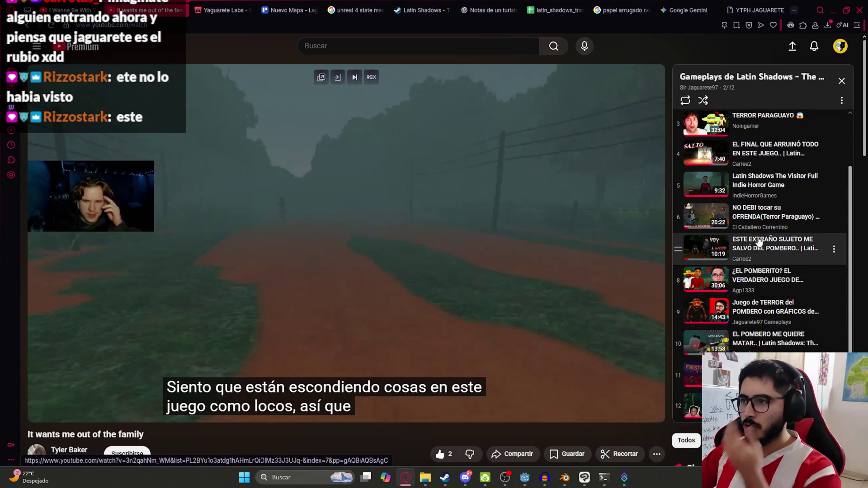
scroll(769, 240, up, 2)
scroll(733, 280, down, 2)
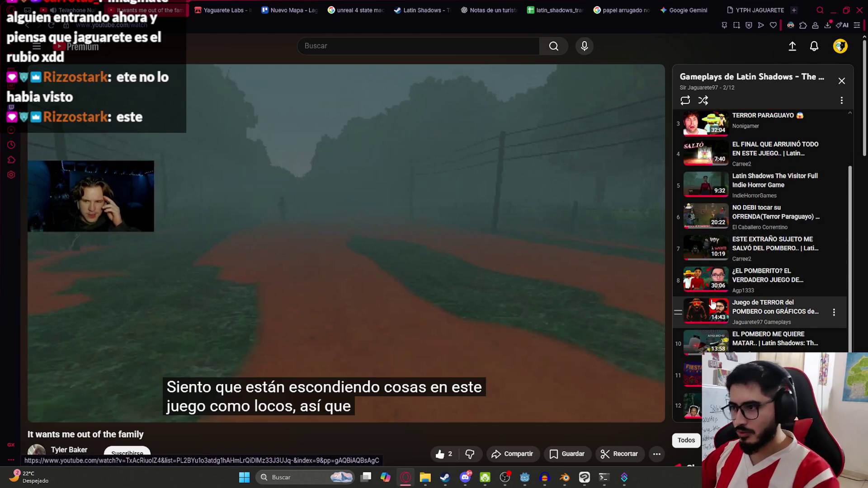
scroll(520, 271, down, 5)
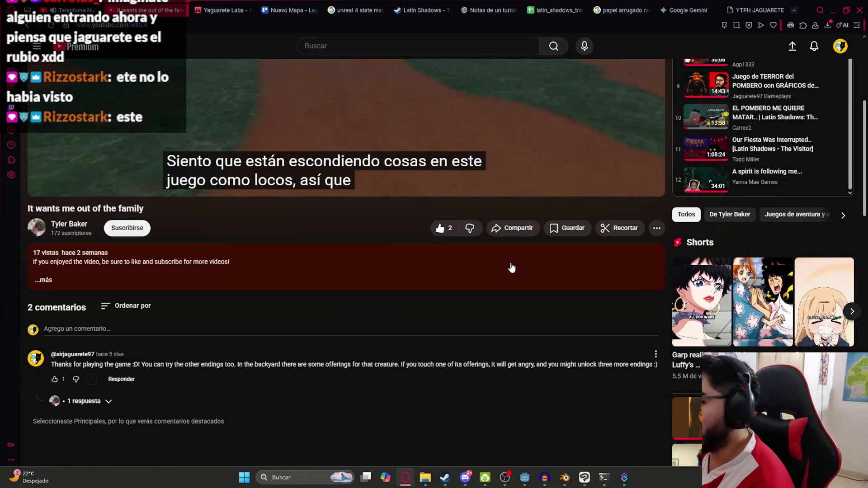
scroll(517, 267, up, 5)
scroll(770, 298, down, 5)
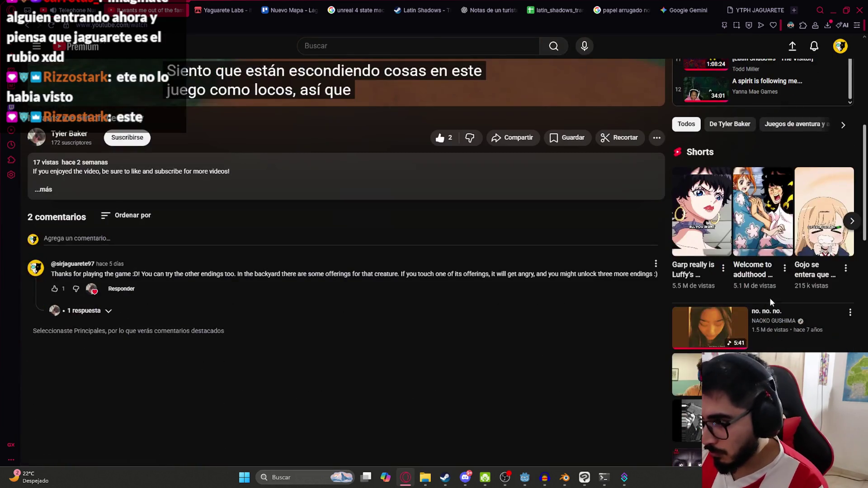
scroll(538, 319, up, 5)
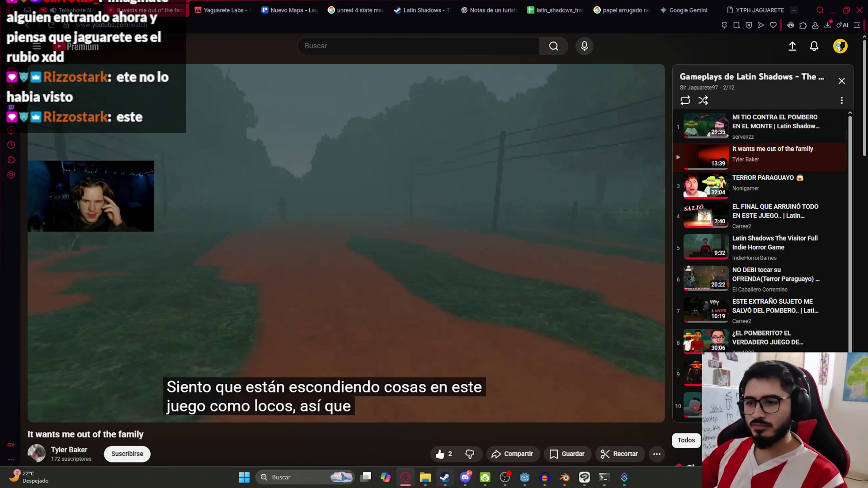
click(523, 483)
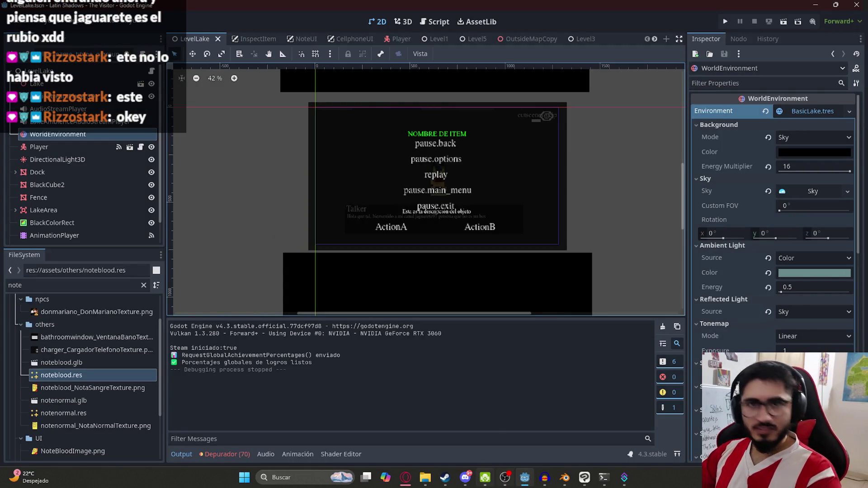
scroll(360, 162, up, 1)
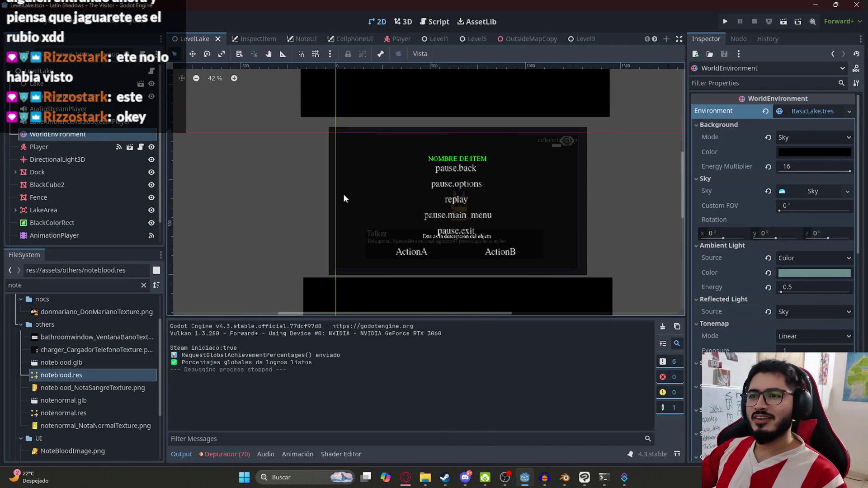
Step: Open Pixabay's Footsteps Dirt Gravel sound page in a new tab via pixabay.com/es/sound-effects/footsteps-dirt-gravel-6823/ and focus its search box
click(406, 479)
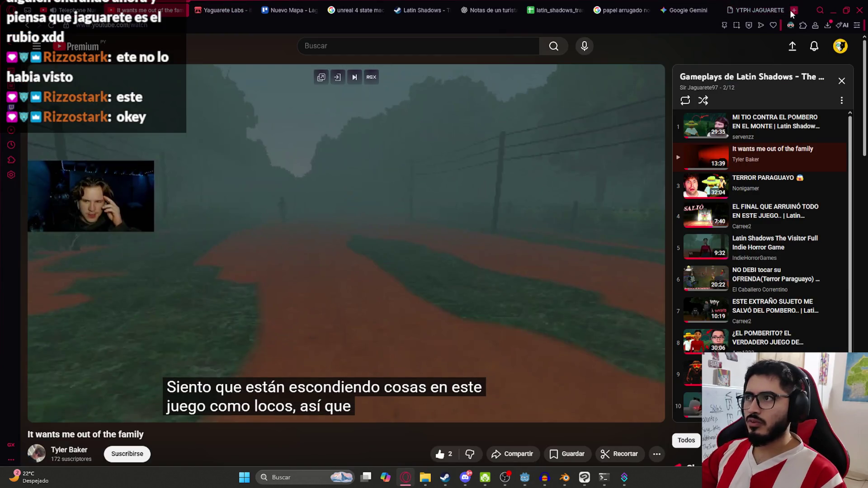
click(794, 10)
text(pixabay.com/es/sound-effects/footsteps-dirt-gravel-6823/)
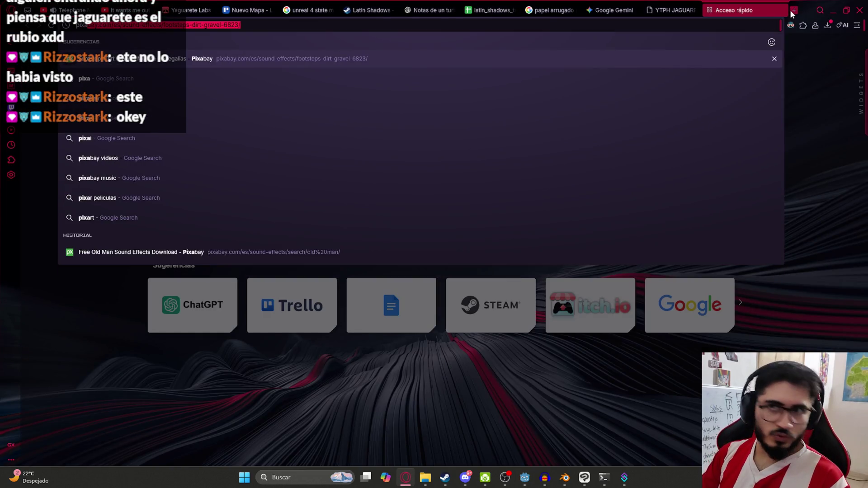
key(Return)
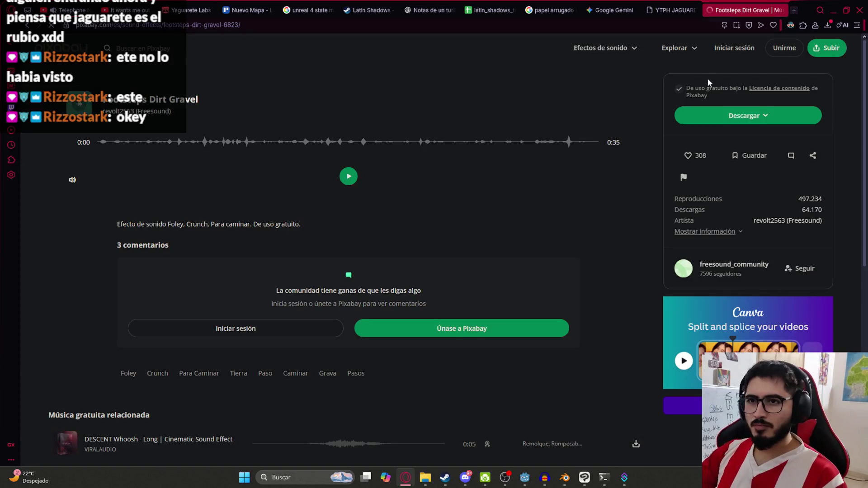
click(219, 47)
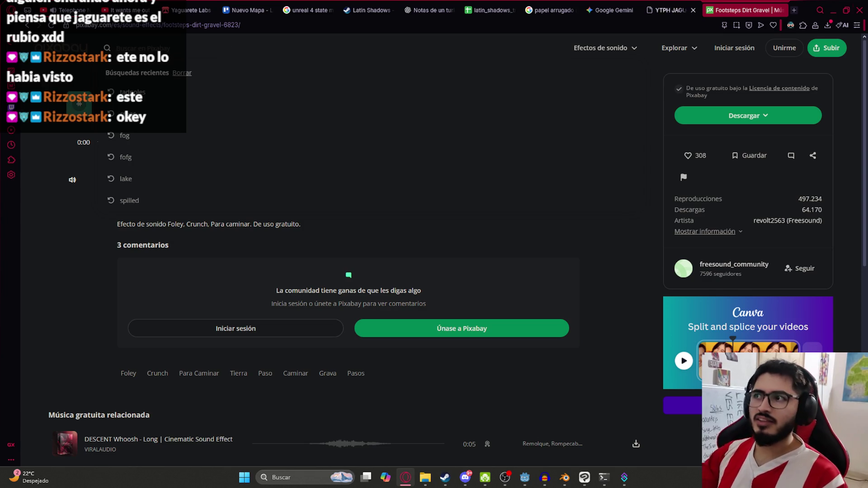
Step: Translate 'hoja' from Spanish to English ('sheet') in Google Translate, then return to the Pixabay tab
click(794, 10)
text(trad)
key(Return)
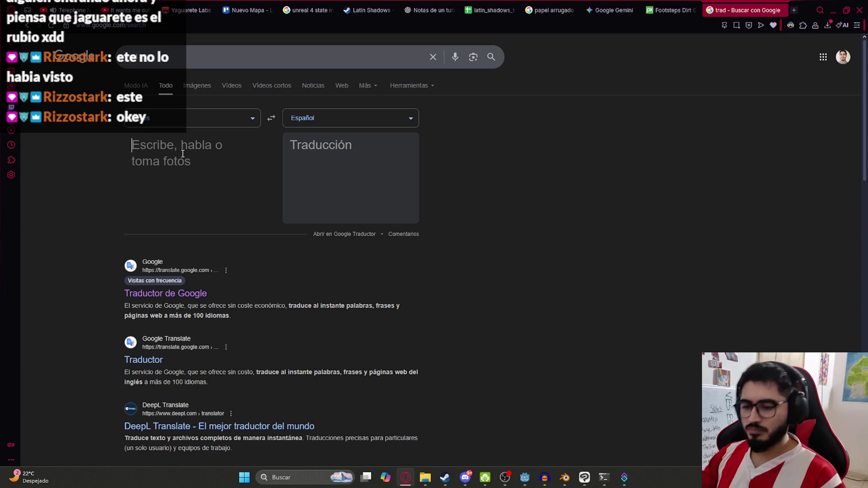
text(hoja)
click(267, 120)
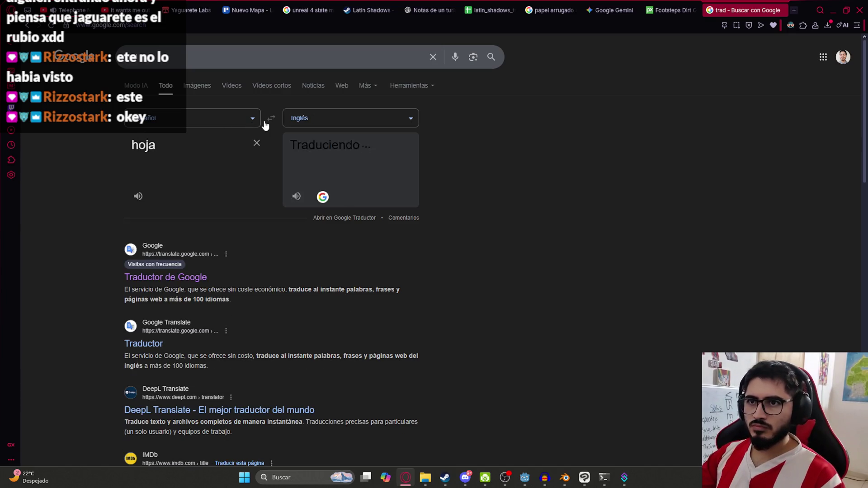
click(655, 8)
Step: Search Pixabay for 'sheets', then 'sheet', and preview four sheet sound clips
text(sheets)
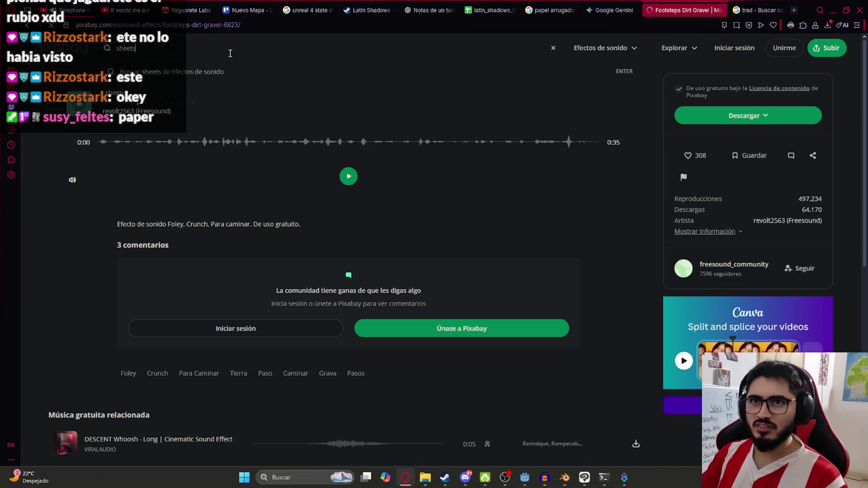
key(Return)
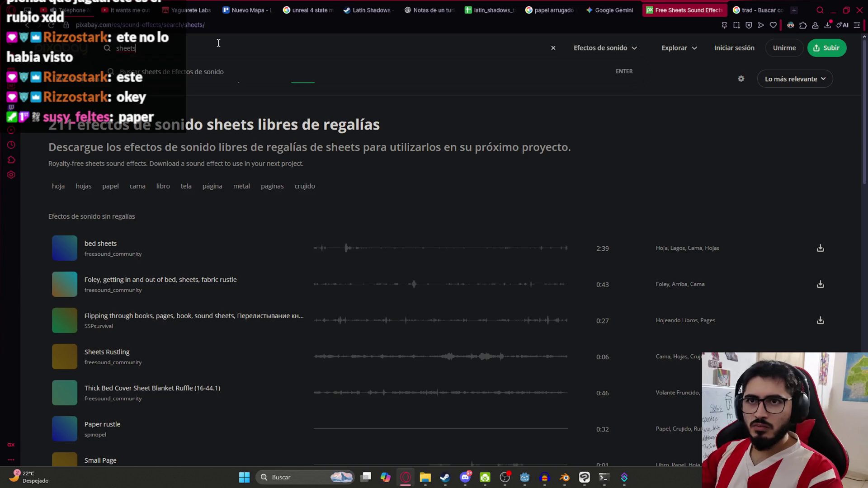
key(BackSpace)
key(Return)
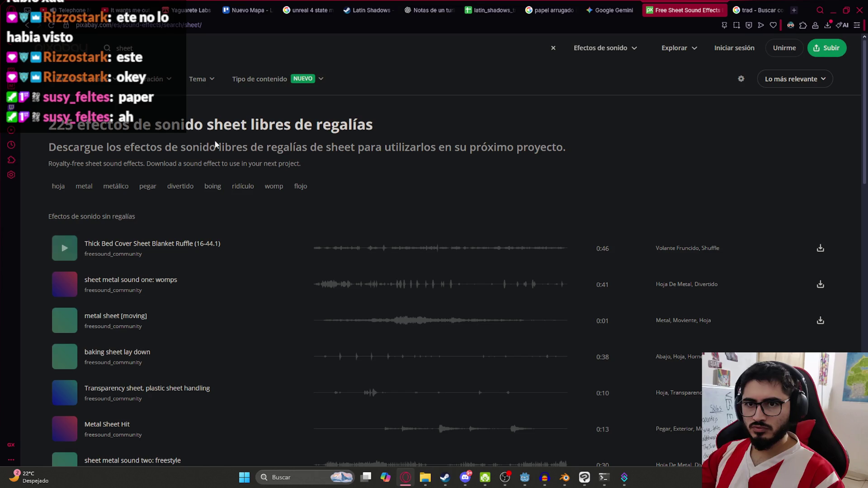
click(317, 249)
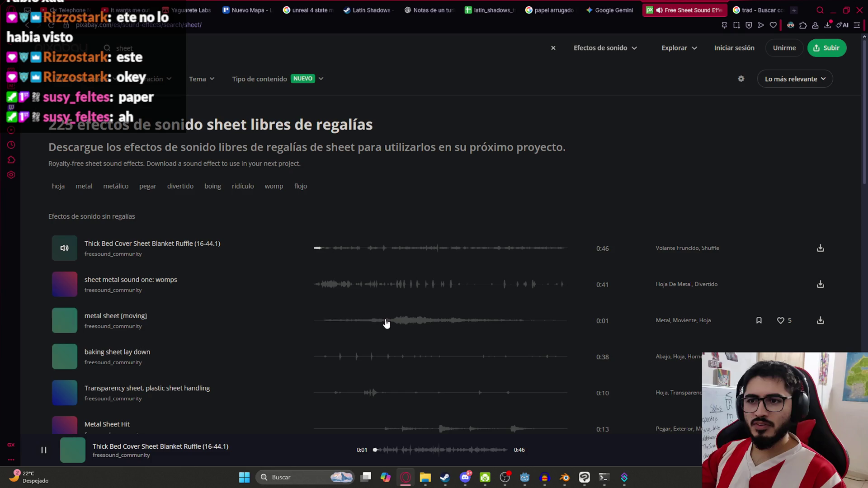
click(327, 285)
click(382, 320)
click(337, 357)
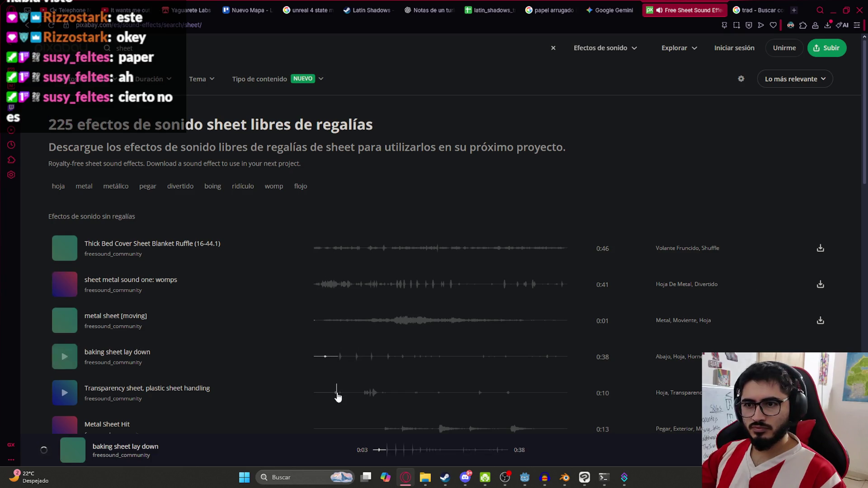
Step: Search for 'paper' and preview several results, mostly Christmas and Santa clips
click(166, 45)
text(paper)
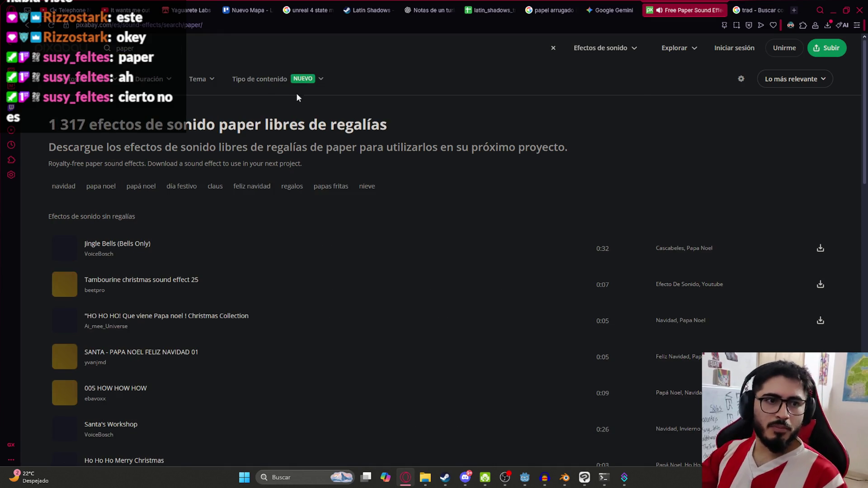
click(316, 253)
click(314, 294)
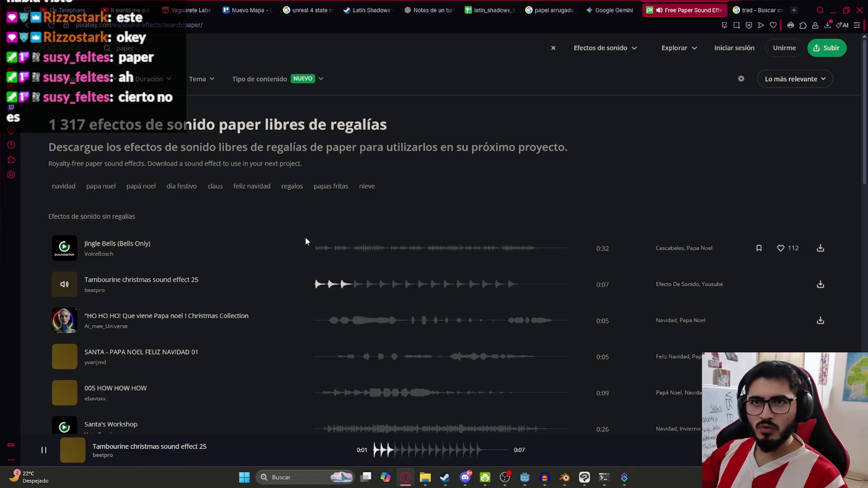
click(314, 322)
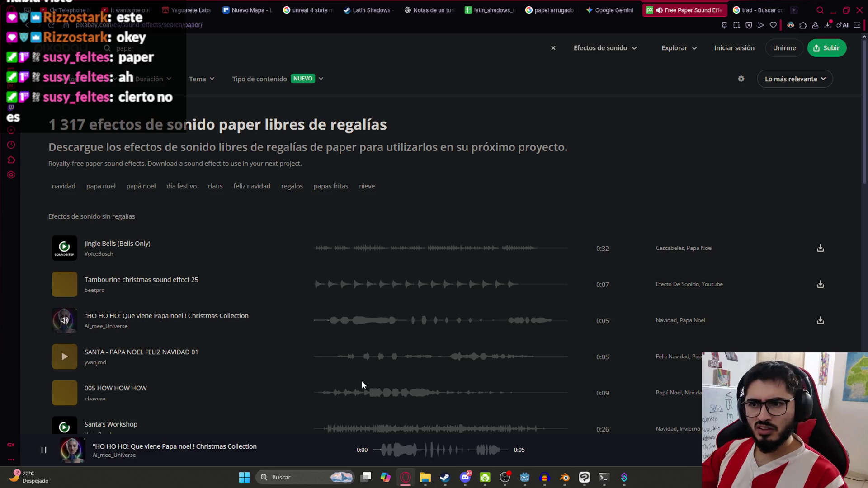
click(348, 360)
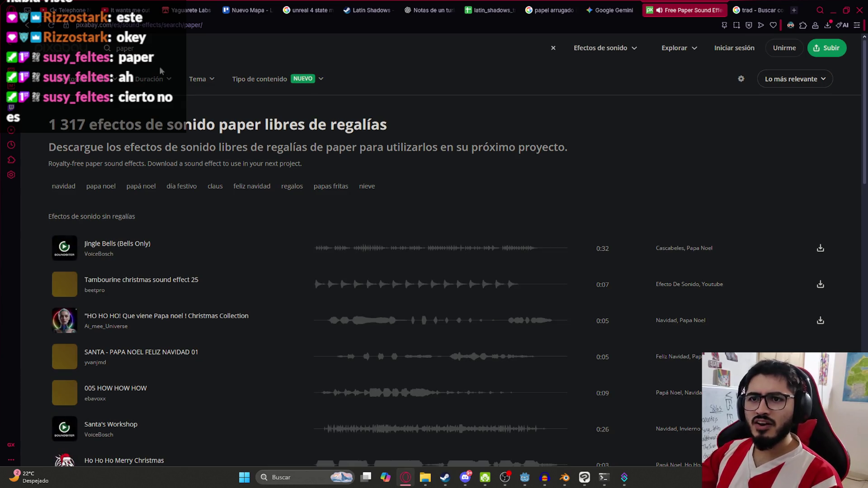
scroll(355, 302, down, 8)
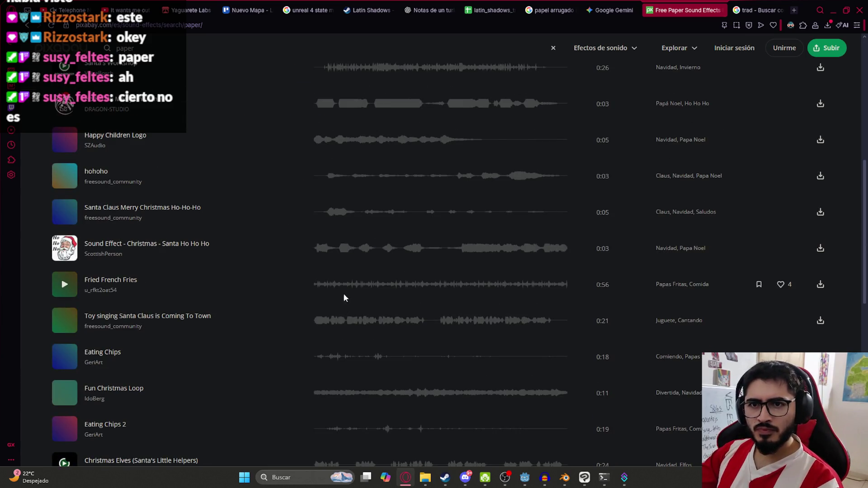
scroll(325, 287, down, 7)
scroll(264, 151, up, 11)
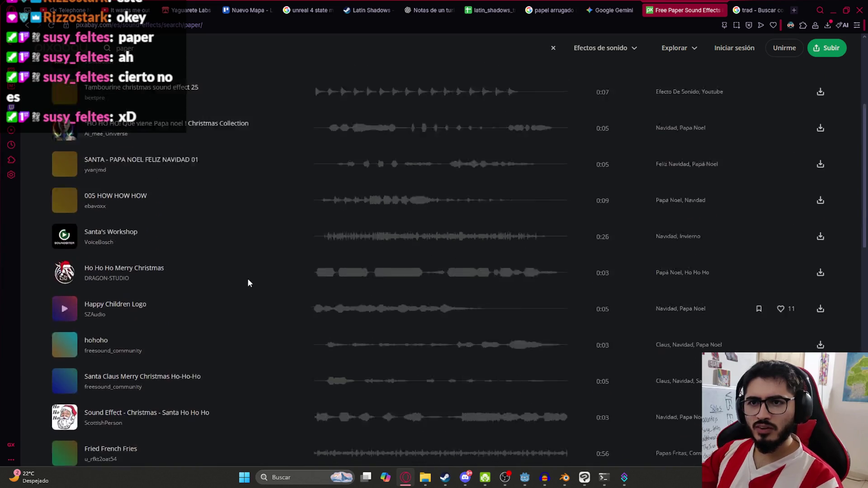
scroll(249, 280, up, 3)
scroll(262, 280, down, 15)
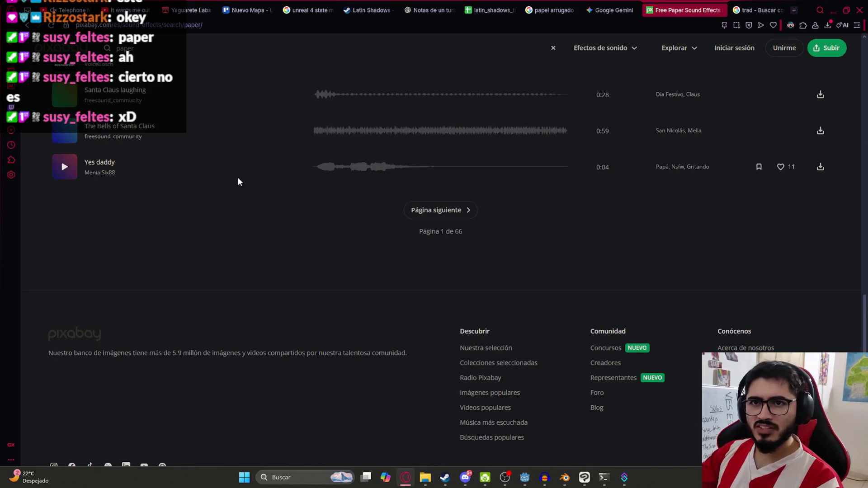
click(313, 168)
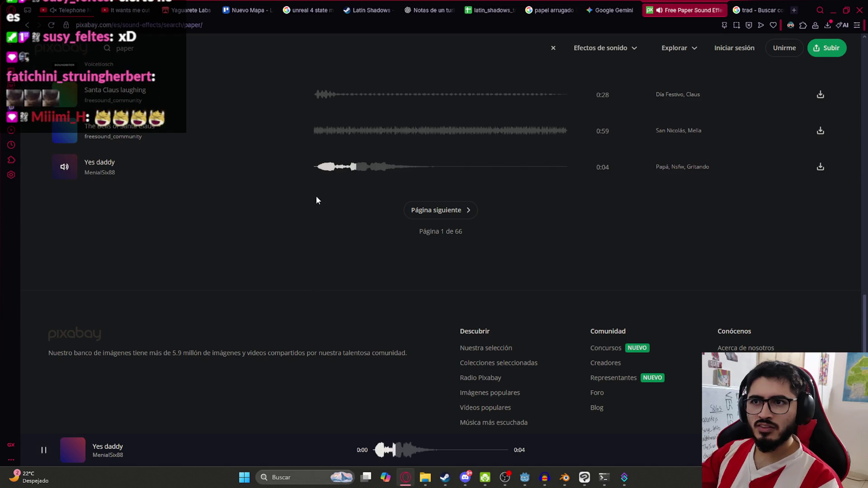
scroll(227, 175, up, 15)
click(162, 44)
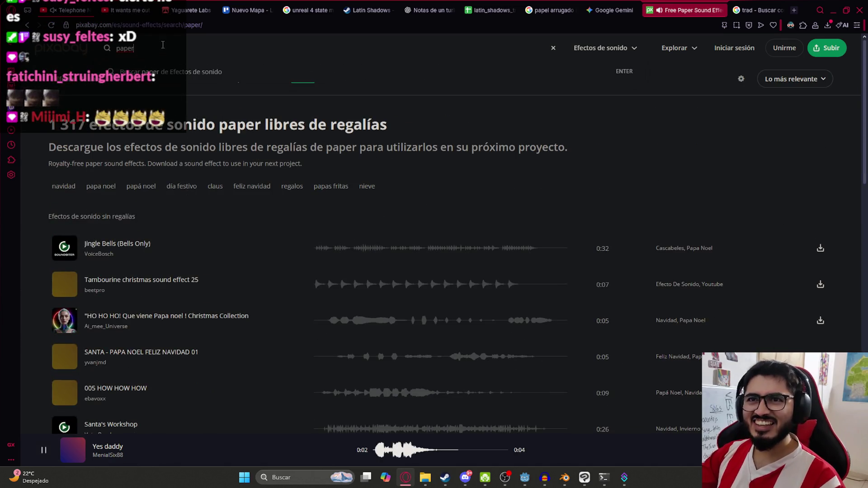
Step: Search Pixabay sound effects for 'note paper'
text(note)
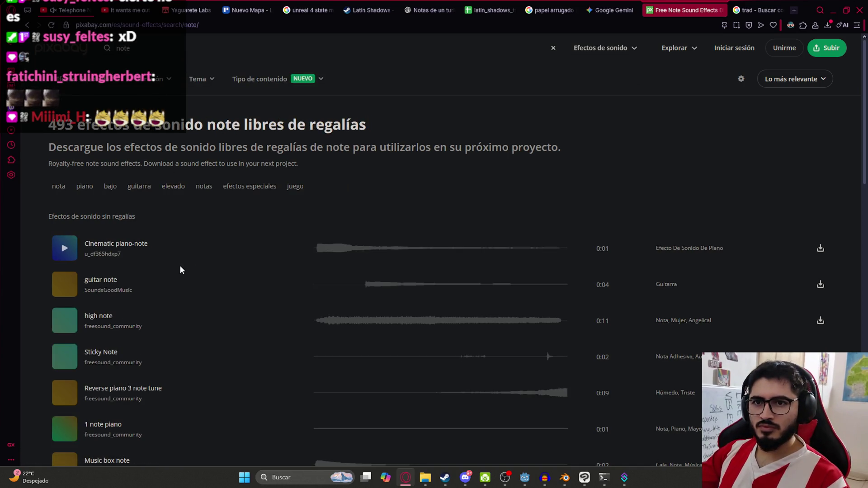
click(186, 53)
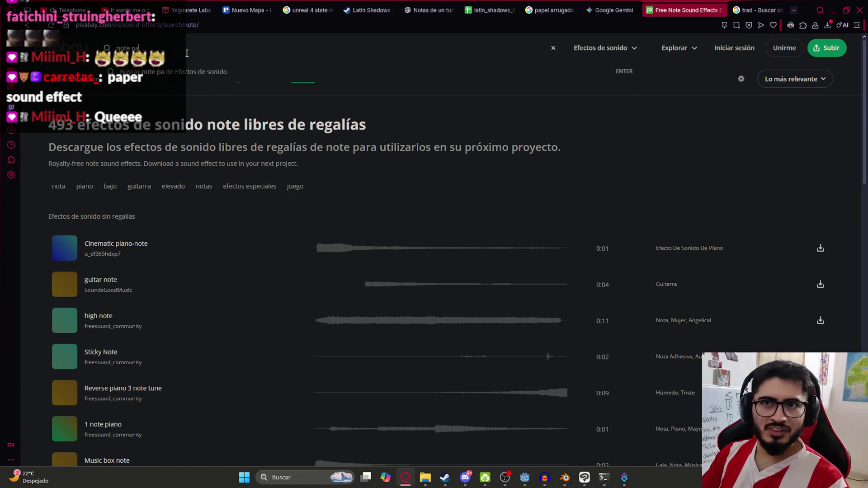
text(per)
key(Return)
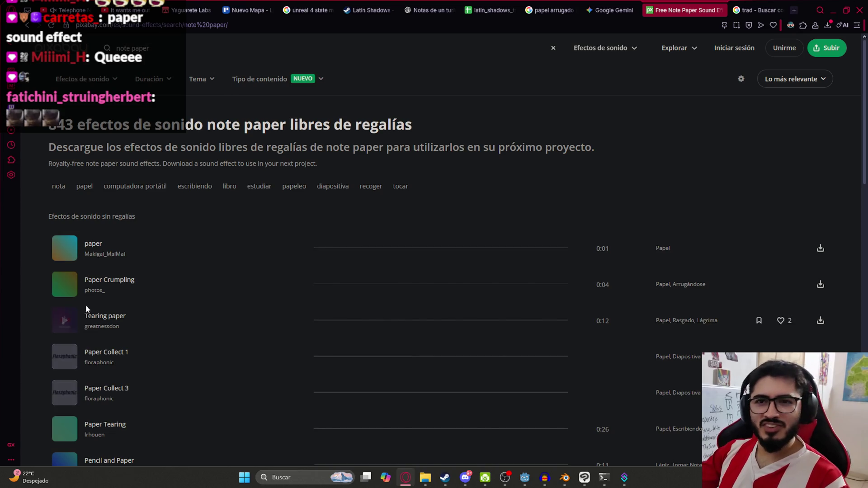
Step: Preview the one-second paper clip, Tearing paper and Paper Crumpling sounds
click(407, 252)
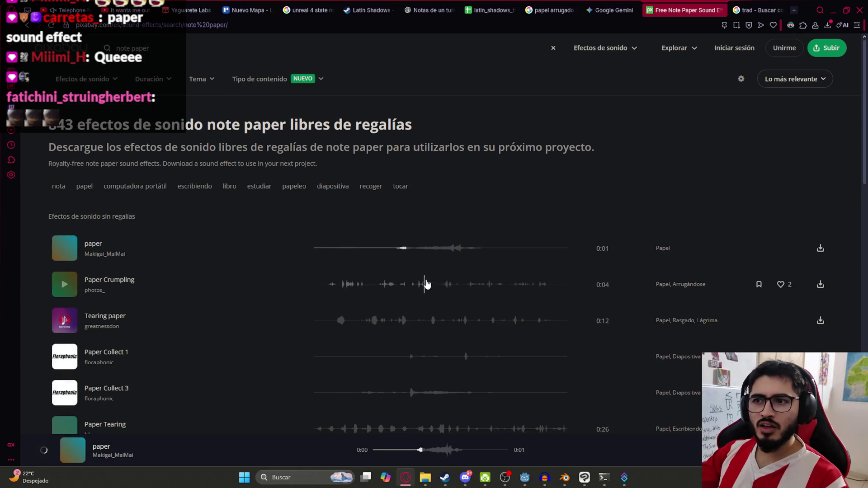
click(407, 254)
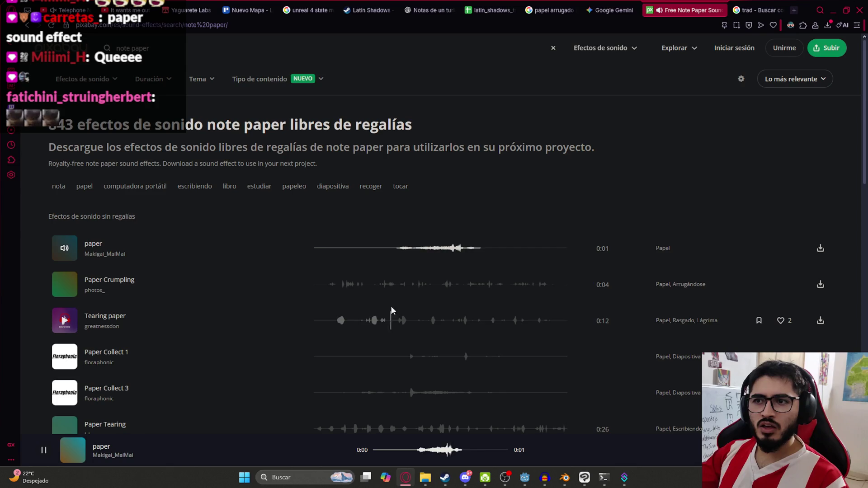
click(340, 322)
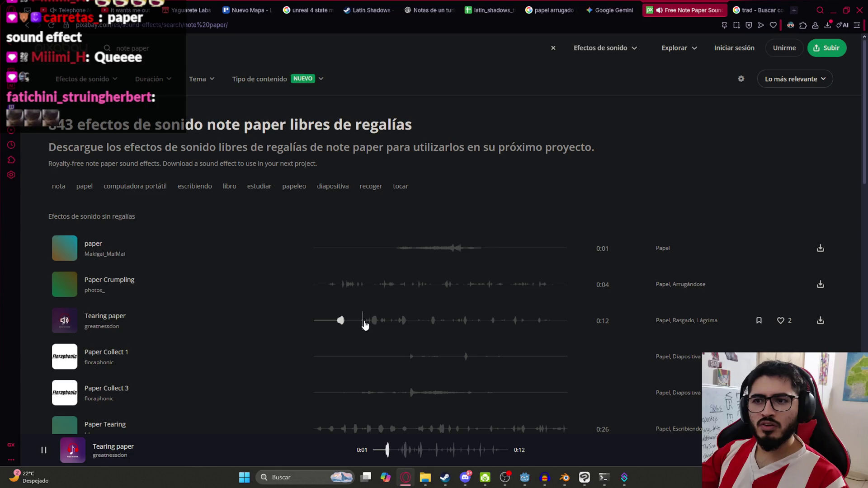
click(336, 285)
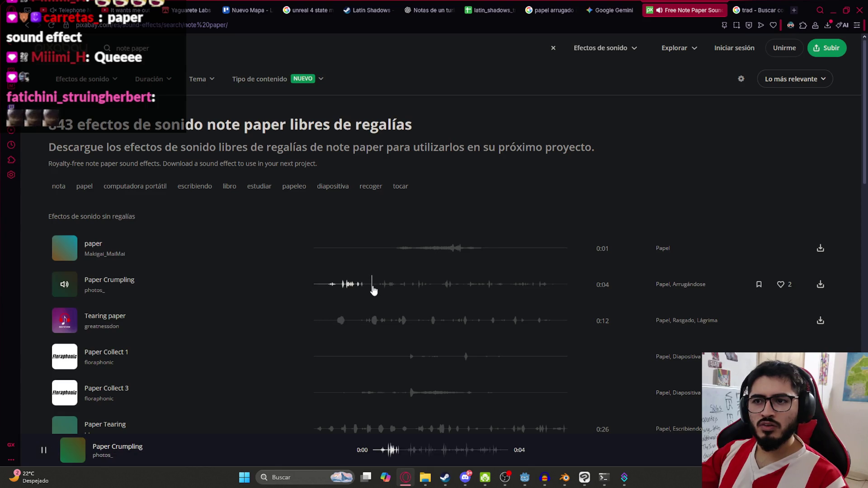
click(398, 249)
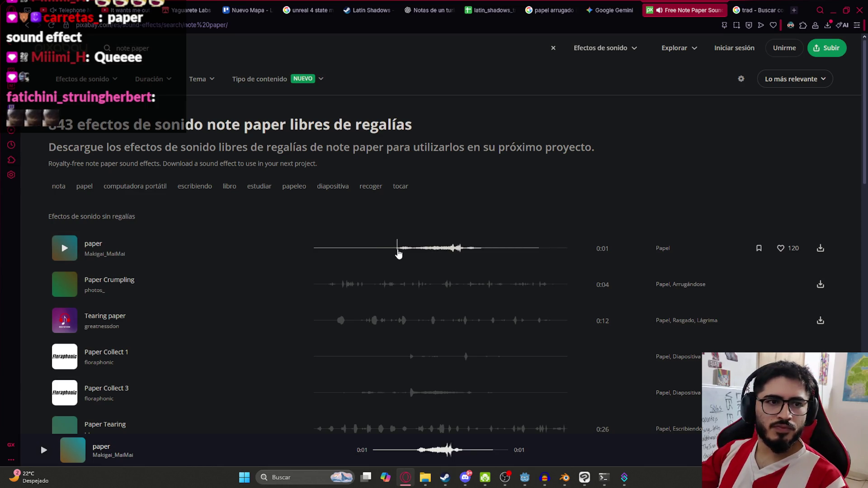
click(398, 249)
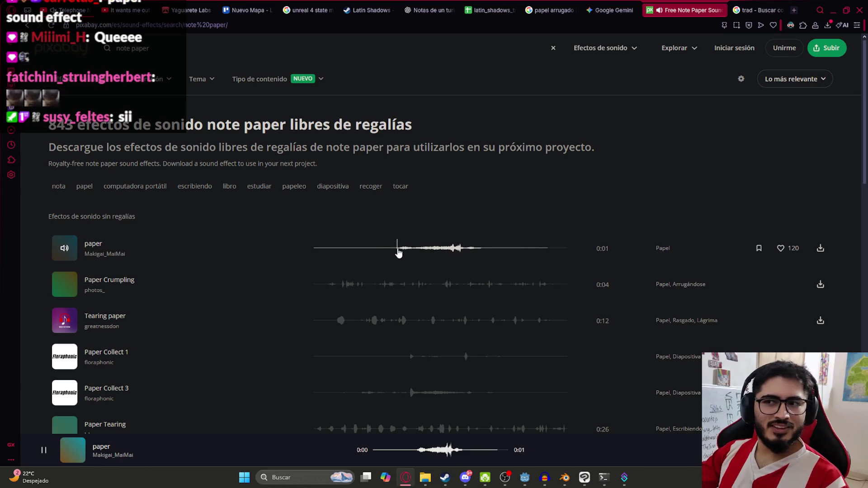
Step: Preview Paper Tearing and the Paper Collect 4 through 10 clips further down the results
scroll(349, 385, down, 1)
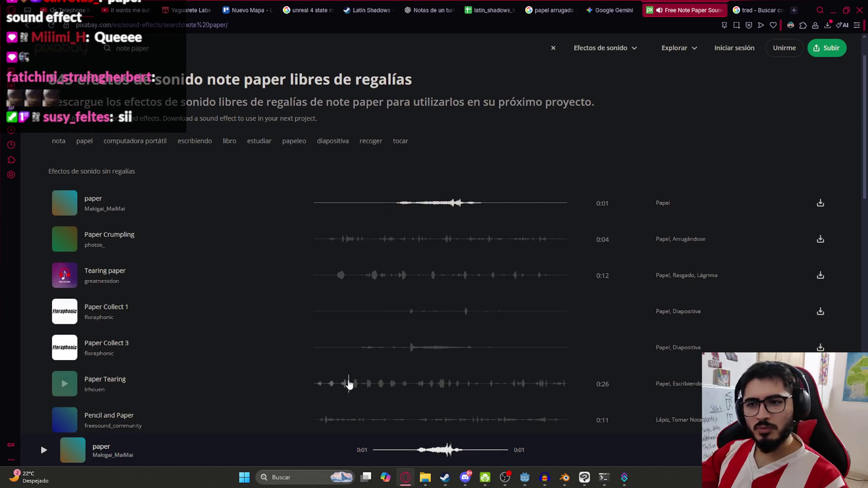
click(318, 386)
scroll(316, 380, down, 2)
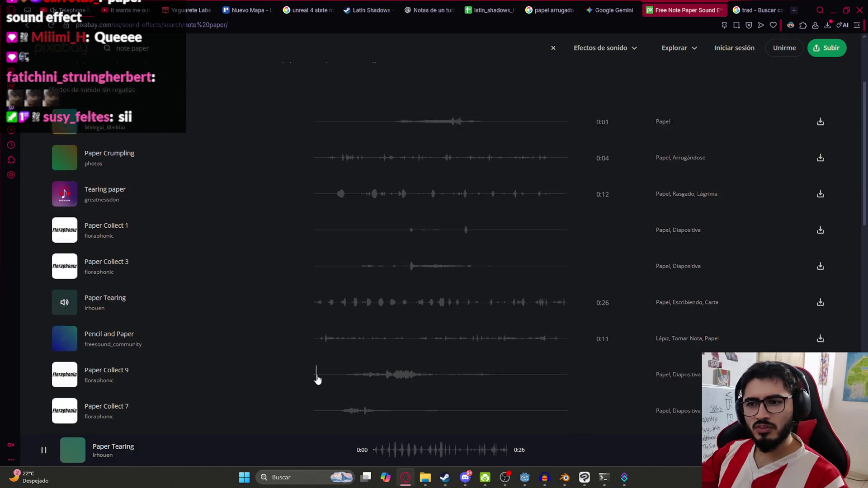
click(376, 375)
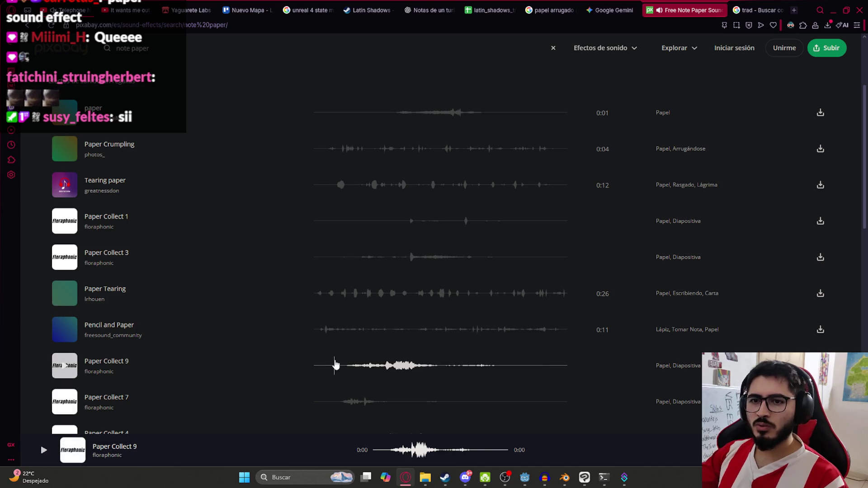
click(335, 402)
scroll(310, 291, down, 3)
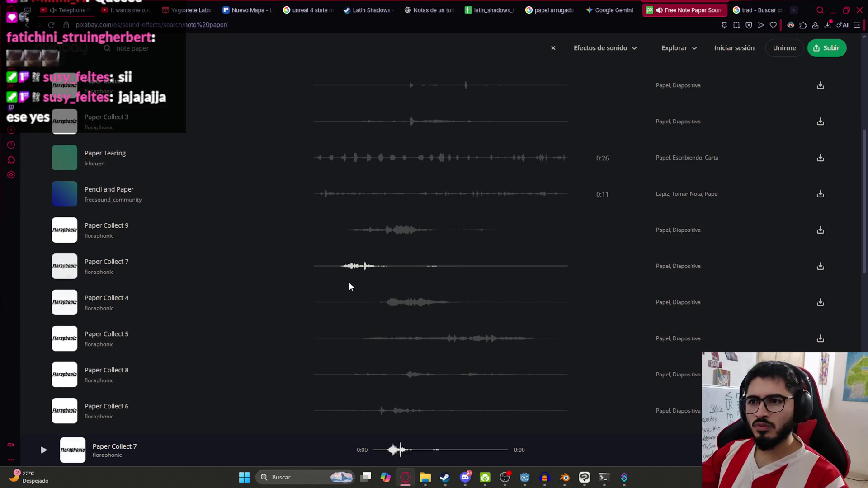
click(373, 303)
scroll(335, 319, down, 1)
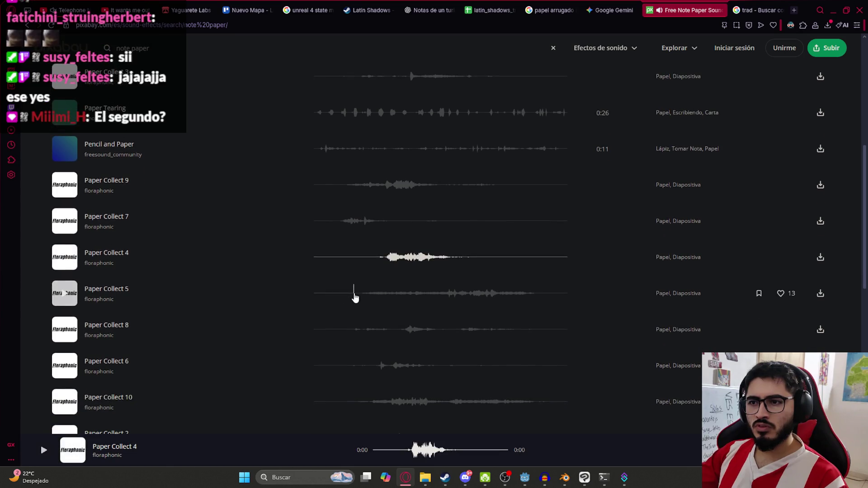
click(355, 295)
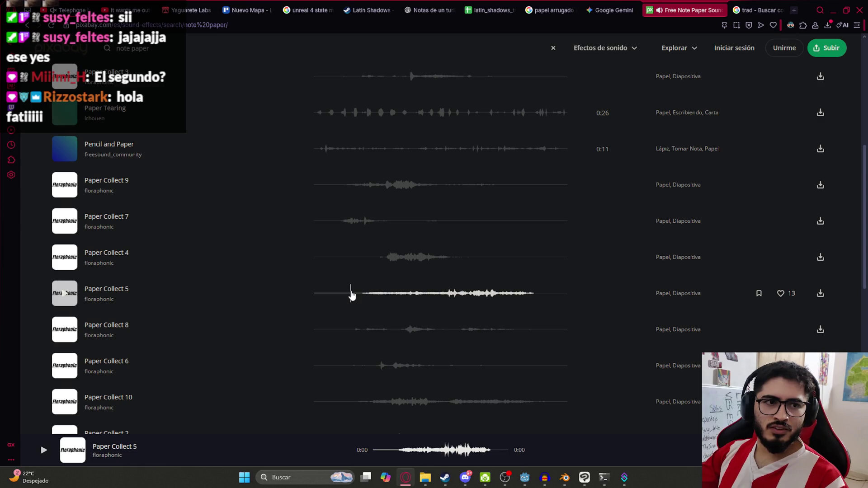
click(347, 330)
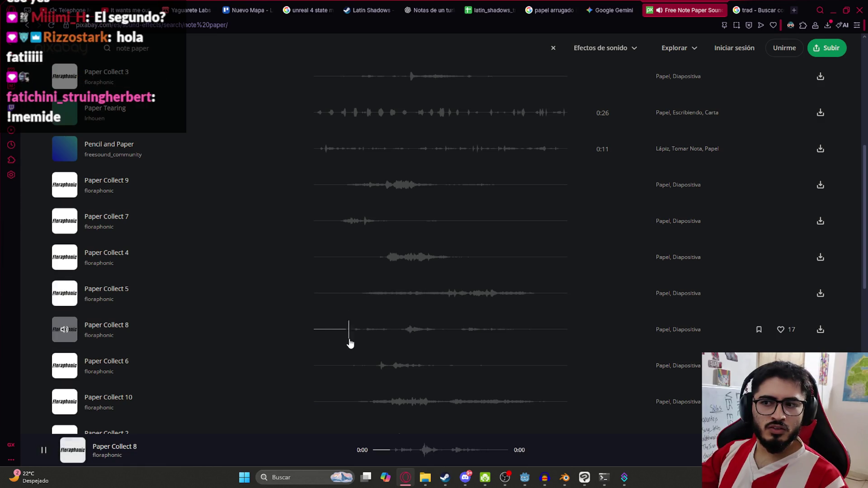
click(362, 367)
click(367, 402)
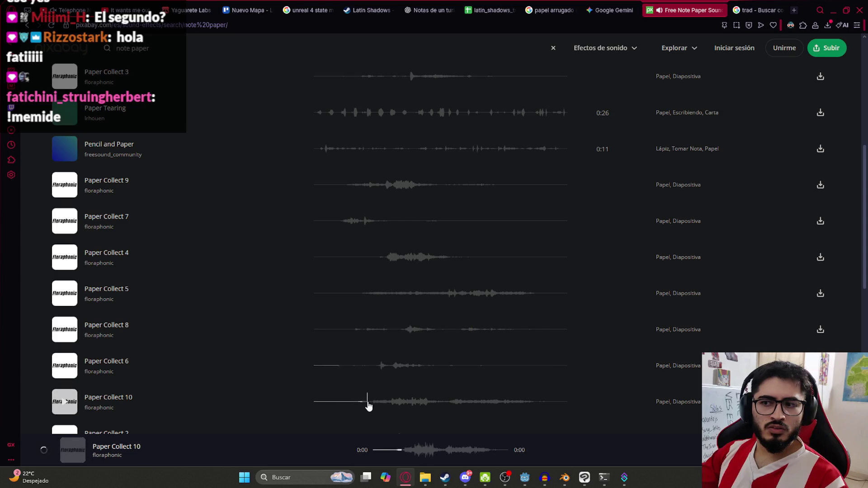
click(380, 256)
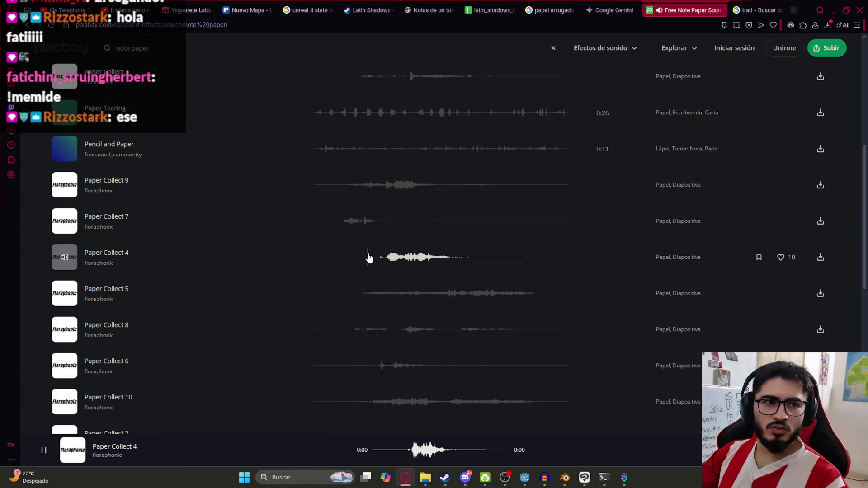
click(338, 221)
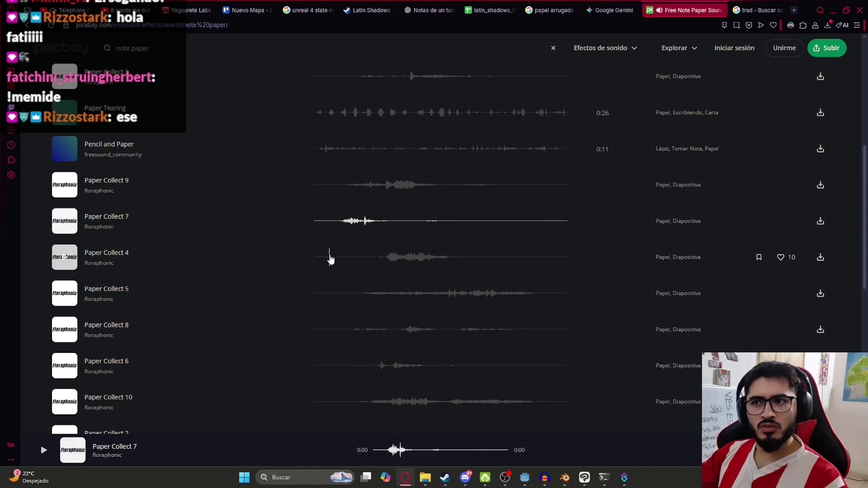
Step: Play Paper Collect 9 and replay it from the start six more times
click(331, 183)
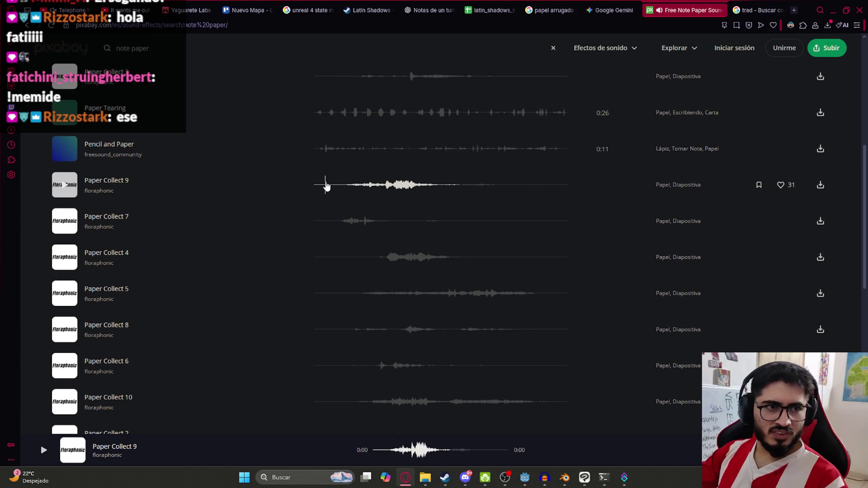
click(327, 186)
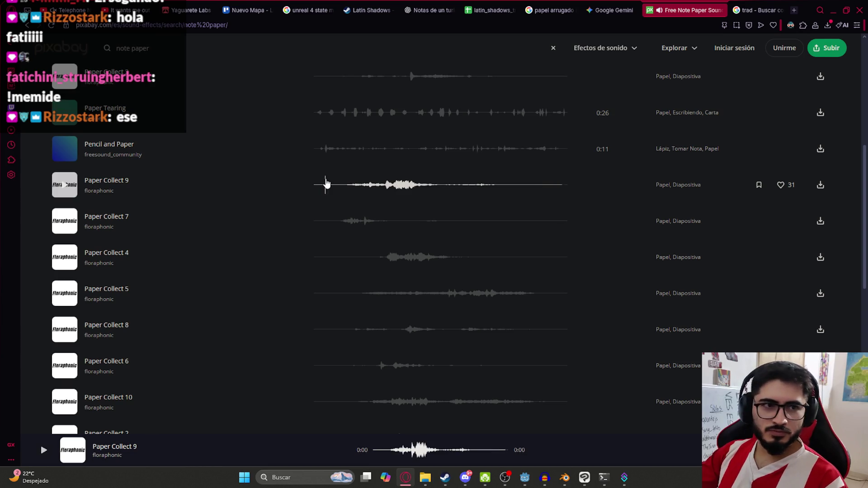
click(326, 183)
click(326, 183)
click(327, 183)
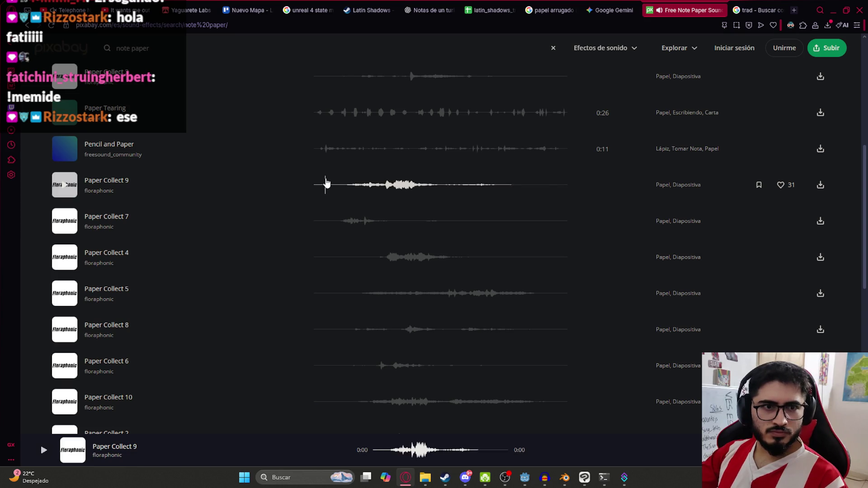
click(326, 183)
click(326, 183)
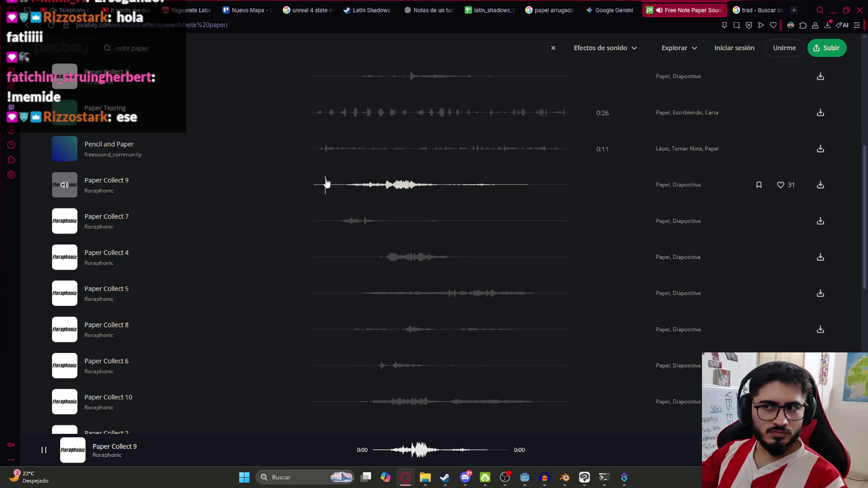
scroll(341, 244, down, 3)
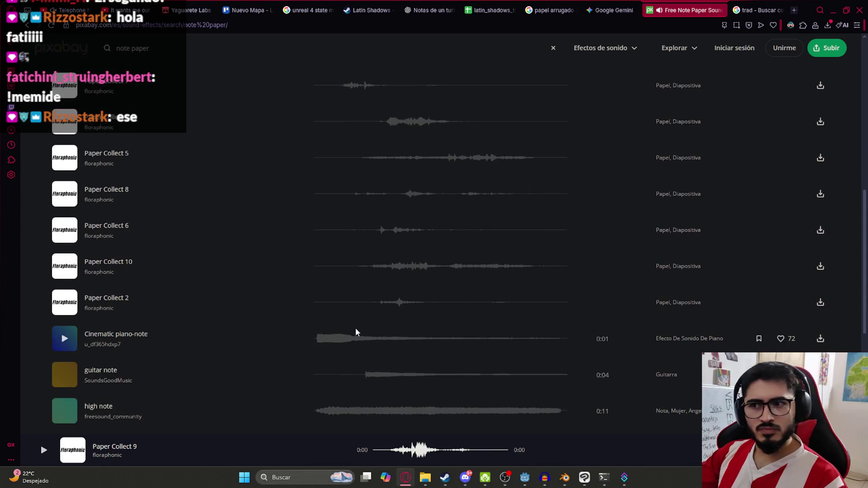
Step: Preview Paper Collect 2, a cinematic piano note and a guitar note, then replay the one-second paper clip
click(357, 302)
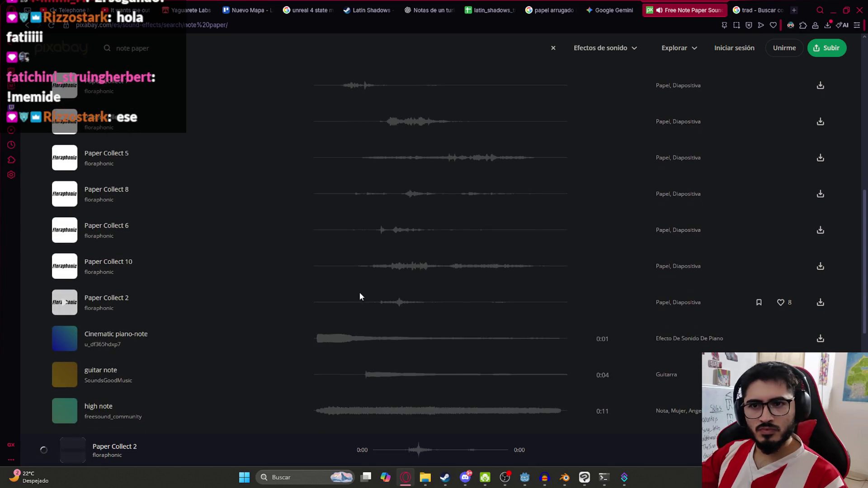
click(322, 339)
click(369, 375)
scroll(345, 384, down, 4)
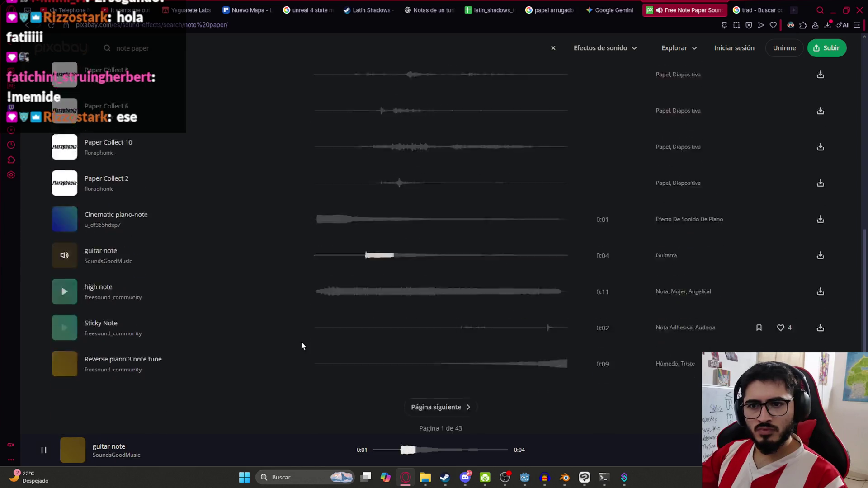
scroll(281, 322, up, 14)
click(362, 249)
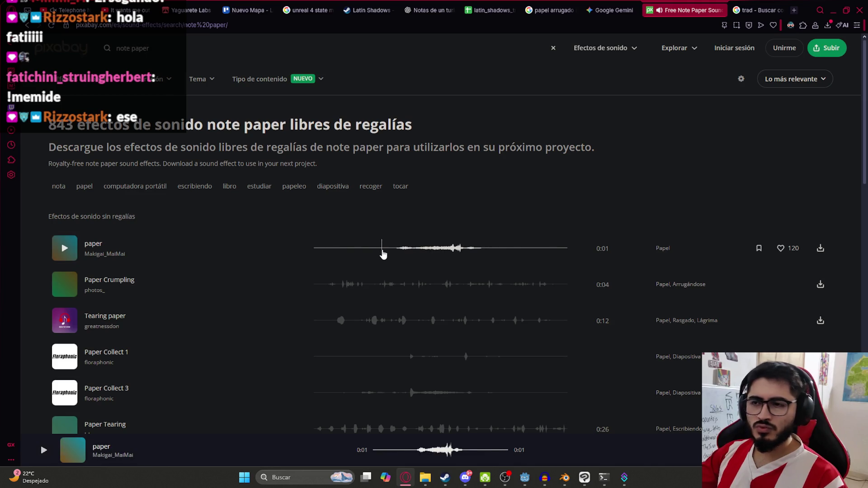
click(382, 251)
click(380, 252)
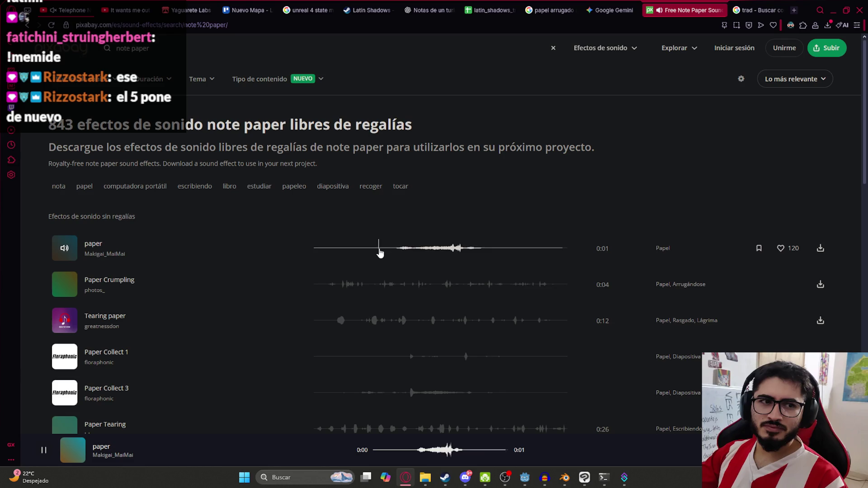
Step: Compare against Paper Collect 5, then download the one-second paper clip and show it in Downloads
scroll(262, 291, down, 6)
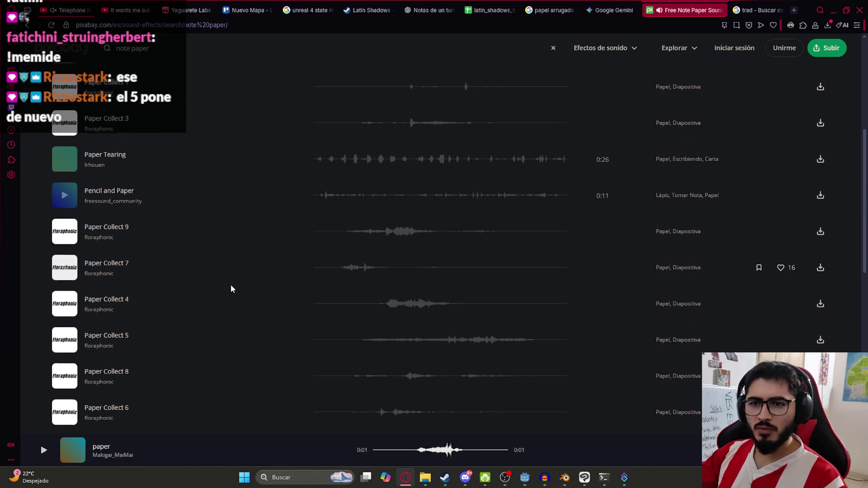
click(359, 340)
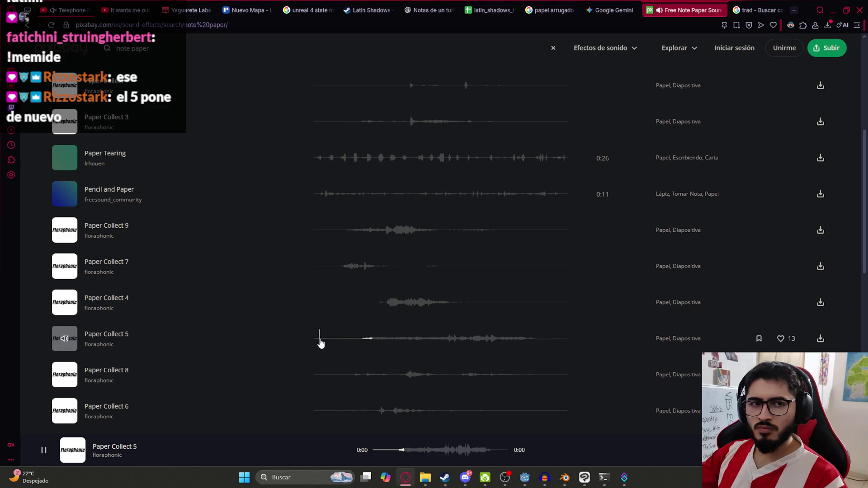
scroll(326, 335, up, 5)
click(316, 252)
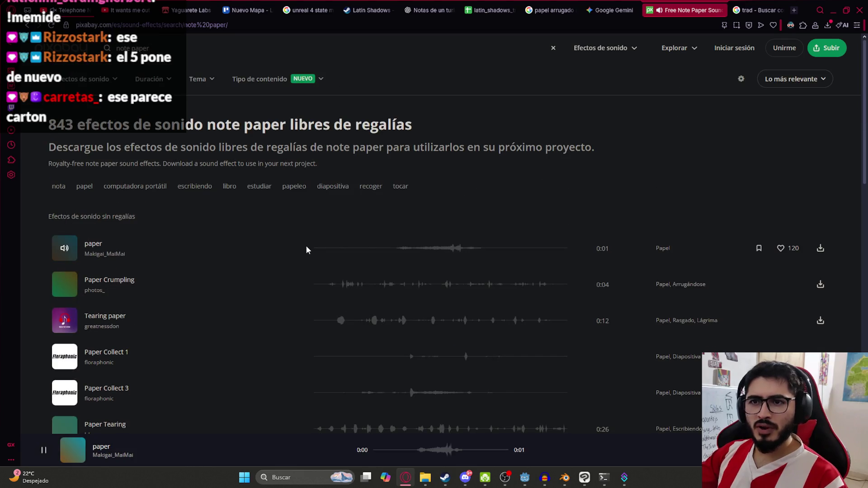
click(407, 255)
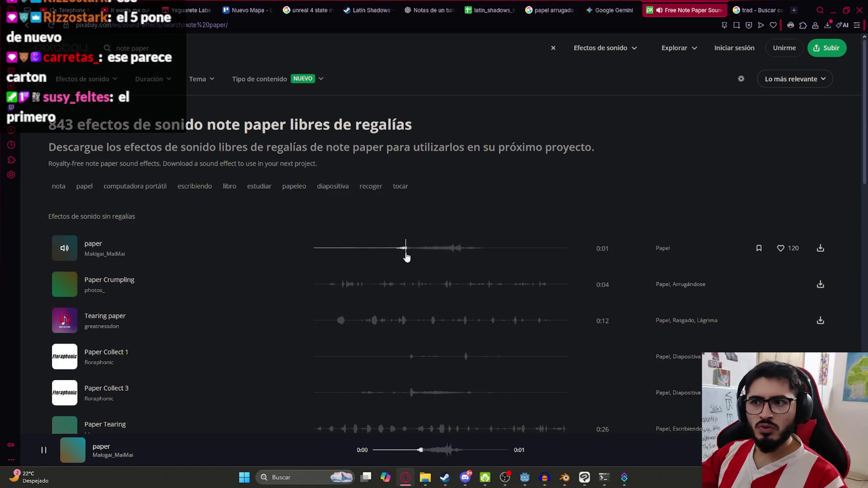
click(371, 256)
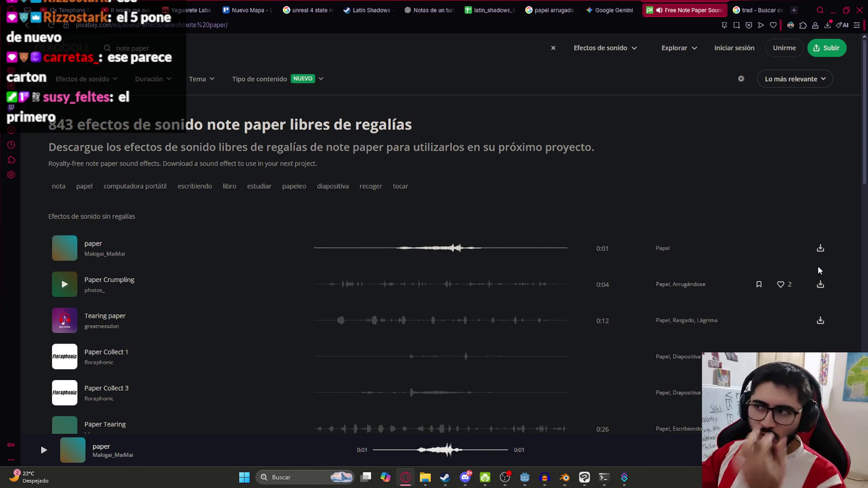
click(821, 250)
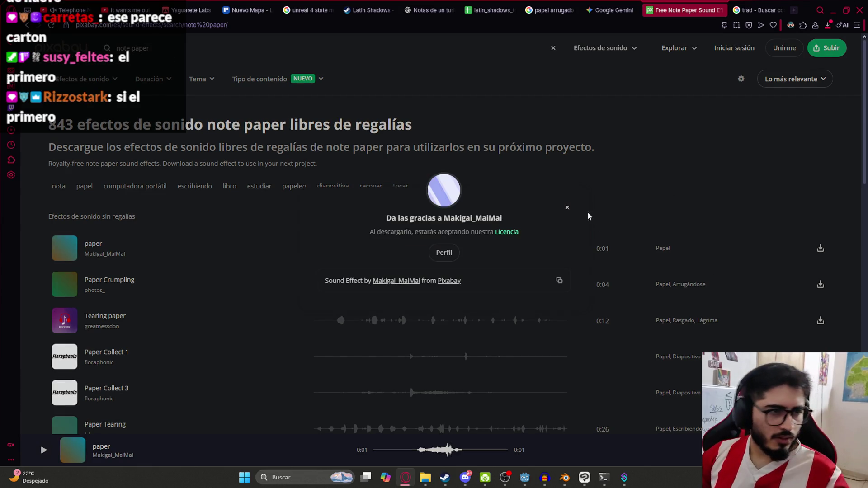
click(828, 61)
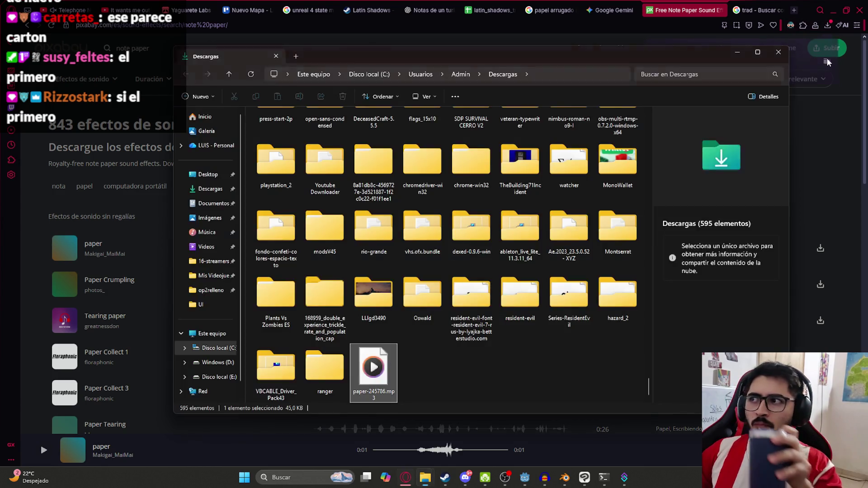
Step: Load the paper mp3 into Audacity, remove the old Audio 1 track, and apply Aparecer progresivamente
mouse_move(394, 388)
mouse_down()
mouse_move(545, 476)
mouse_move(386, 241)
mouse_up()
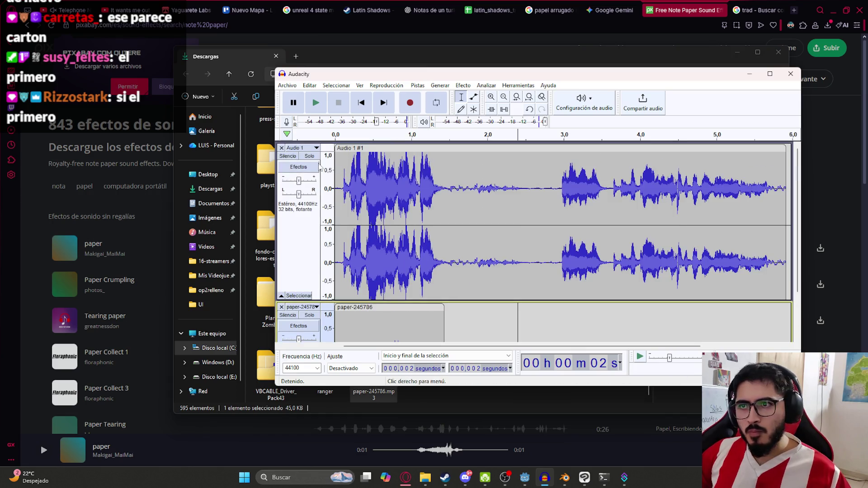
click(282, 148)
double_click(406, 211)
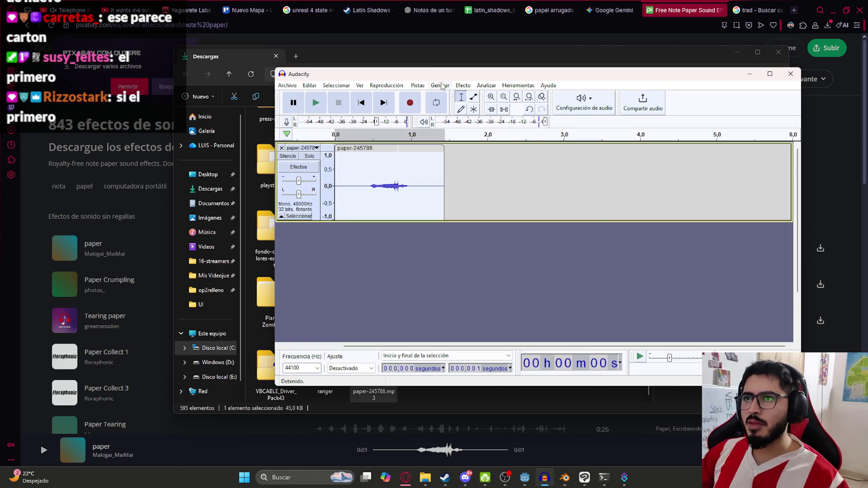
click(463, 85)
mouse_move(536, 148)
click(658, 150)
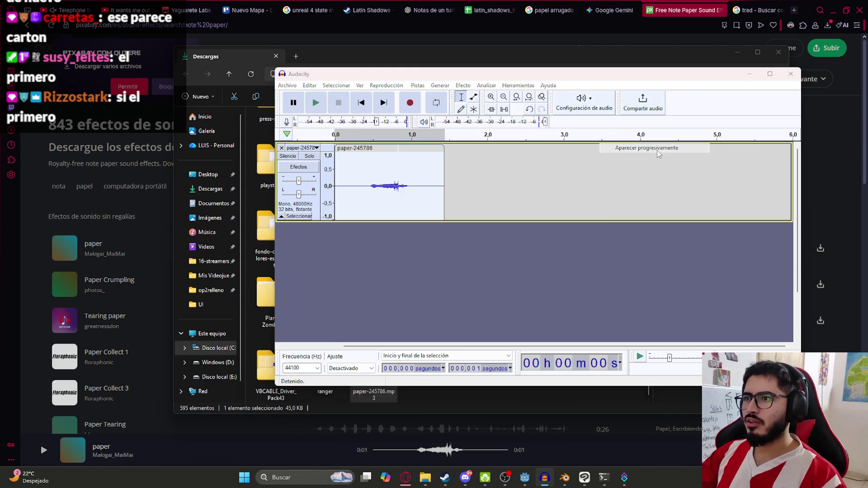
click(463, 86)
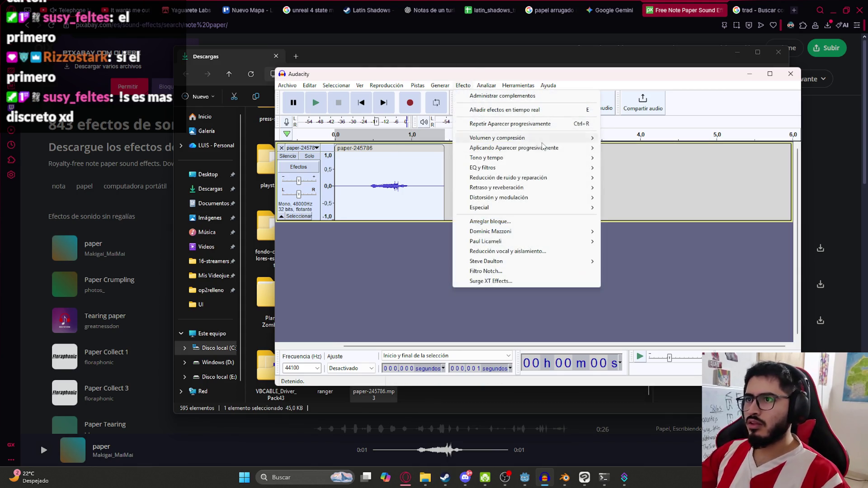
Step: Preview a 15 dB amplification of the paper clip, then try 10 dB instead
mouse_move(543, 138)
click(630, 138)
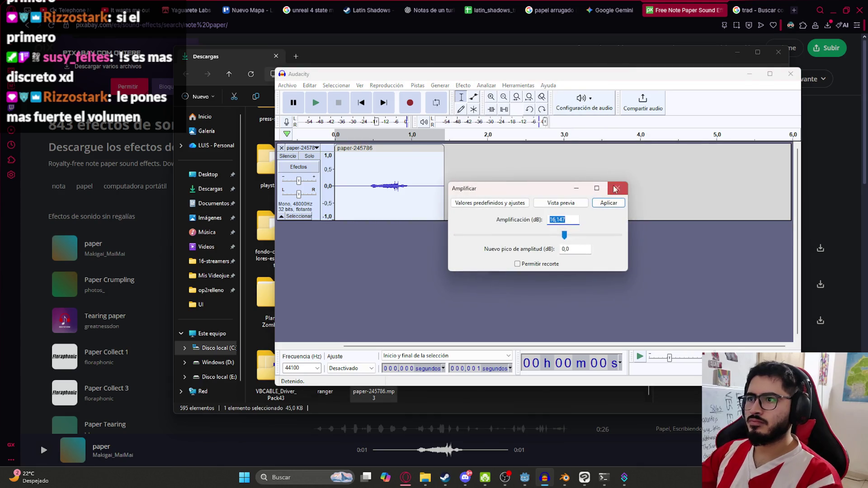
text(15,0)
click(559, 204)
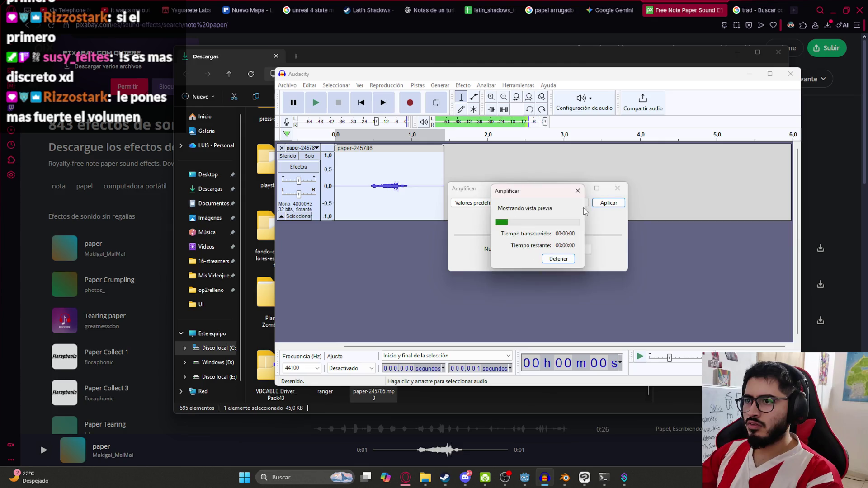
click(568, 218)
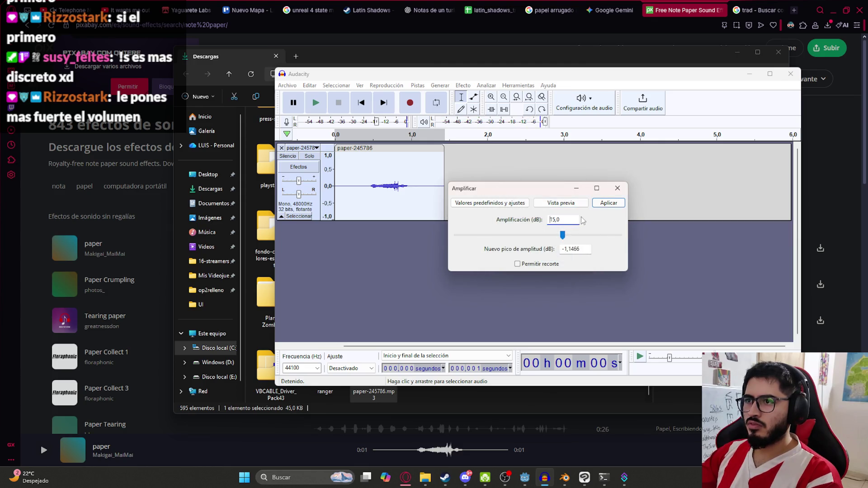
key(BackSpace)
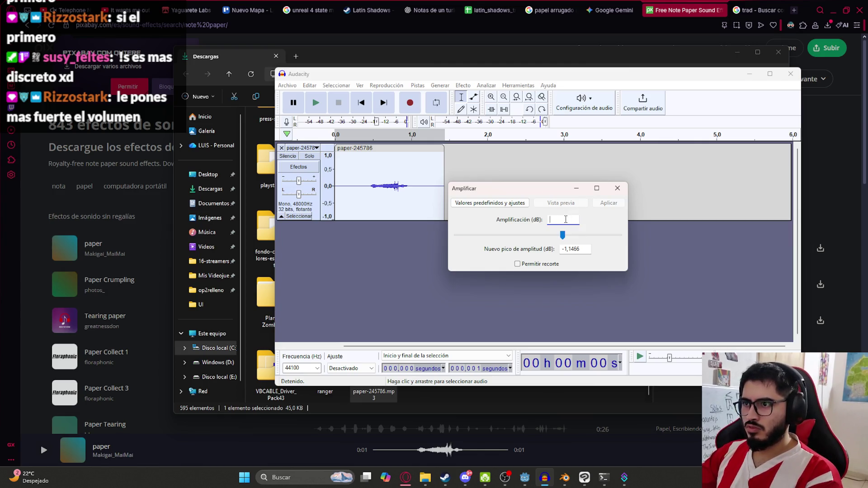
text(10)
click(561, 202)
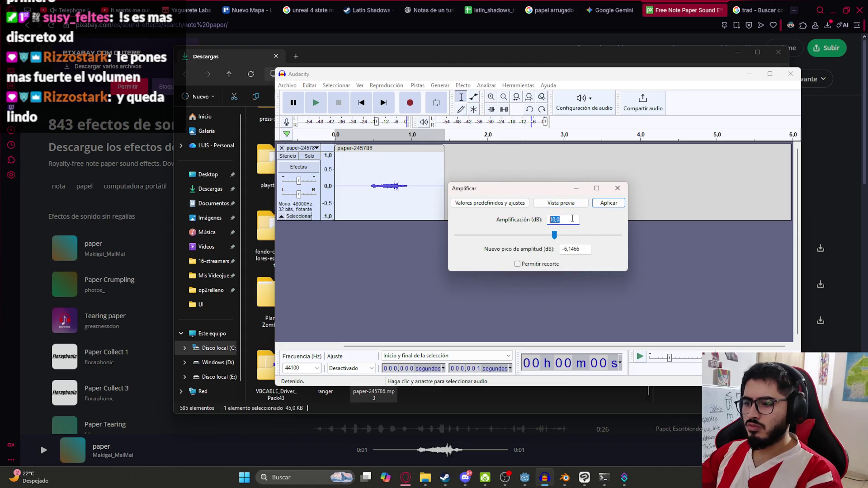
Step: Apply the 10 dB volume boost and play the louder paper clip
click(580, 204)
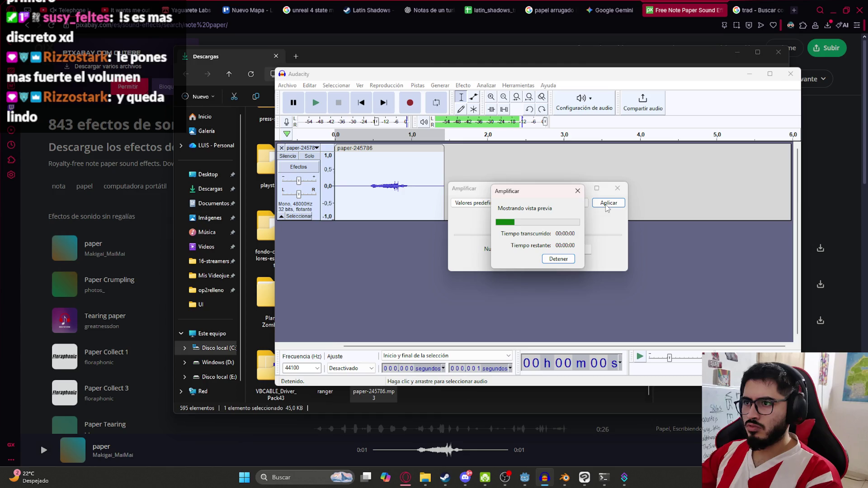
click(578, 191)
mouse_move(541, 473)
click(545, 441)
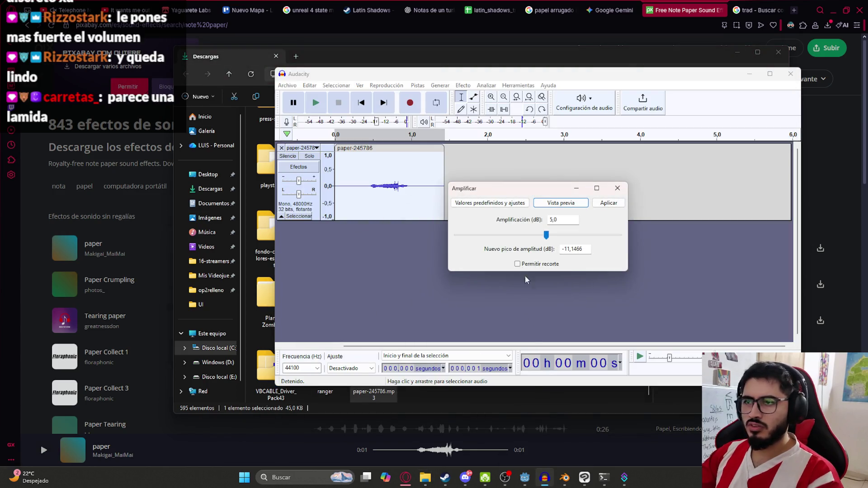
click(616, 189)
key(space)
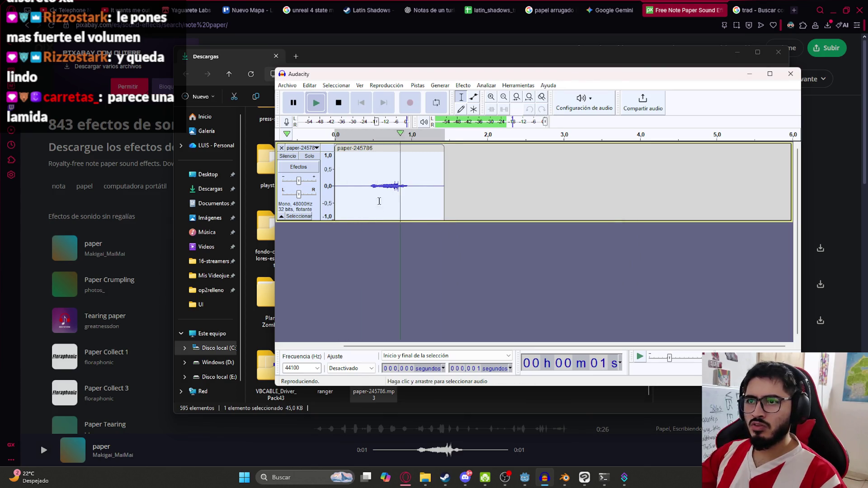
click(463, 85)
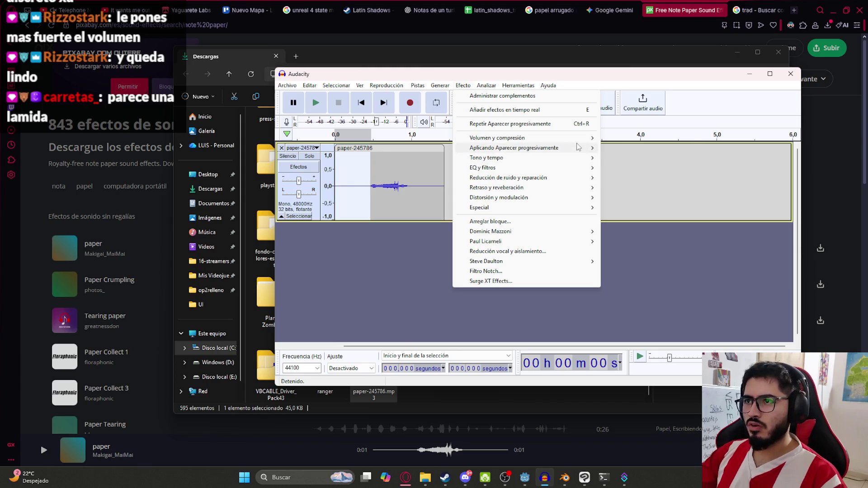
Step: Capture a Noise Reduction profile, then select the whole paper clip
mouse_move(592, 151)
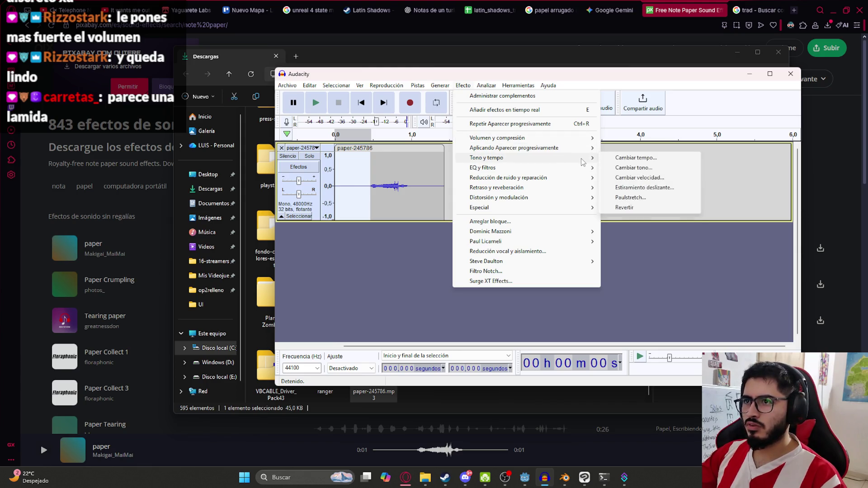
mouse_move(581, 179)
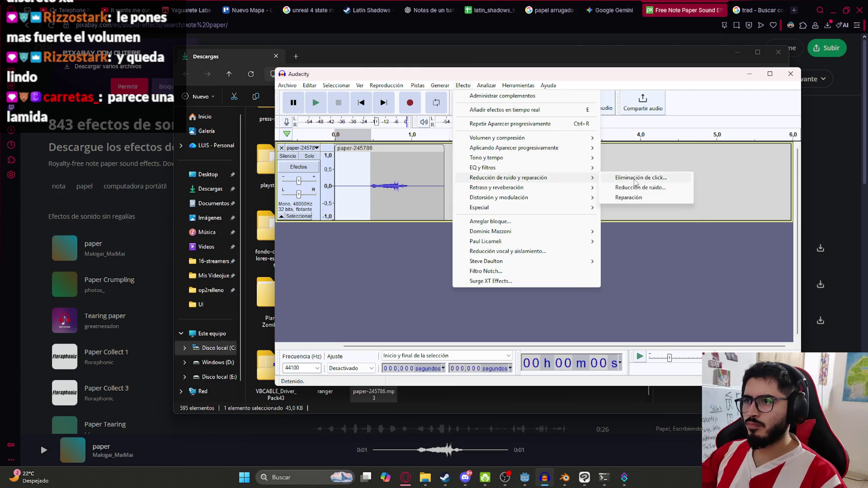
click(633, 188)
click(546, 189)
double_click(379, 185)
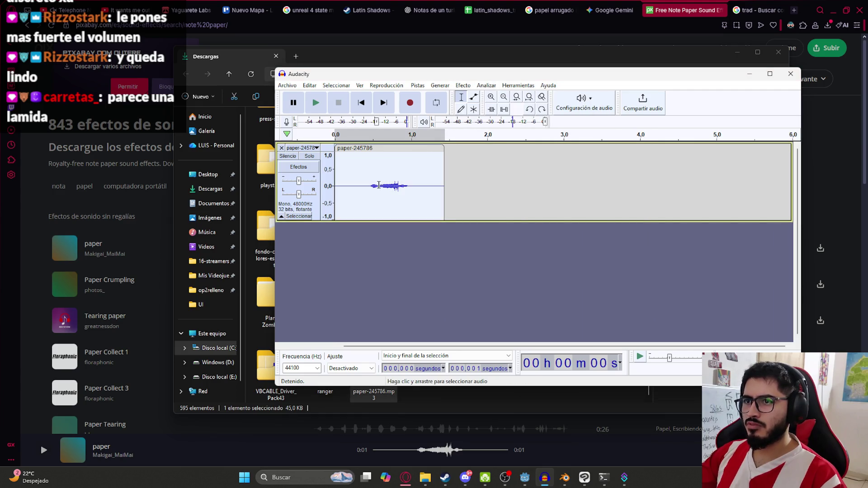
Step: Preview and apply Noise Reduction at 40 dB, sensitivity 12, smoothing 3
click(463, 85)
mouse_move(553, 178)
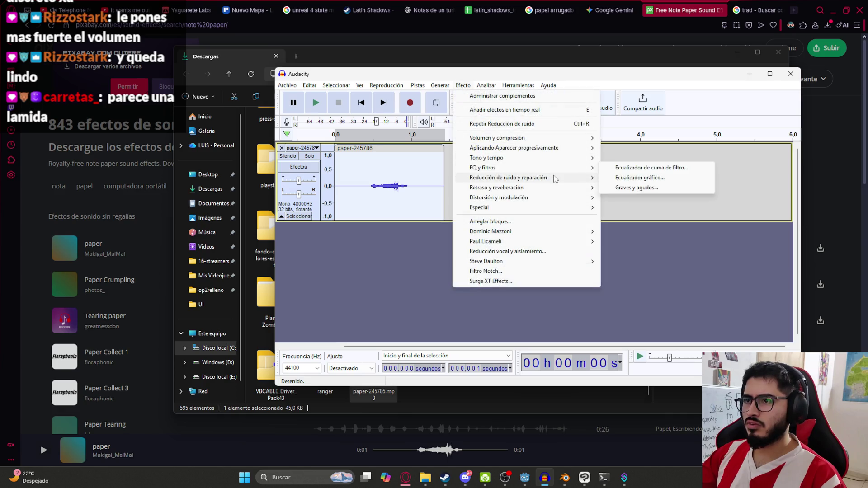
click(636, 188)
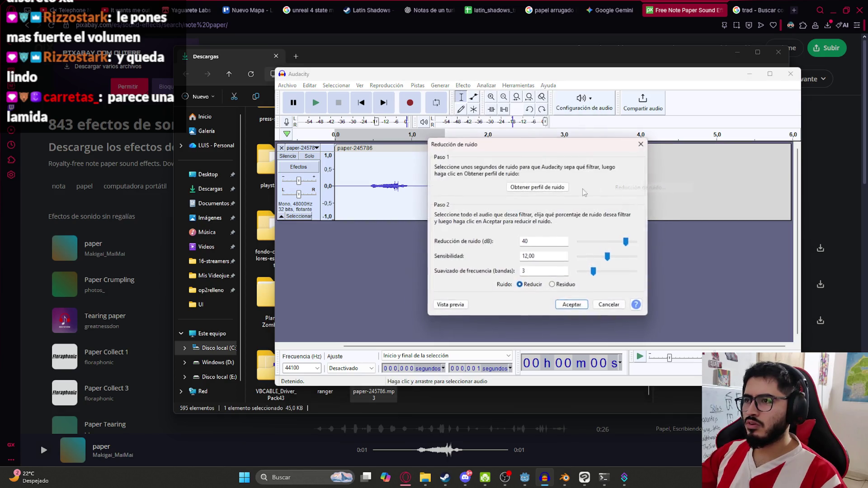
click(442, 308)
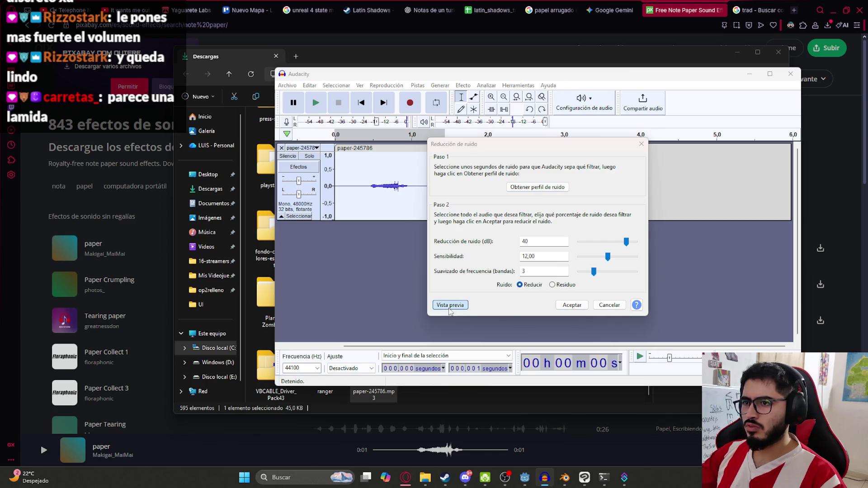
click(571, 304)
drag(370, 184, 336, 183)
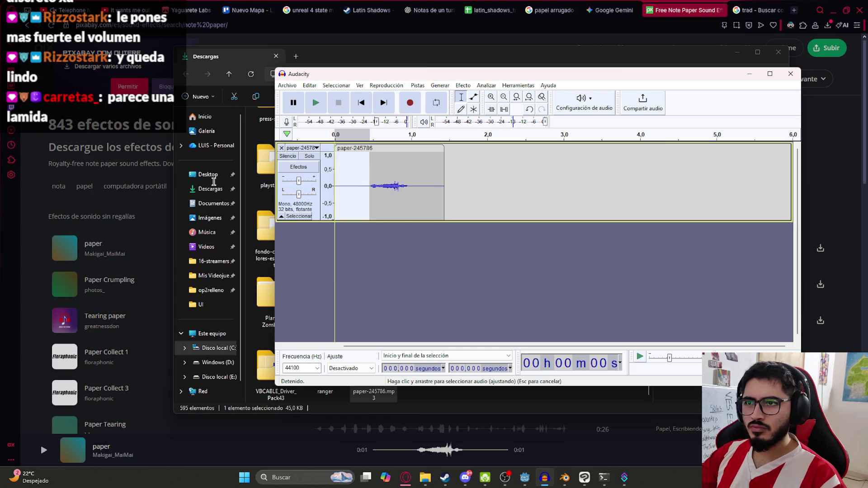
Step: Delete the leading silence and replay the trimmed one-second paper clip
key(Delete)
key(space)
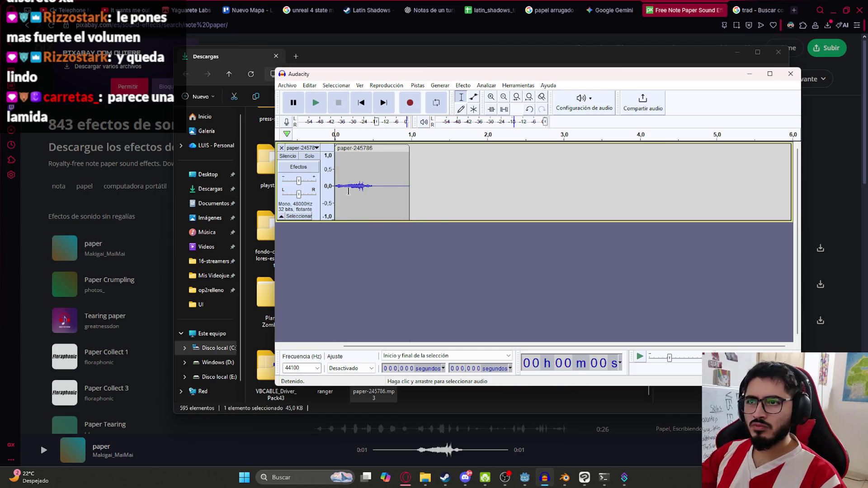
double_click(347, 191)
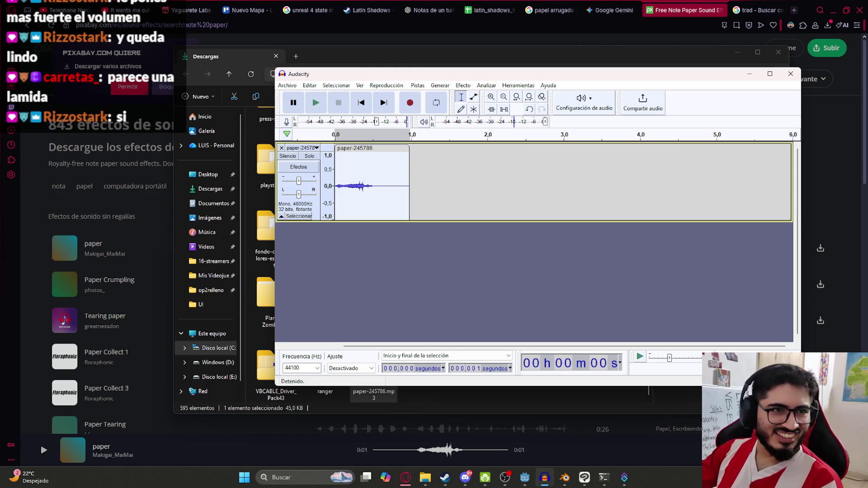
double_click(388, 162)
key(space)
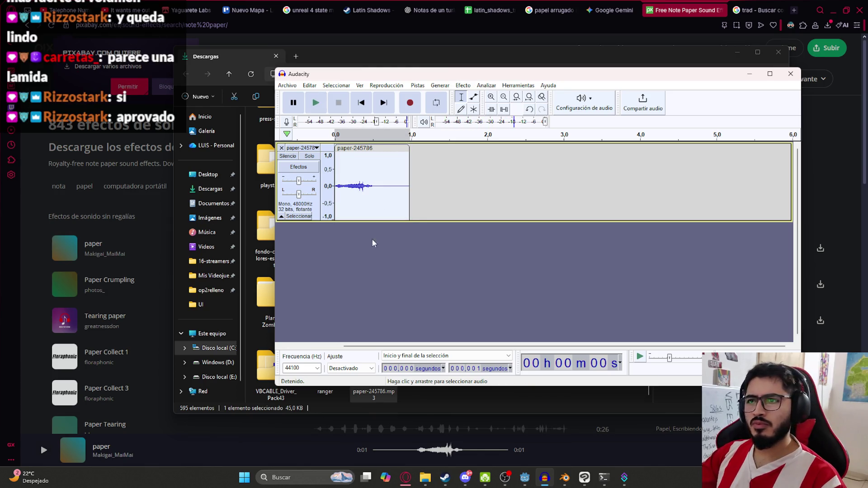
click(271, 451)
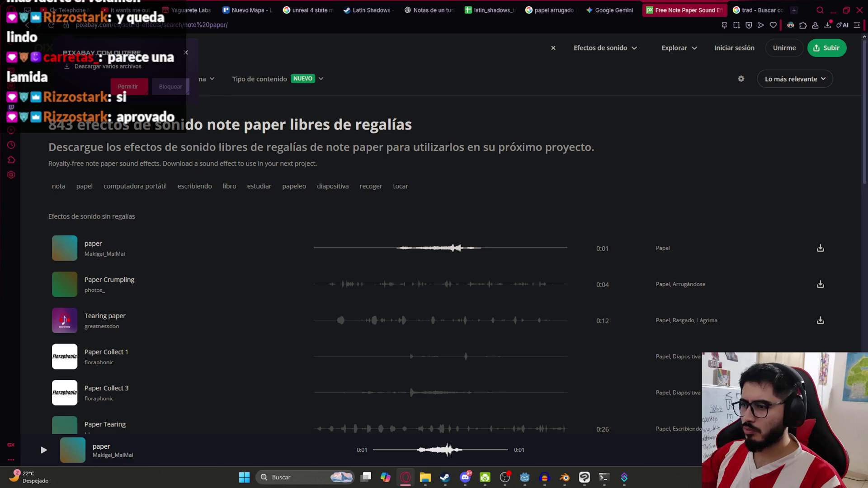
click(545, 479)
key(space)
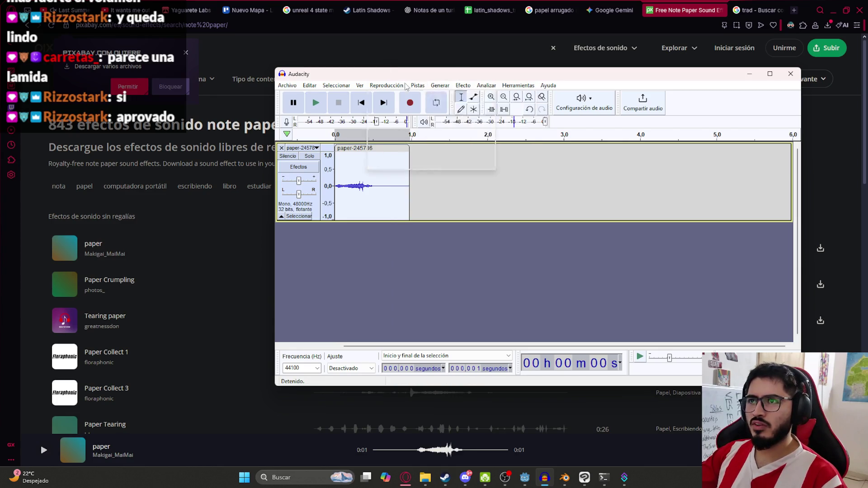
Step: Resample the paper-245786 track to 8000 Hz
click(424, 87)
click(441, 120)
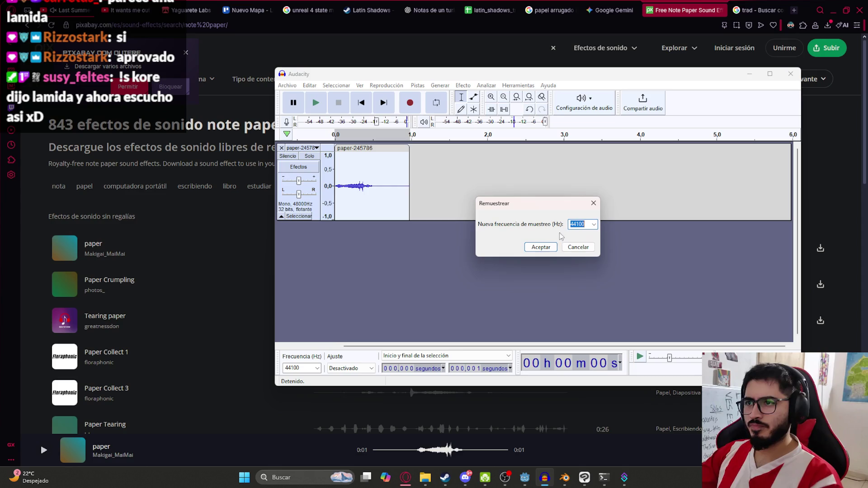
text(8000)
click(541, 247)
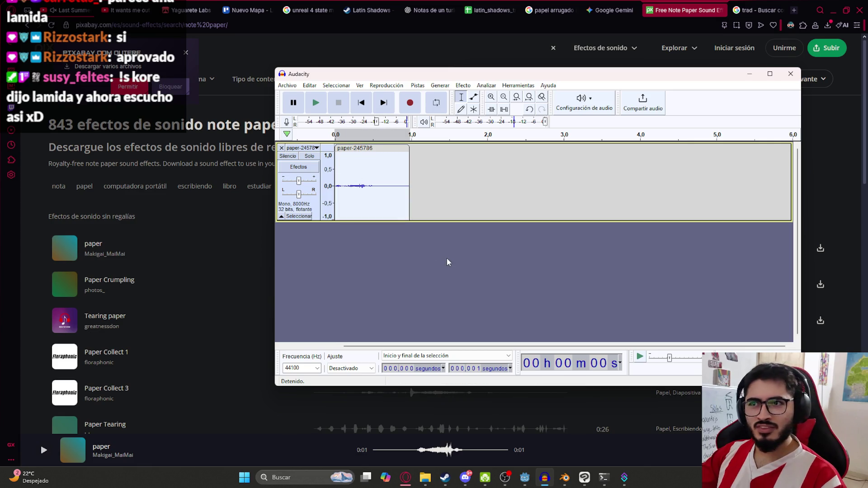
Step: Play the 8000 Hz clip several times to check how it sounds
key(space)
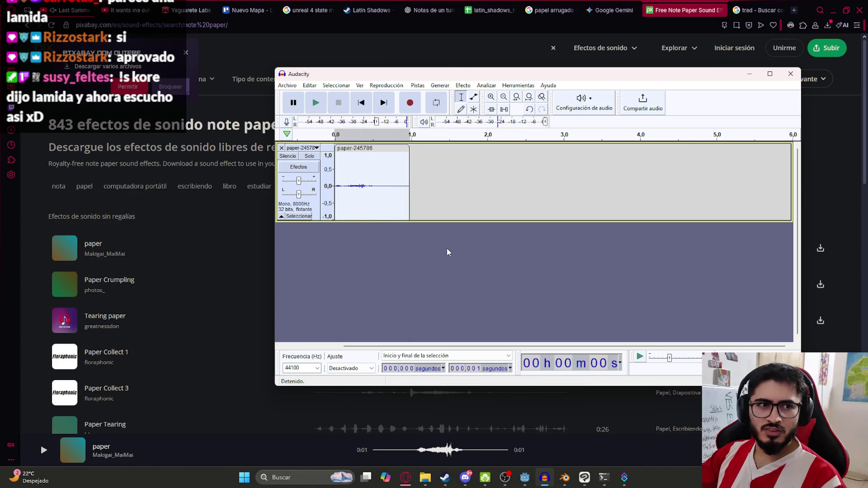
key(space)
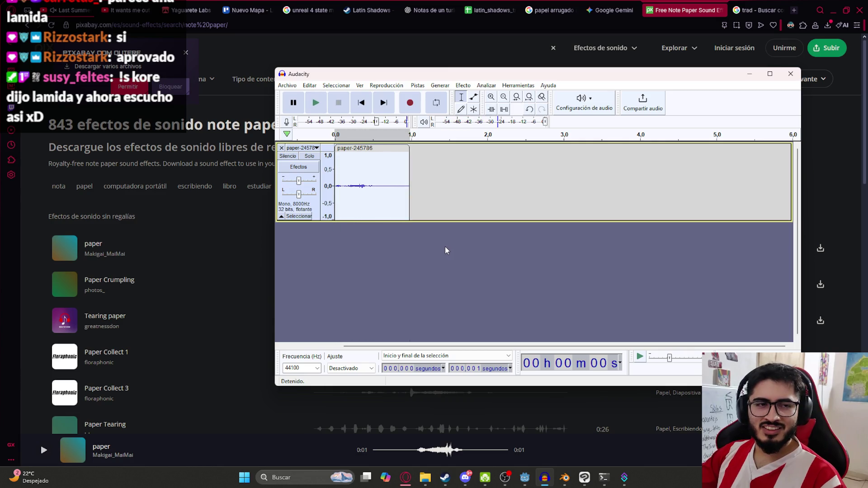
key(space)
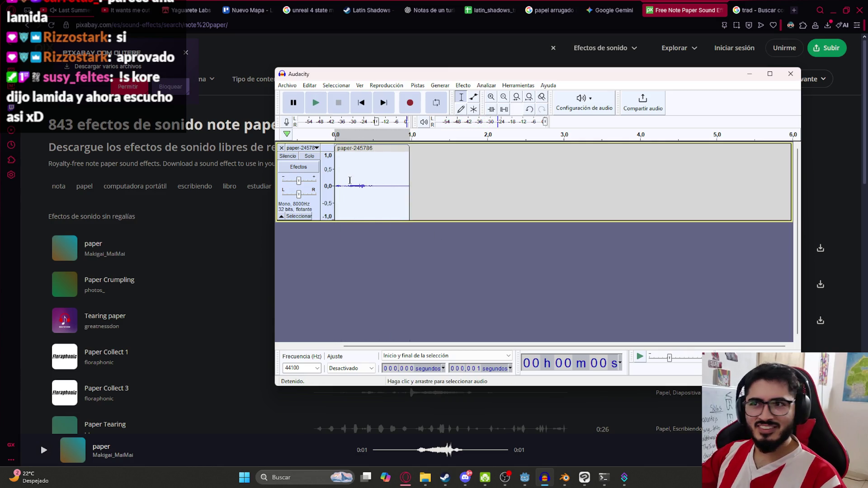
key(space)
key(alt+Tab)
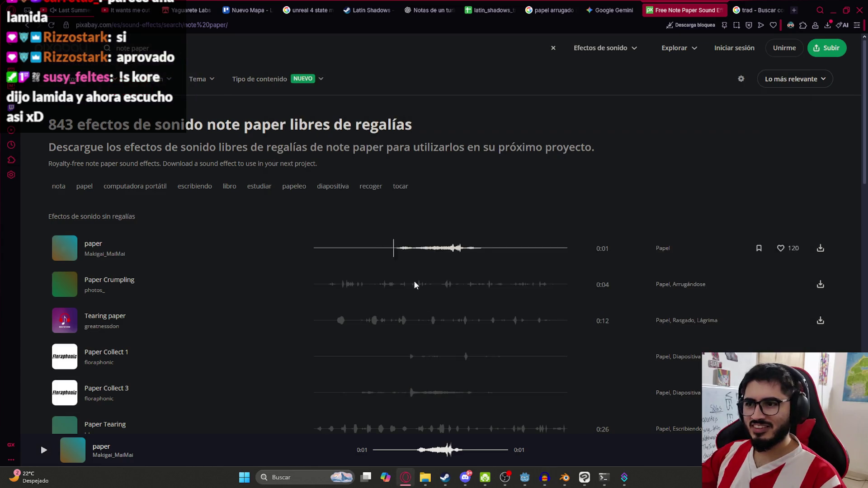
Step: Replay the edited paper clip in Audacity once more
click(544, 477)
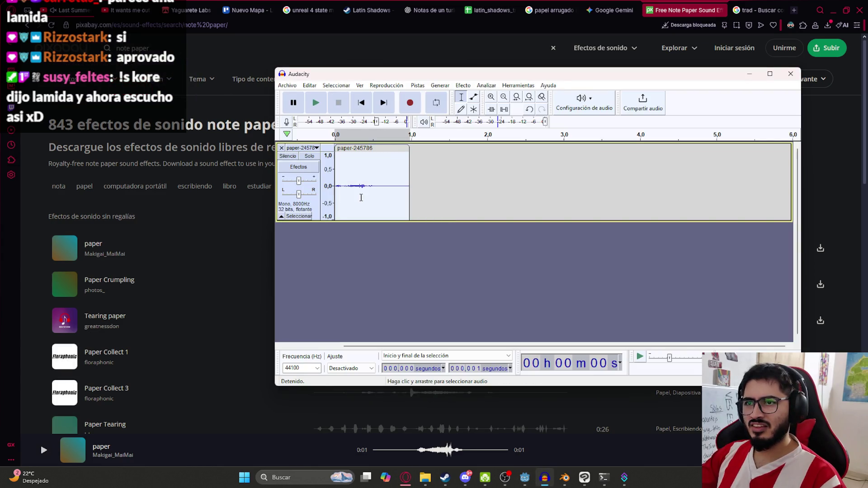
key(space)
key(space)
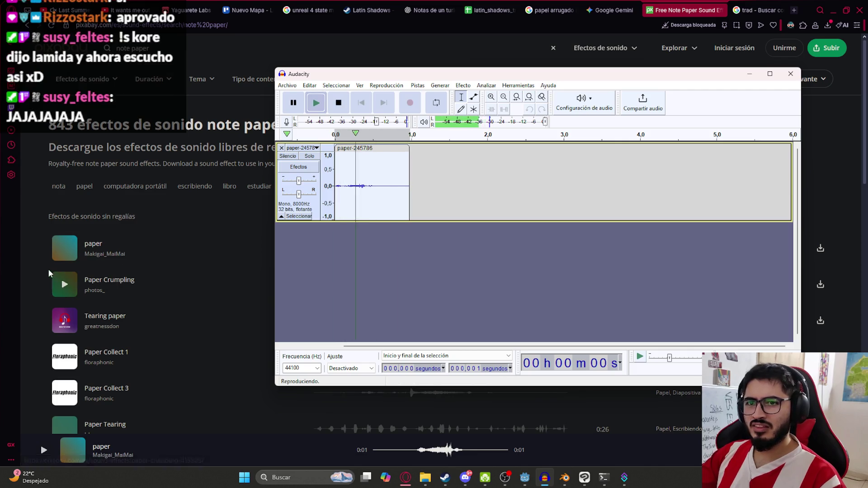
key(space)
key(alt+Tab)
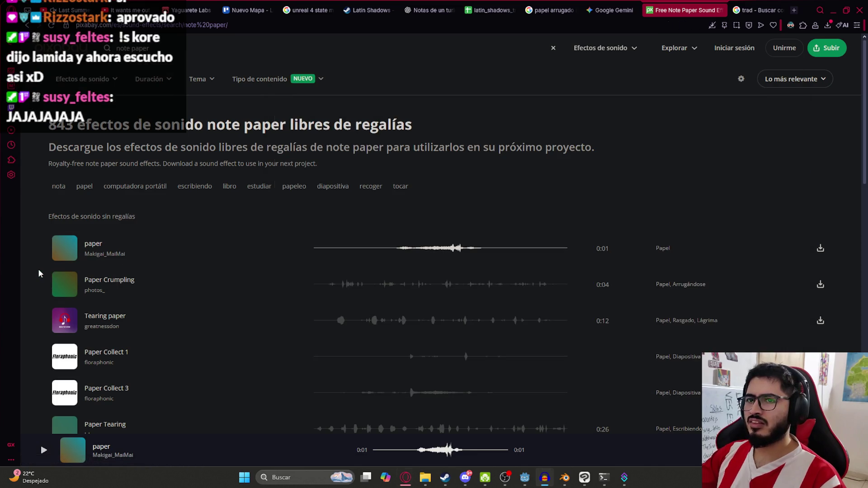
Step: Preview the paper, Paper Collect 1 and Paper Collect 3 sounds on Pixabay
click(346, 248)
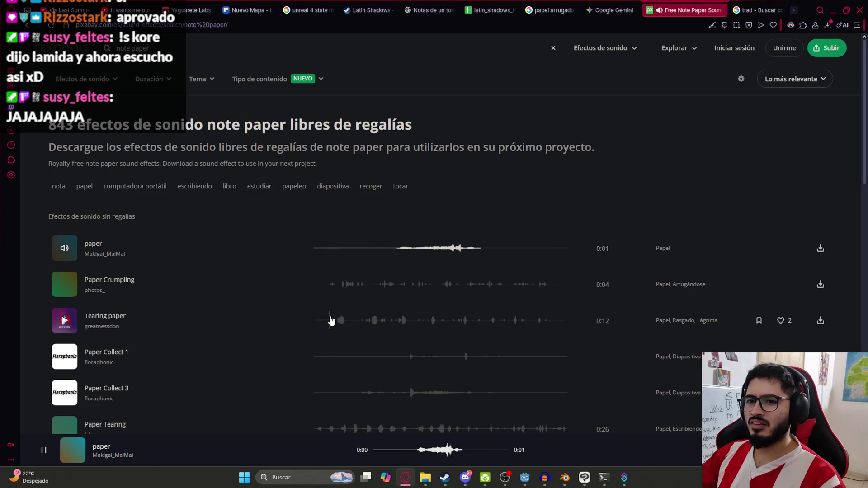
scroll(331, 320, down, 2)
click(381, 276)
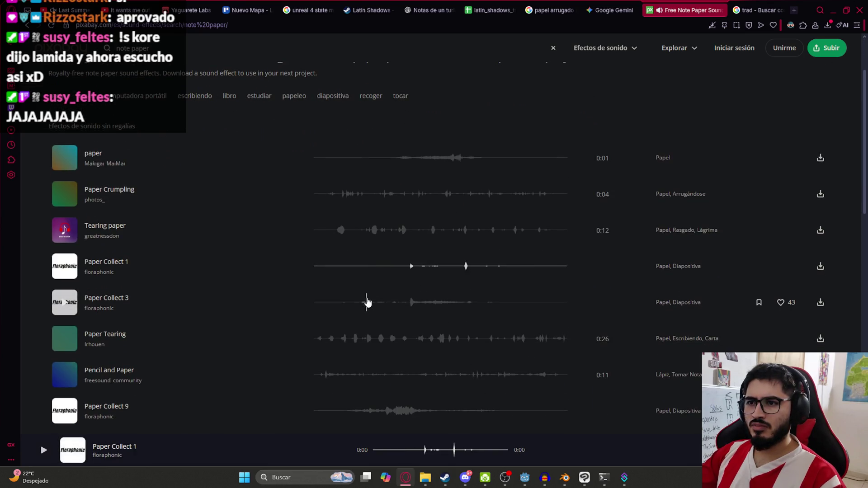
click(339, 274)
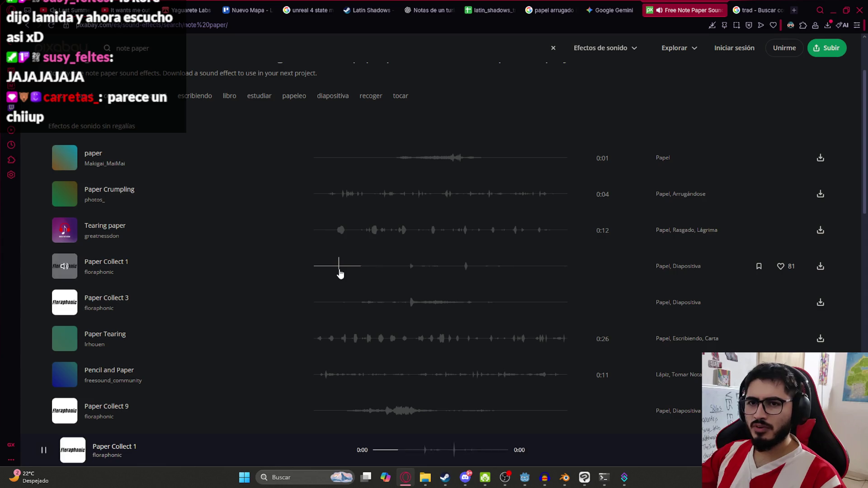
click(338, 301)
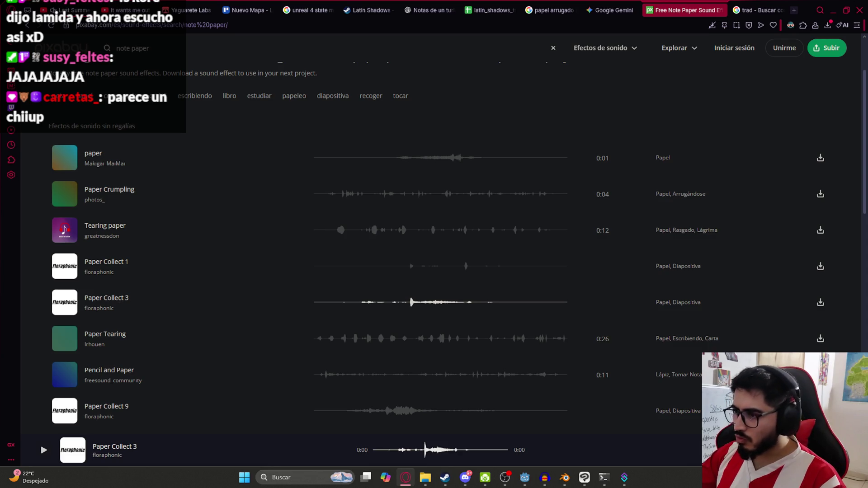
click(349, 268)
click(336, 301)
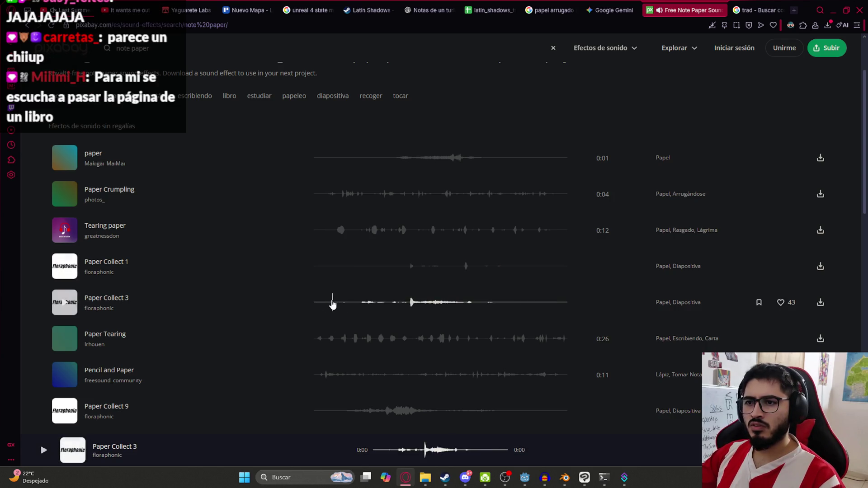
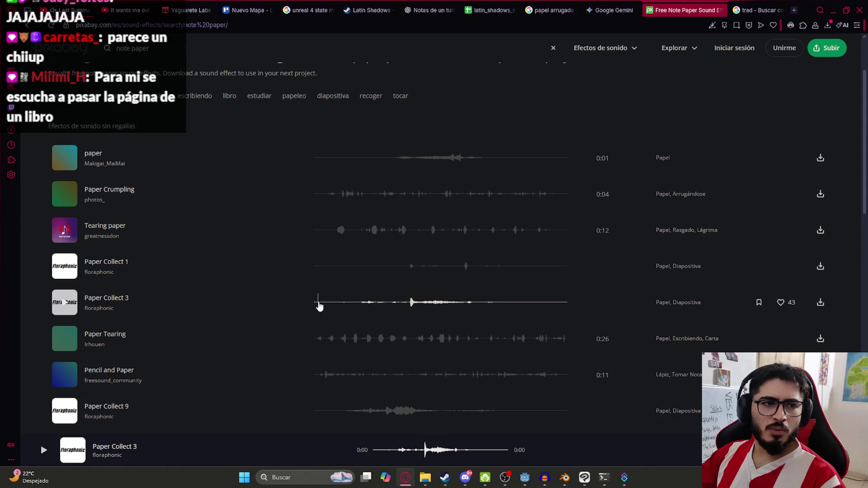
Step: Compare the Paper Collect 3 preview against the old paper clip in the audio editor
click(319, 305)
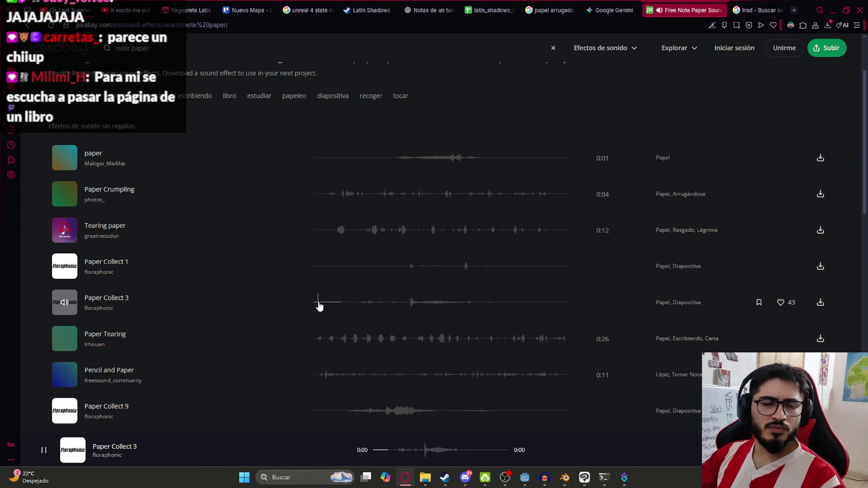
click(318, 305)
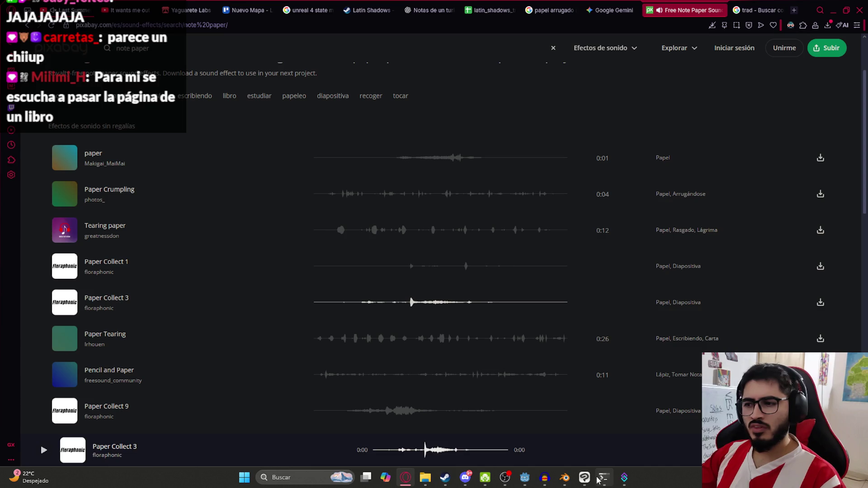
click(545, 478)
key(space)
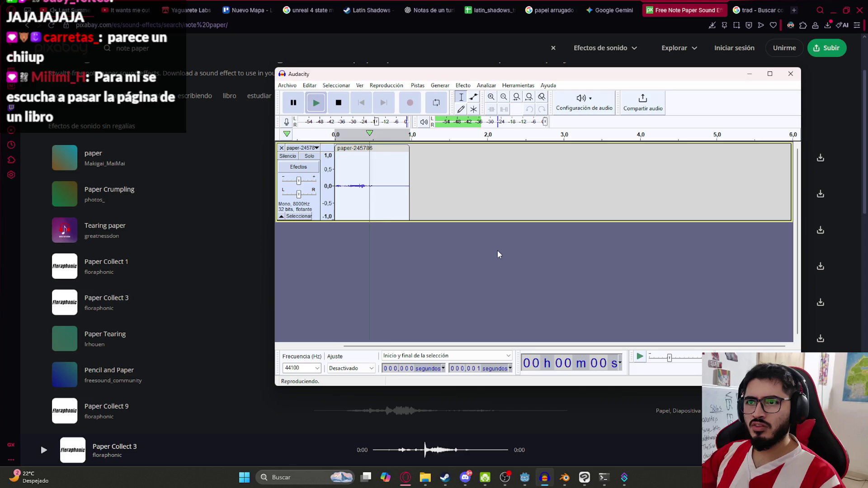
key(space)
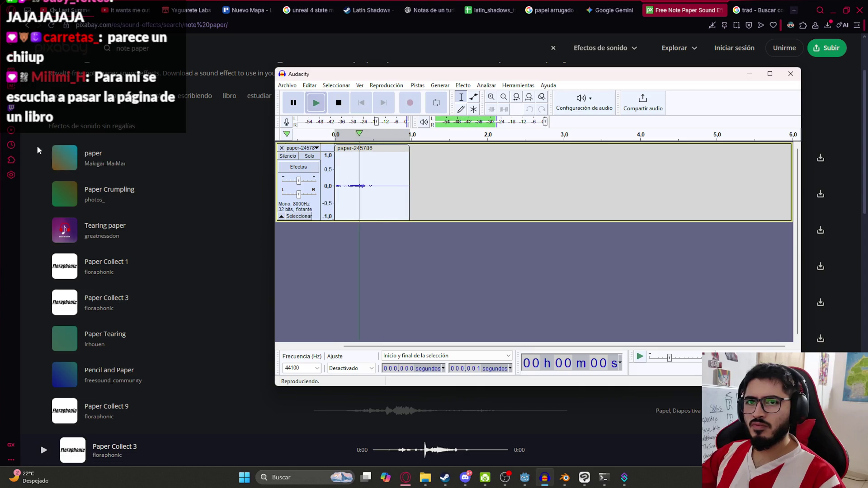
click(37, 145)
click(322, 304)
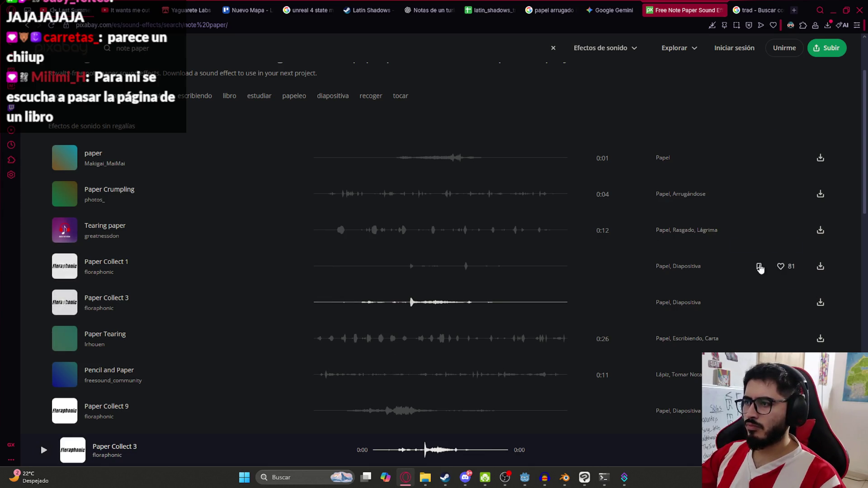
Step: Always allow downloads from pixabay.com, dismiss the thank-you popup, and download Paper Collect 3
click(712, 25)
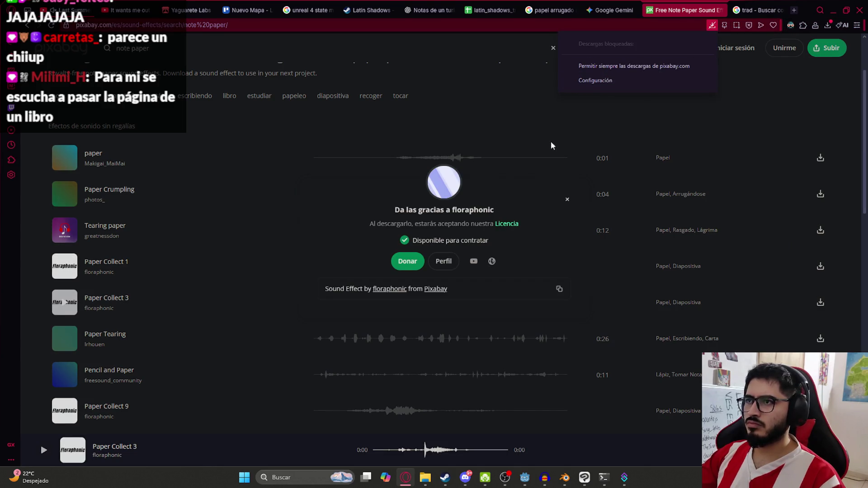
click(615, 66)
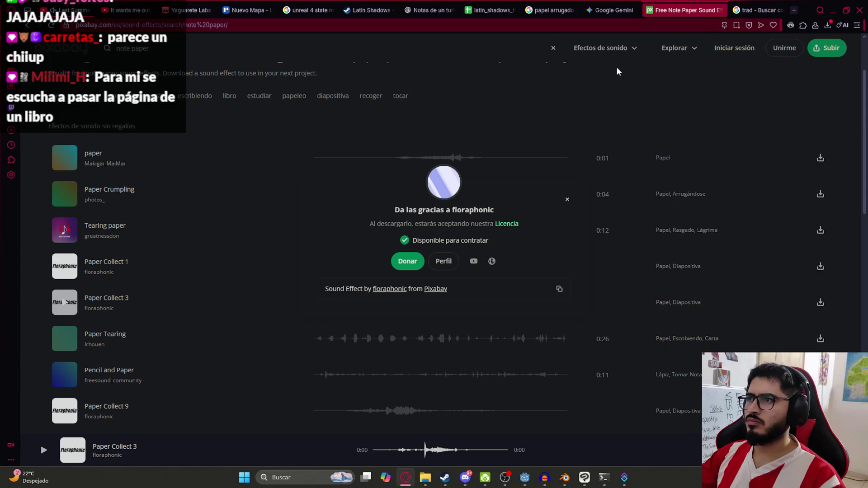
click(824, 25)
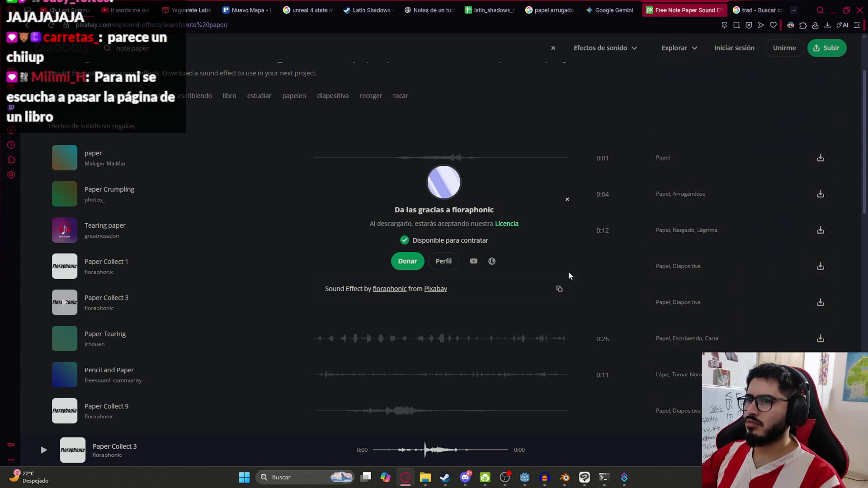
click(513, 357)
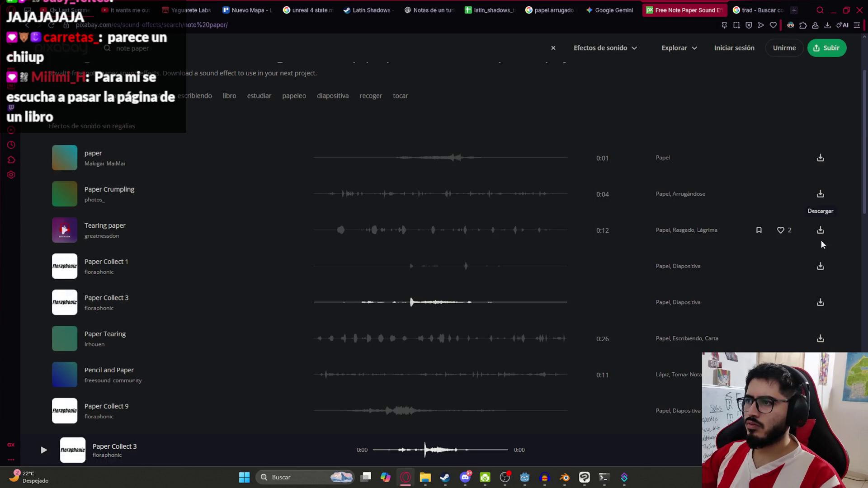
click(821, 304)
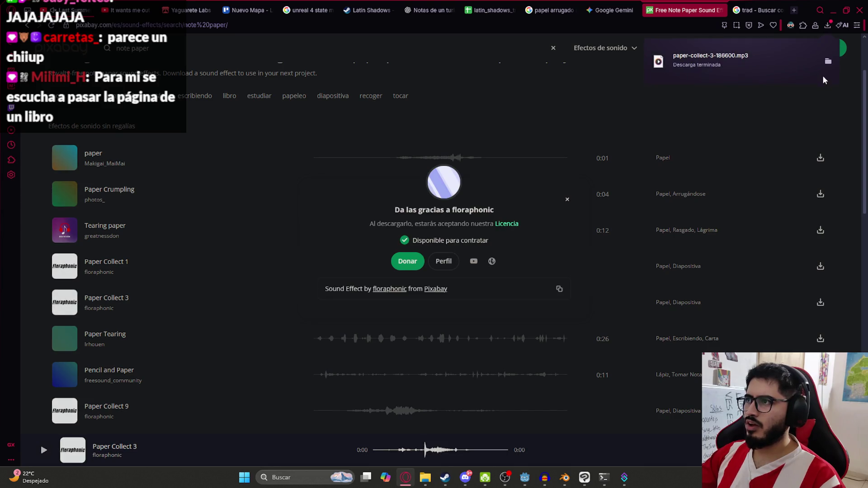
Step: Load paper-collect-3-186600.mp3 into Audacity and resample its track to 8000 Hz
click(829, 62)
mouse_move(425, 387)
mouse_down()
mouse_move(548, 475)
mouse_move(505, 419)
mouse_move(368, 292)
mouse_up()
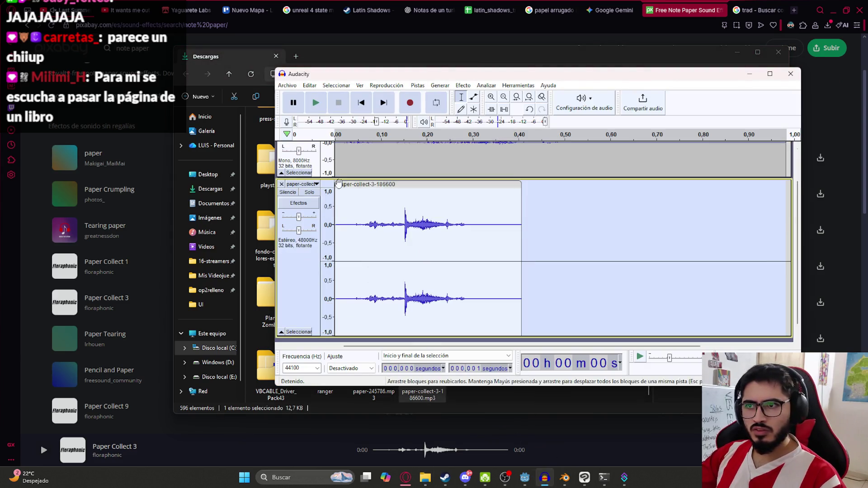
scroll(417, 277, down, 2)
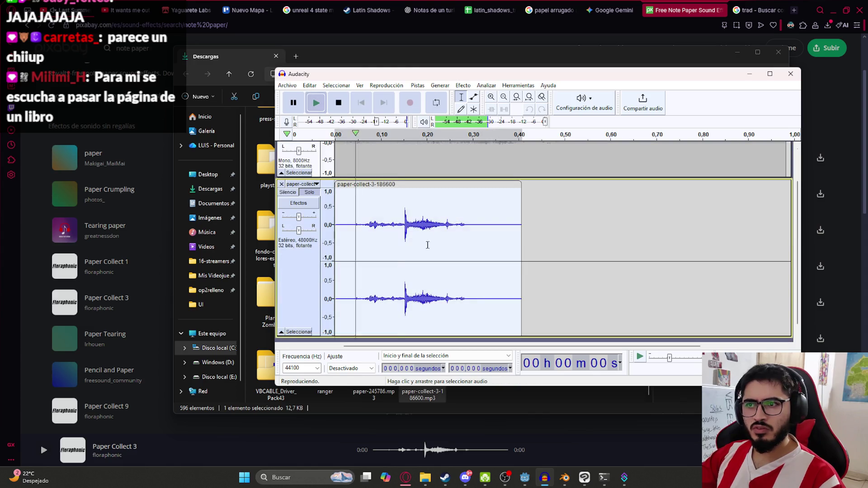
click(418, 85)
click(434, 123)
text(8000)
key(Return)
key(space)
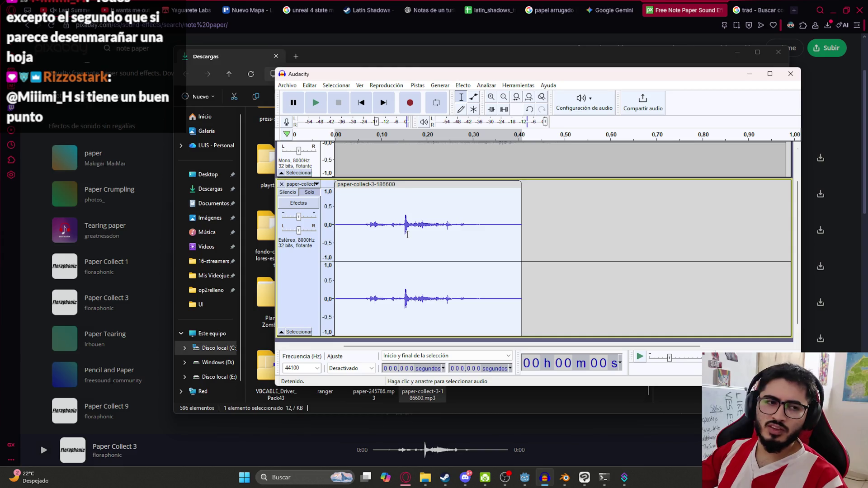
key(space)
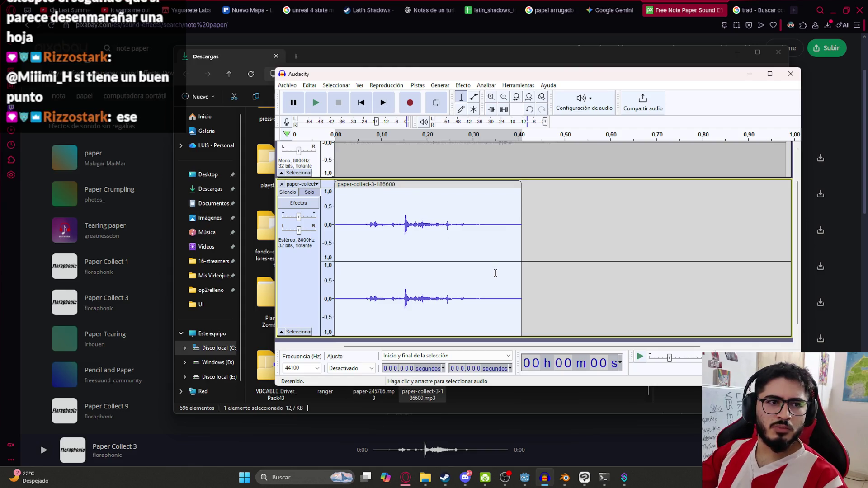
key(space)
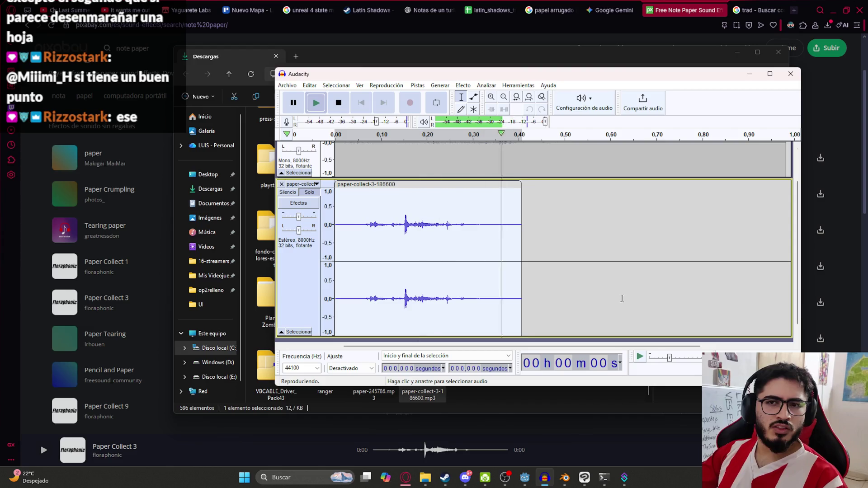
Step: Remove the old paper-245786 track and play the remaining clip
scroll(306, 177, up, 2)
click(282, 148)
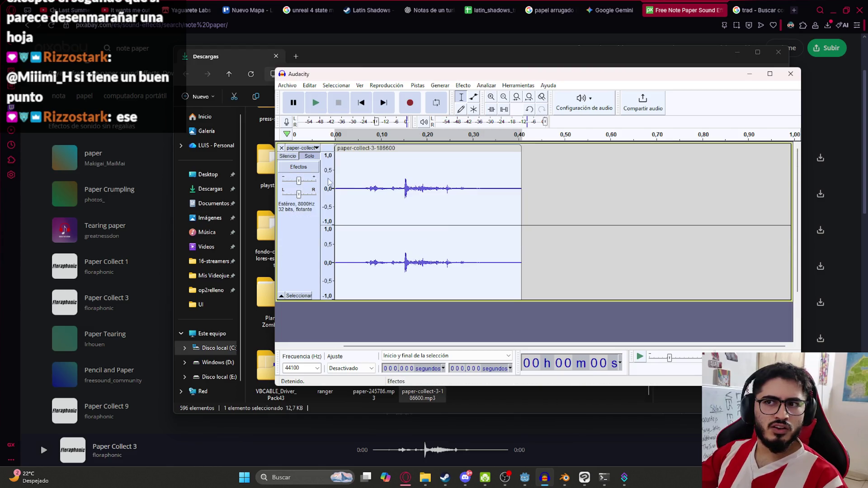
key(space)
key(space)
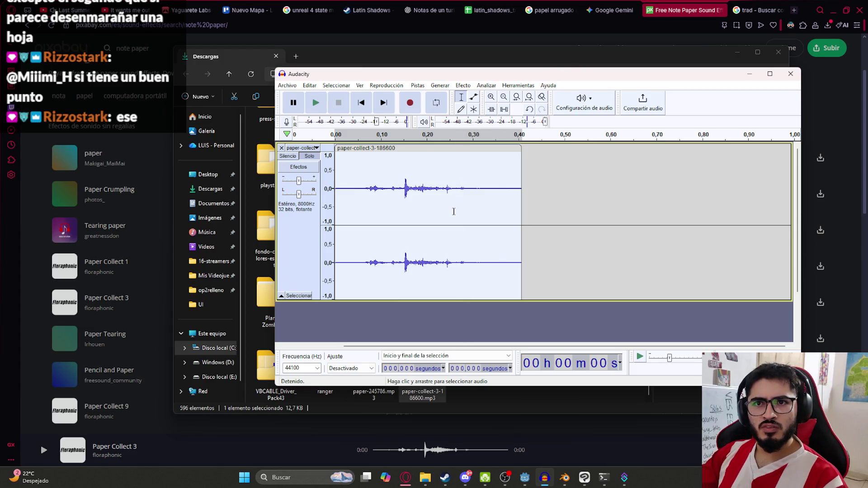
key(space)
Step: Export the audio as note_sound.wav into the sounds folder
click(288, 85)
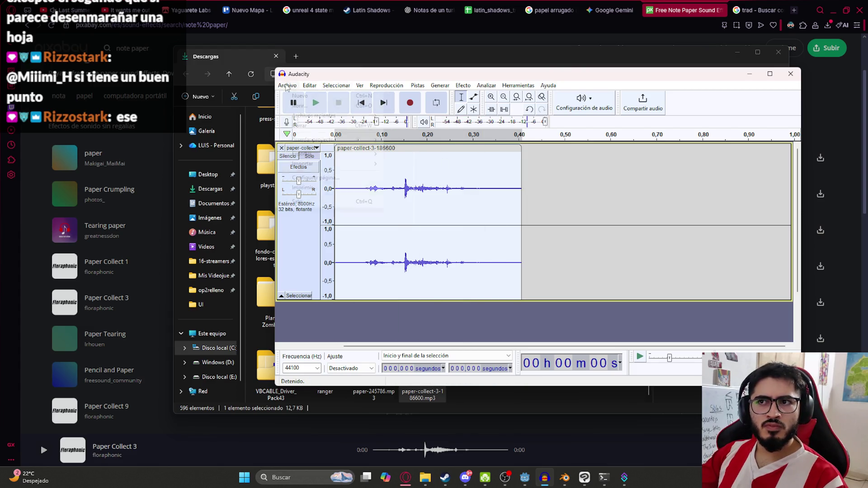
mouse_move(315, 154)
click(452, 162)
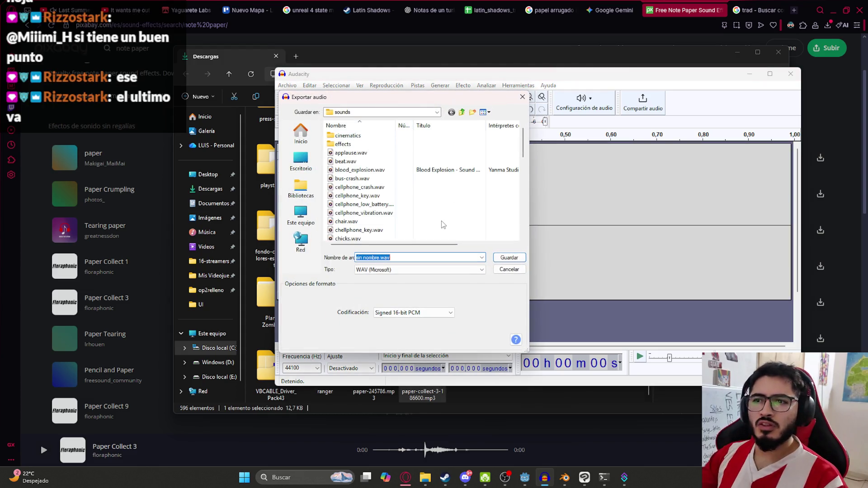
text(note_sound)
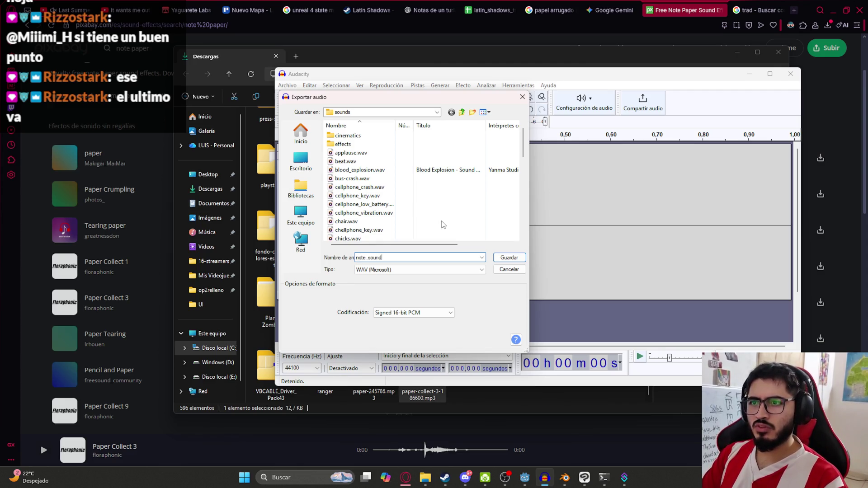
key(Return)
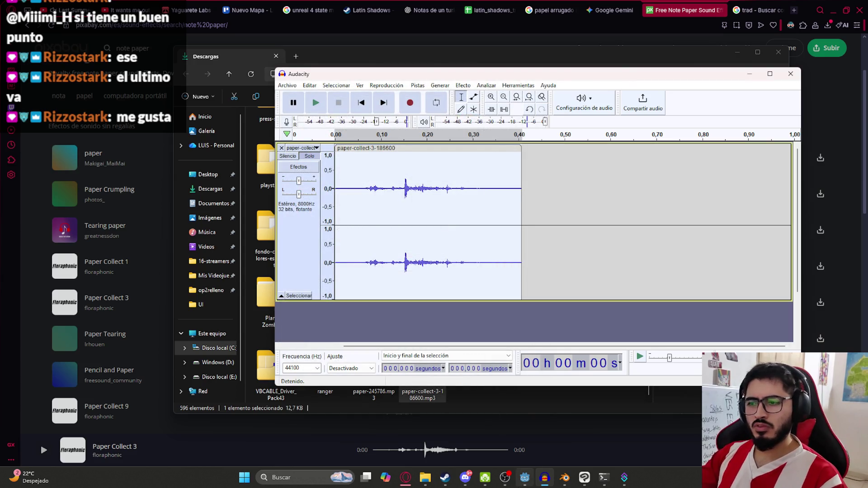
key(alt+Tab)
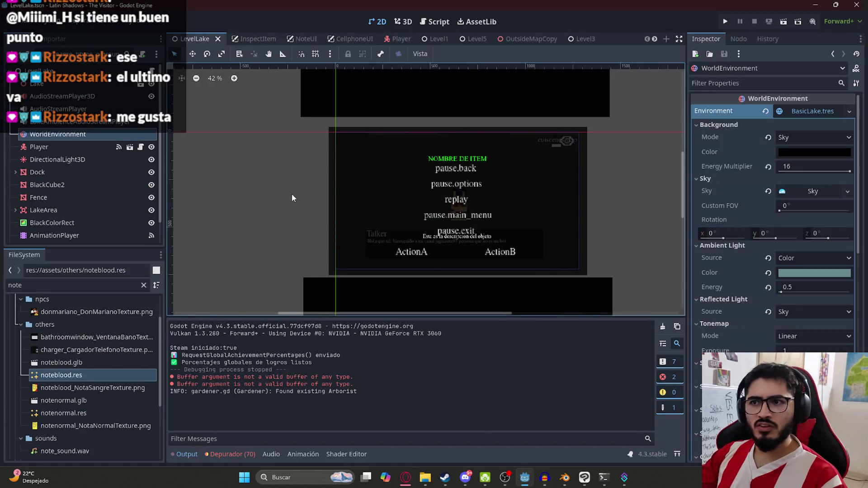
Step: Inspect the NoteUI scene's audio player and fade-out animation player nodes
click(304, 42)
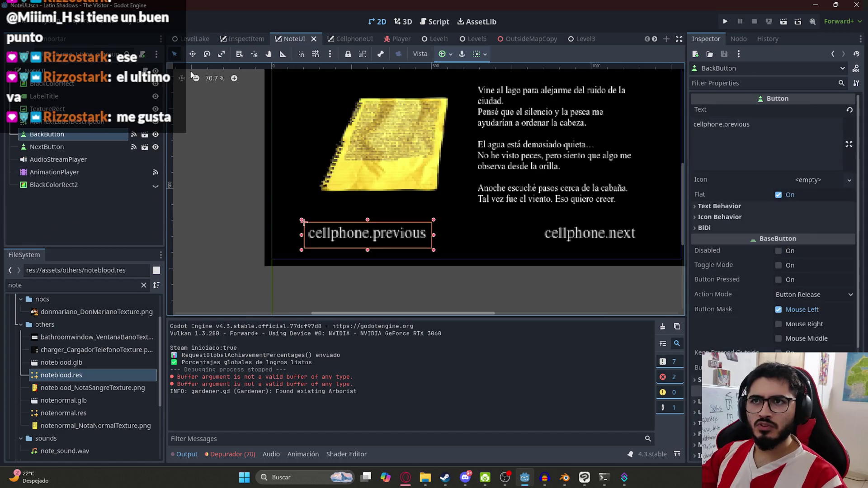
click(89, 160)
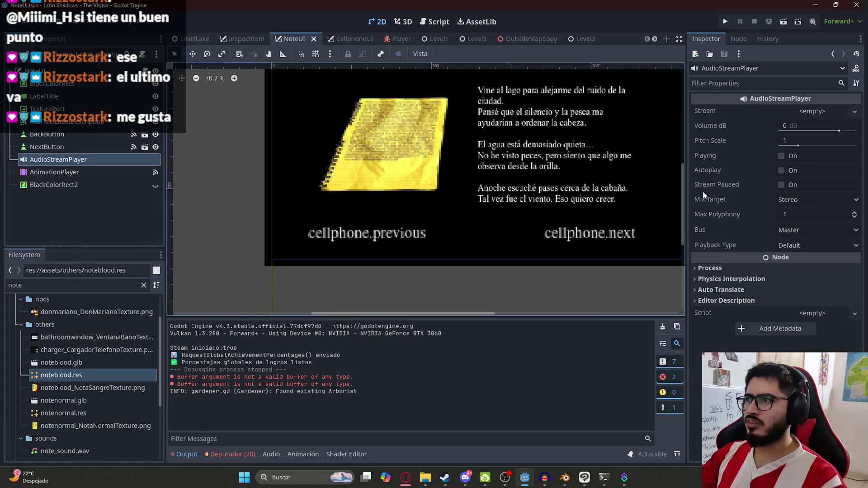
click(91, 177)
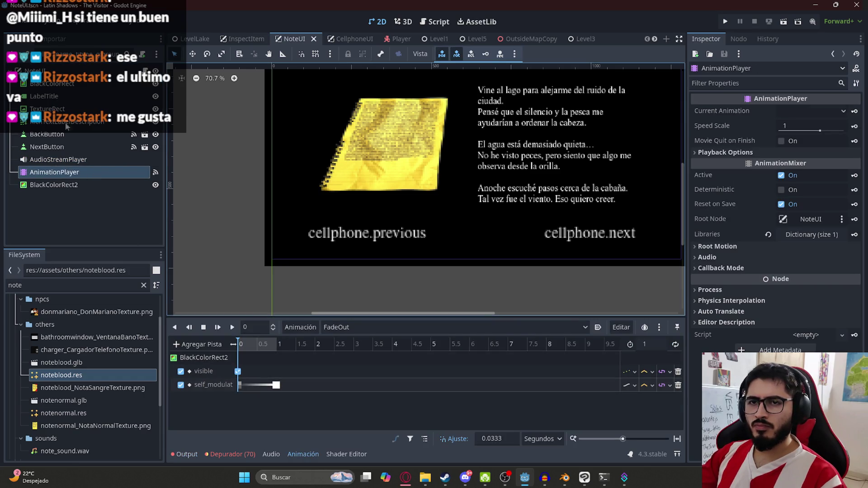
click(75, 160)
Step: In note_ui.gd, replace the old cellphone_key sound path with the note_sound.wav path
key(ctrl+F3)
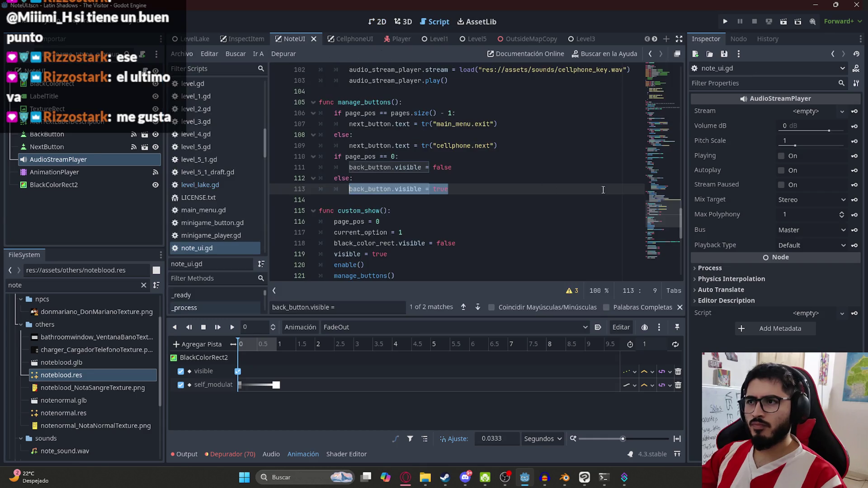
drag(667, 99, 668, 63)
click(601, 109)
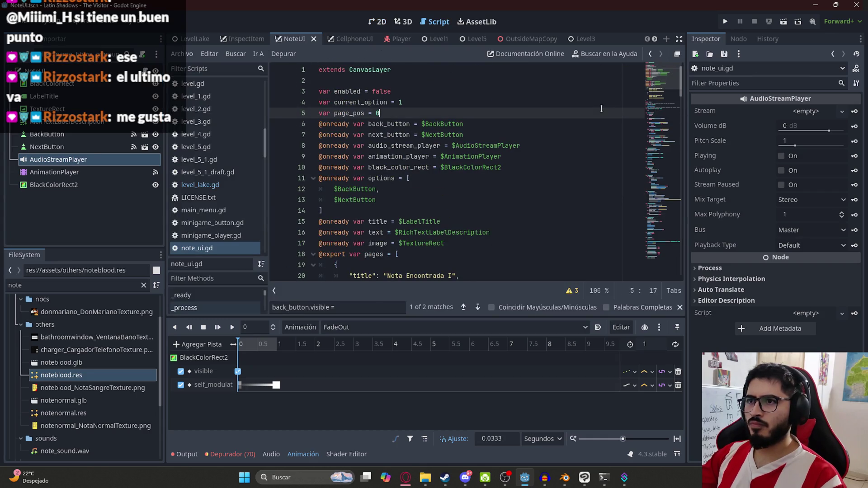
click(677, 203)
click(539, 189)
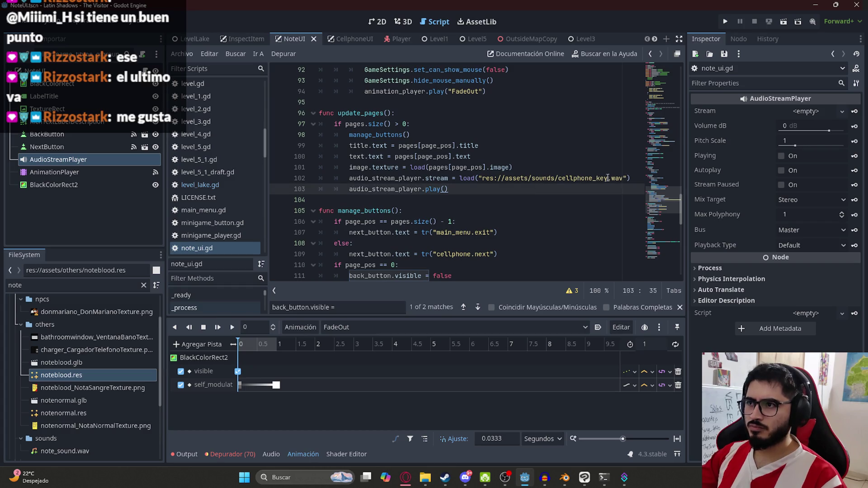
drag(626, 181, 480, 181)
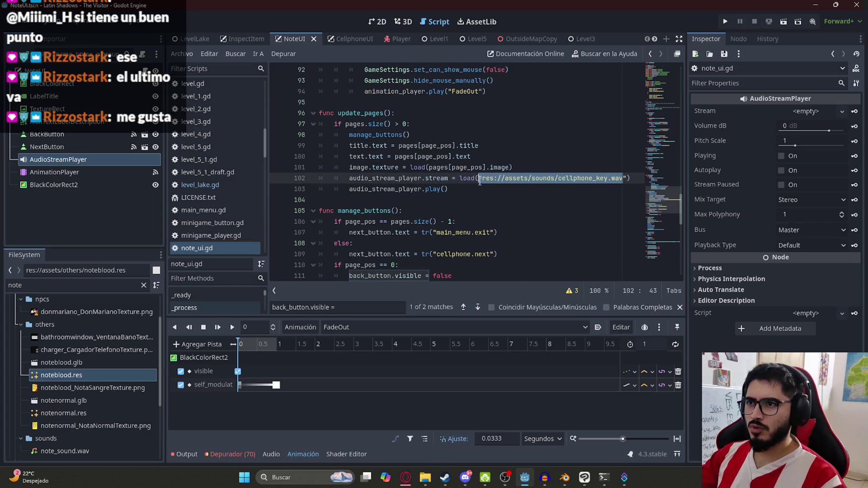
key(BackSpace)
text(")
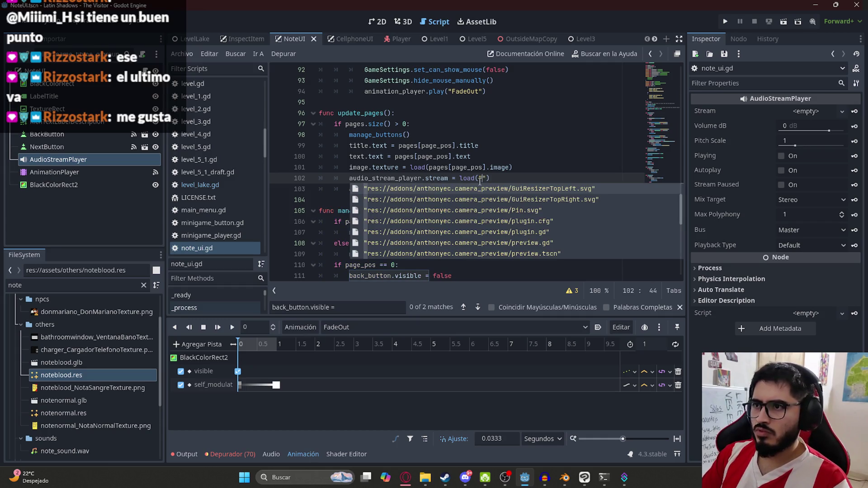
text(note)
text(_sound)
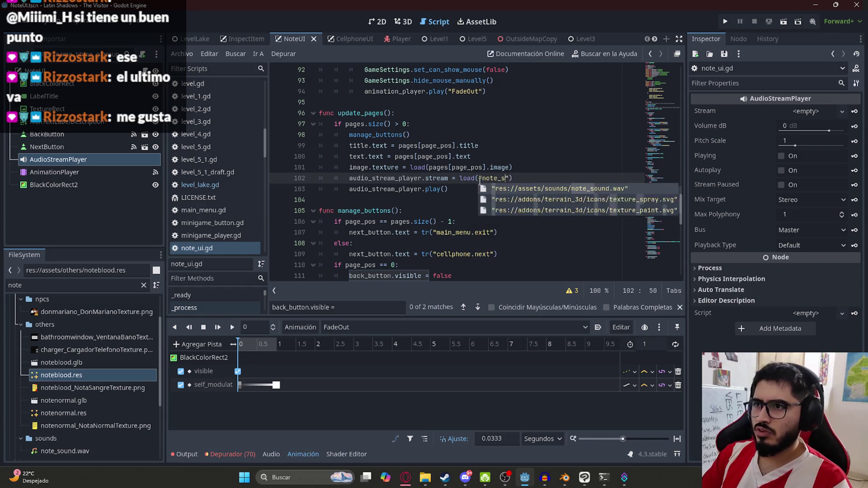
key(Return)
Step: Switch to LevelLake and run only that scene
click(190, 38)
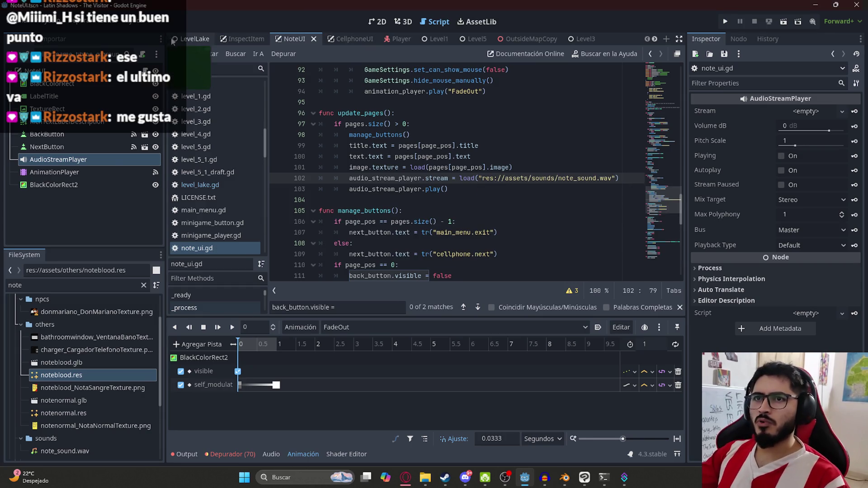
right_click(183, 39)
click(232, 114)
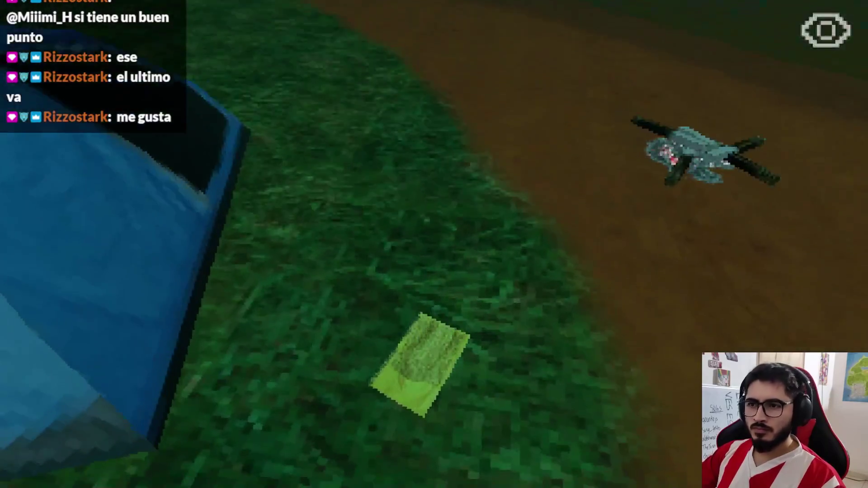
Step: Pick up the note by the tent, read both pages, and close it
key(e)
key(Left)
key(Return)
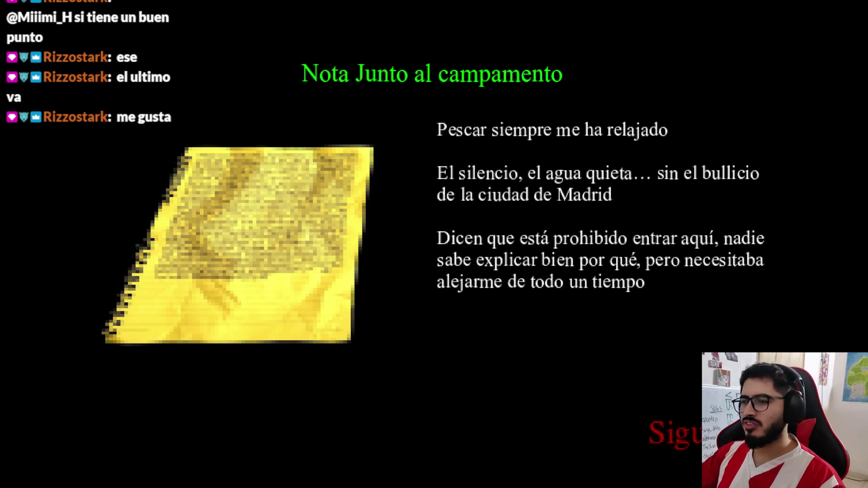
key(Return)
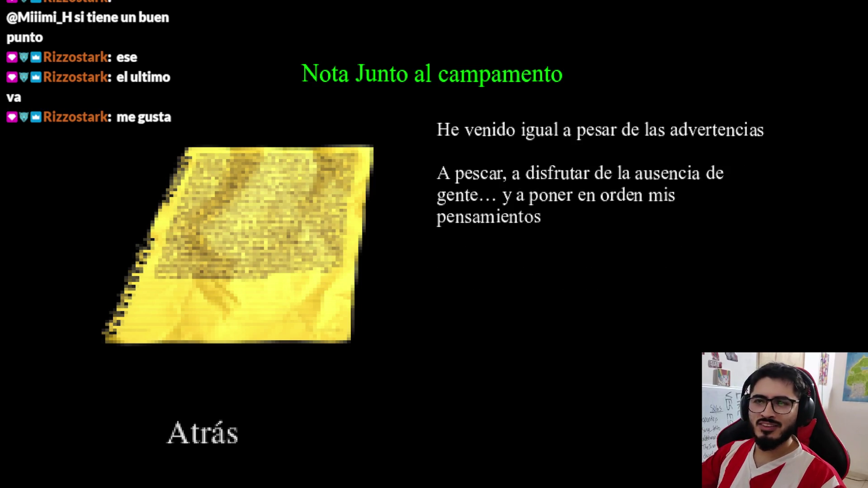
key(Return)
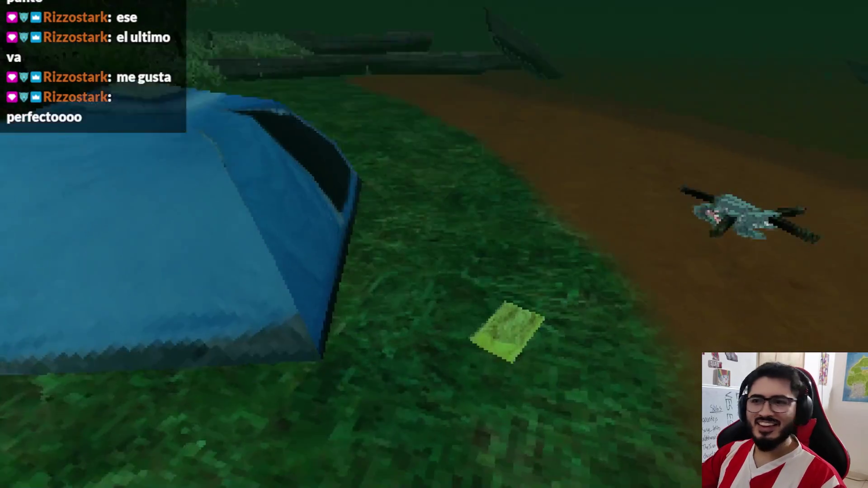
Step: Reread the note's pages, then stop the game with F8
key(e)
key(Left)
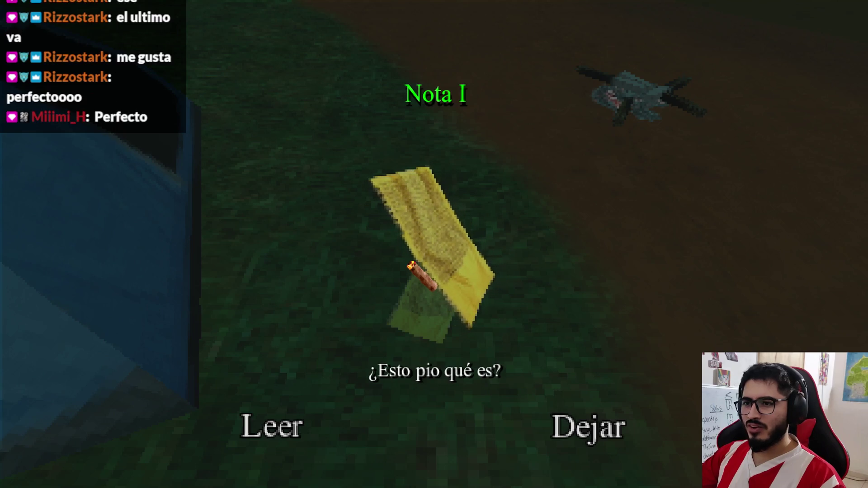
key(Return)
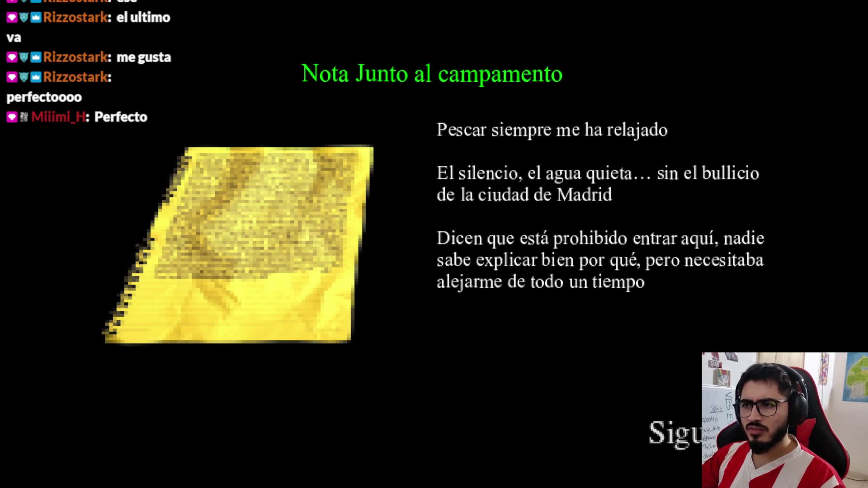
key(Right)
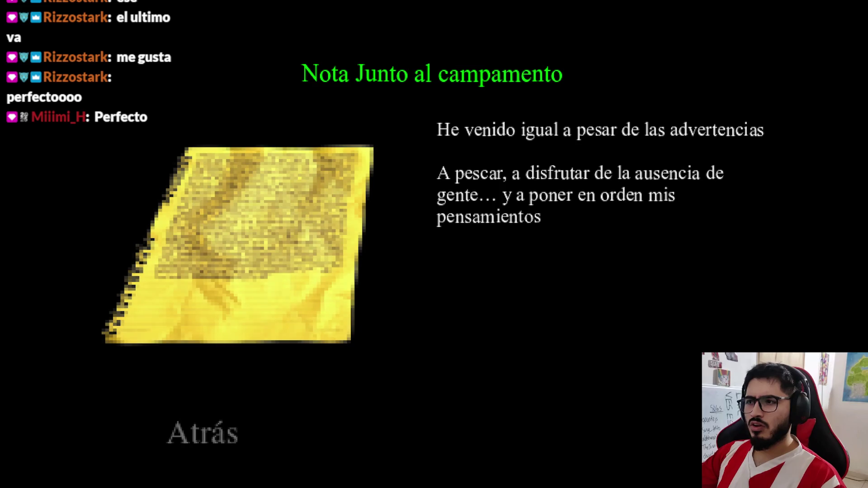
key(e)
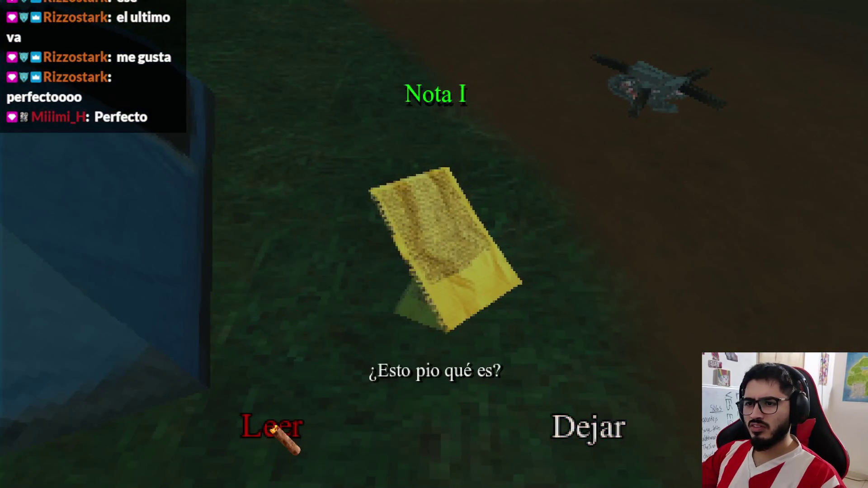
click(277, 427)
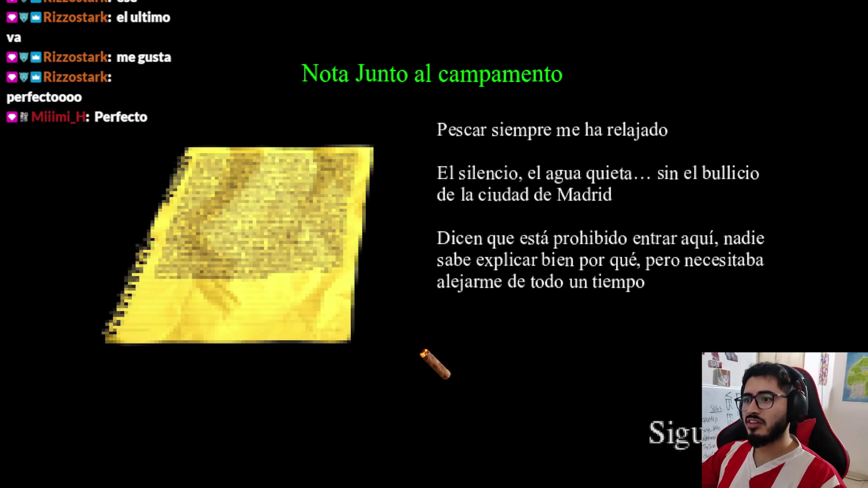
key(F8)
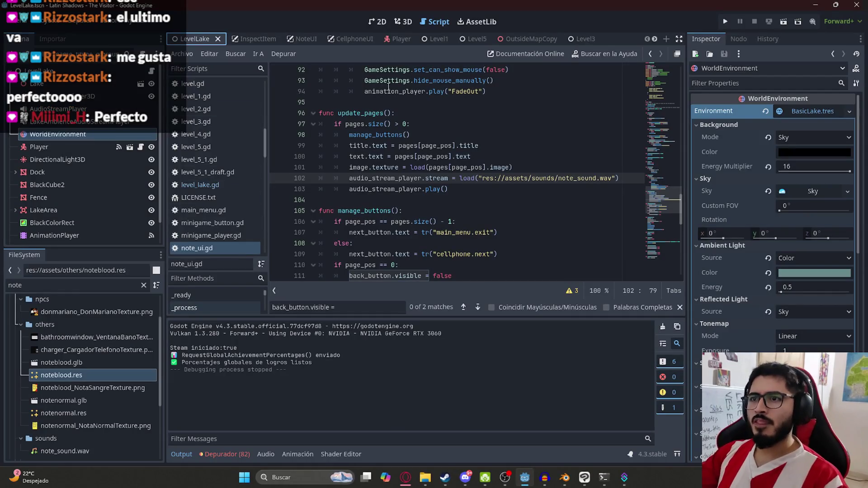
scroll(475, 143, up, 2)
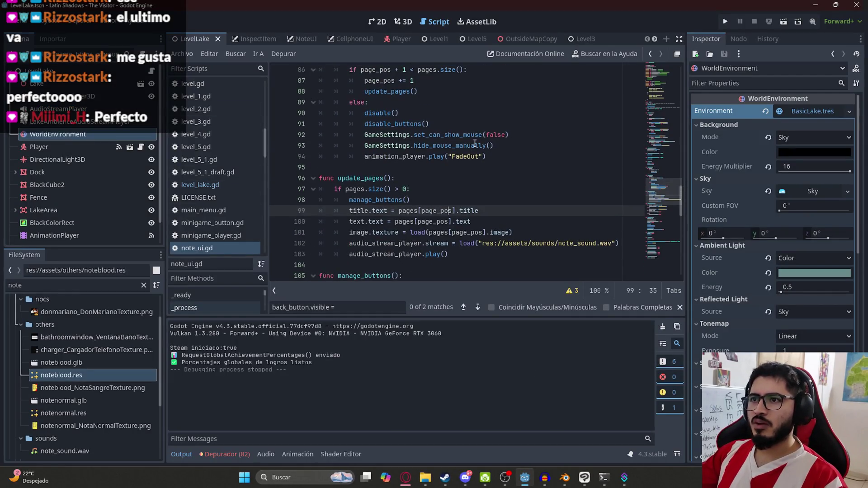
Step: Add GameSettings.show_mouse_manually() as line 125 under the second set_can_show_mouse call and save
mouse_move(488, 135)
mouse_down()
mouse_move(351, 135)
mouse_move(365, 135)
mouse_up()
key(ctrl+f)
key(Return)
click(487, 167)
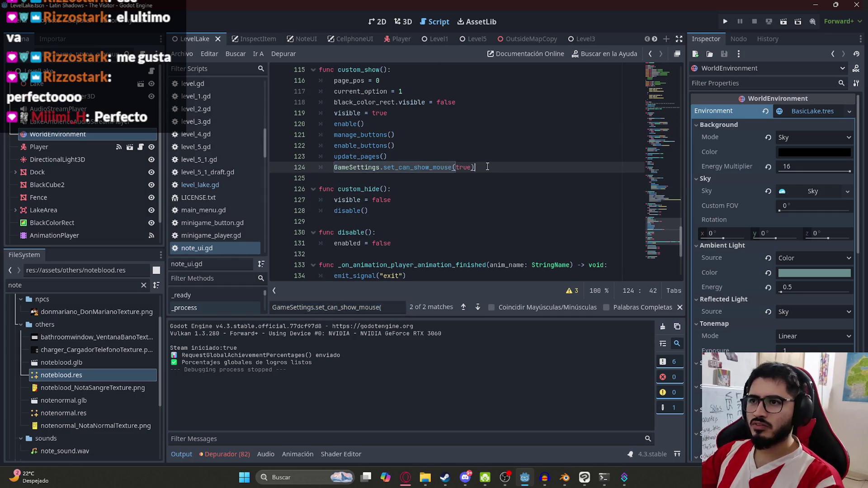
key(Return)
text(Gam)
key(Return)
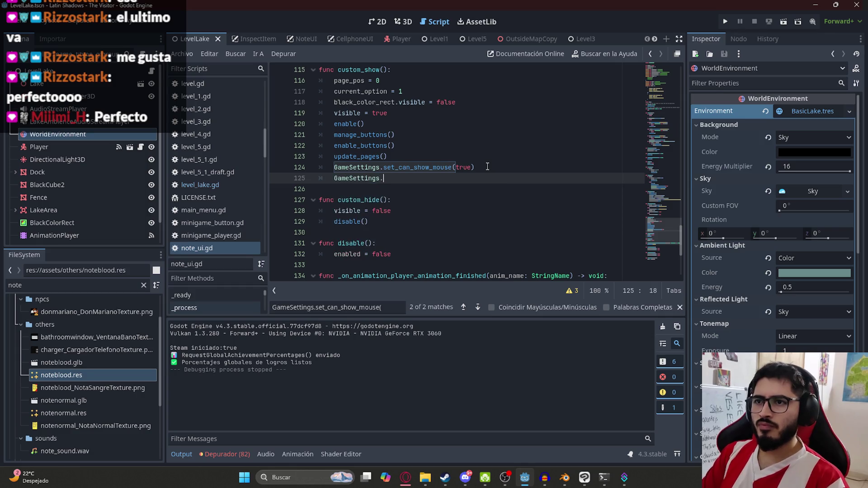
text(.show)
key(Return)
key(ctrl+s)
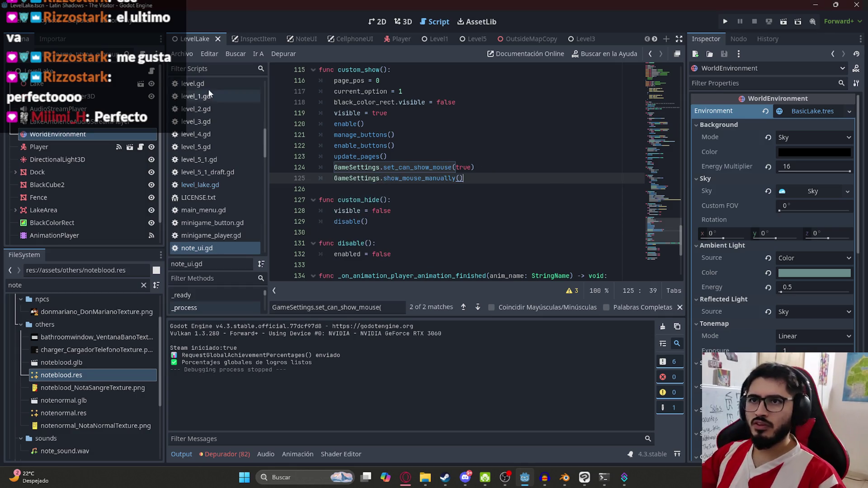
click(183, 53)
click(218, 104)
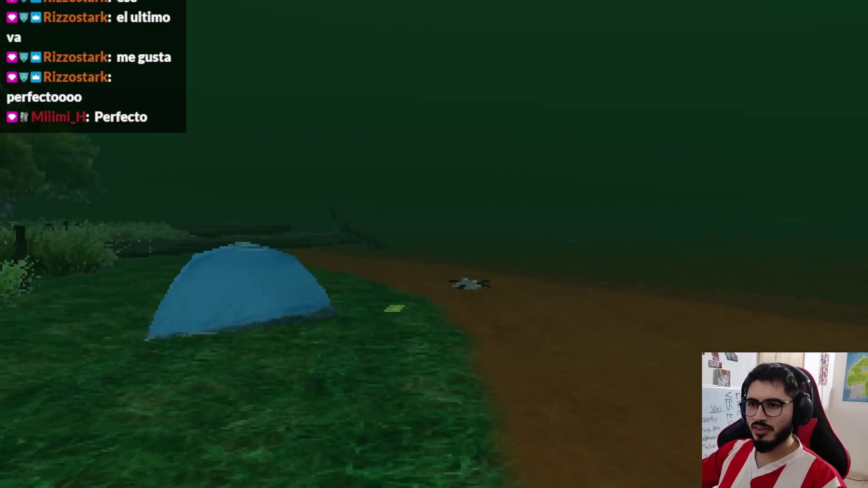
Step: Open the campsite note, page through it using Leer and Siguiente, and close it
key(e)
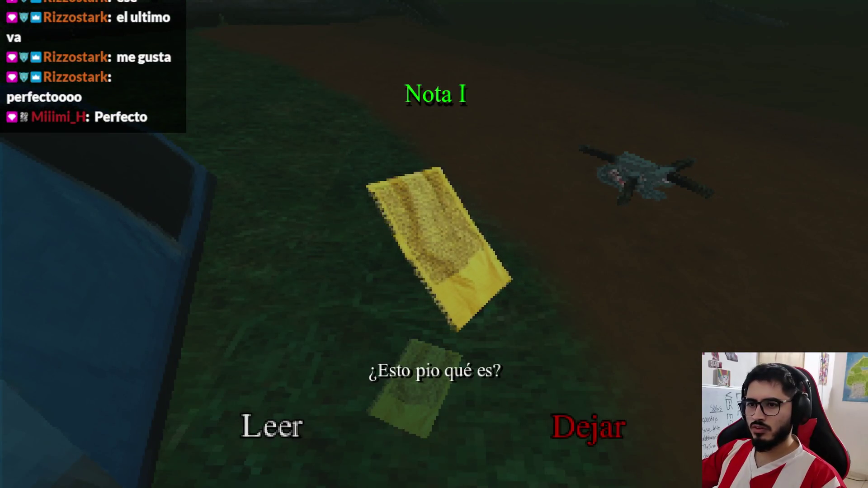
key(Return)
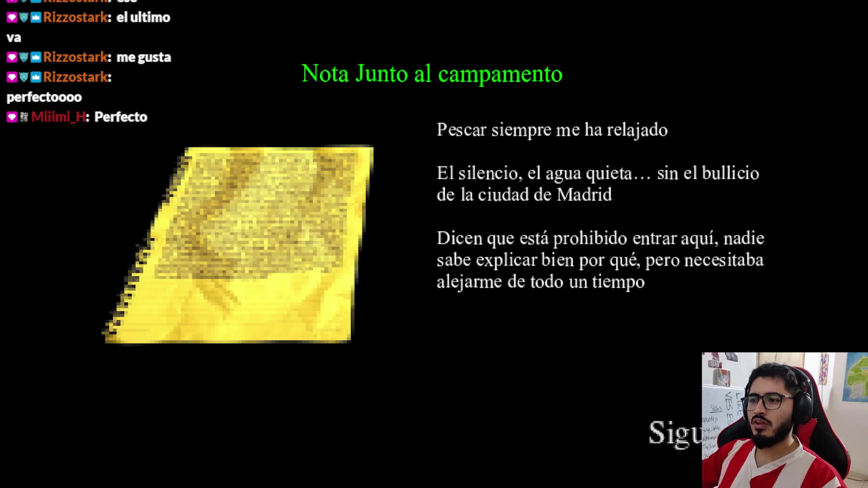
key(Return)
key(Return)
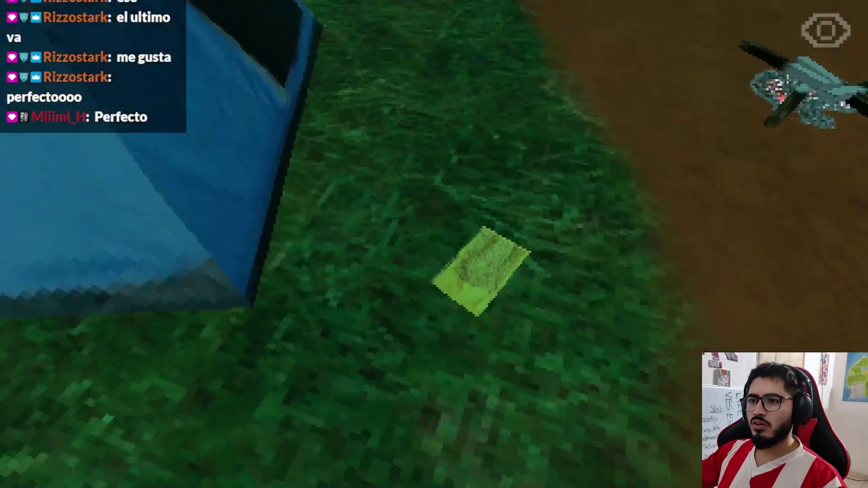
click(260, 423)
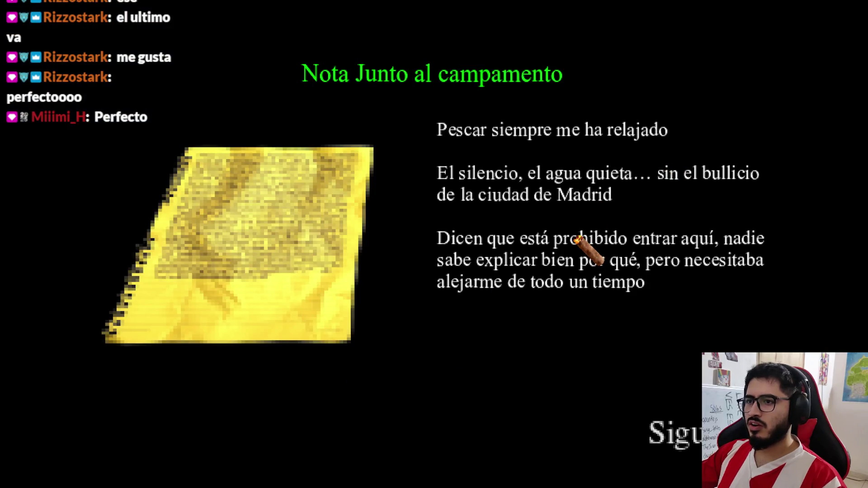
click(672, 433)
key(Return)
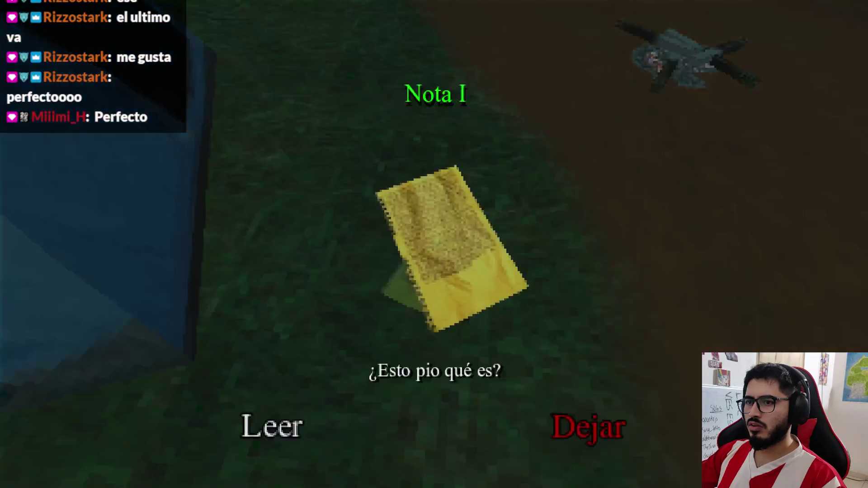
Step: Reopen the note, show its second page, then pause and quit to the editor
key(Left)
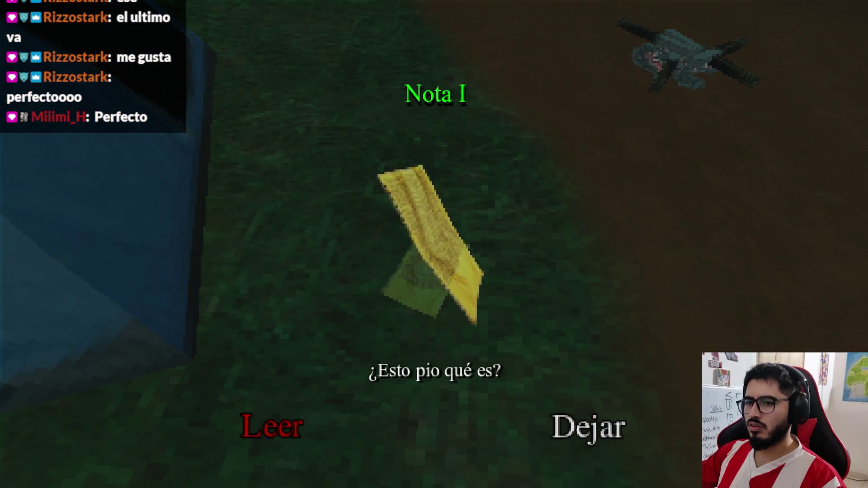
key(Return)
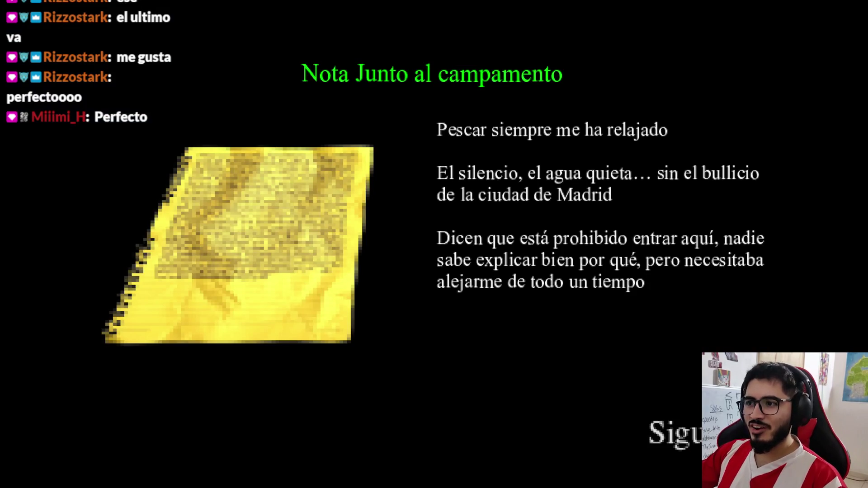
key(Right)
key(Return)
key(Escape)
key(Escape)
key(Return)
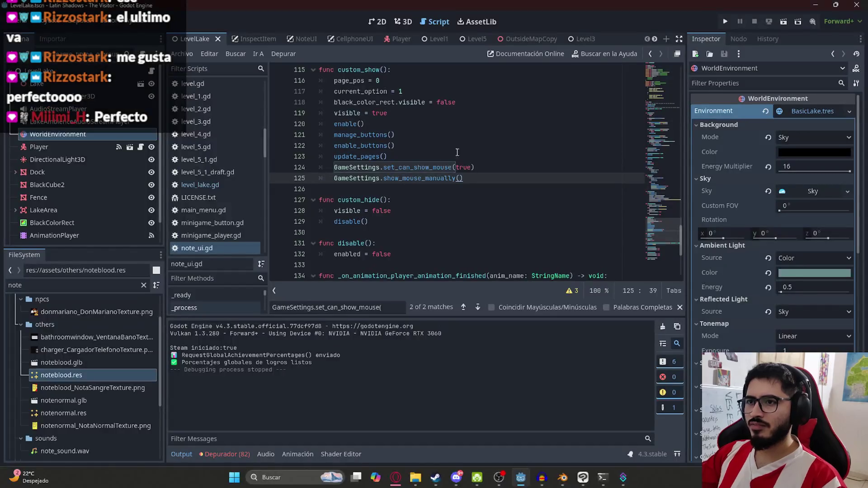
Step: Look up the show_mouse_manually definition and its can_show_mouse check on line 82
click(407, 179)
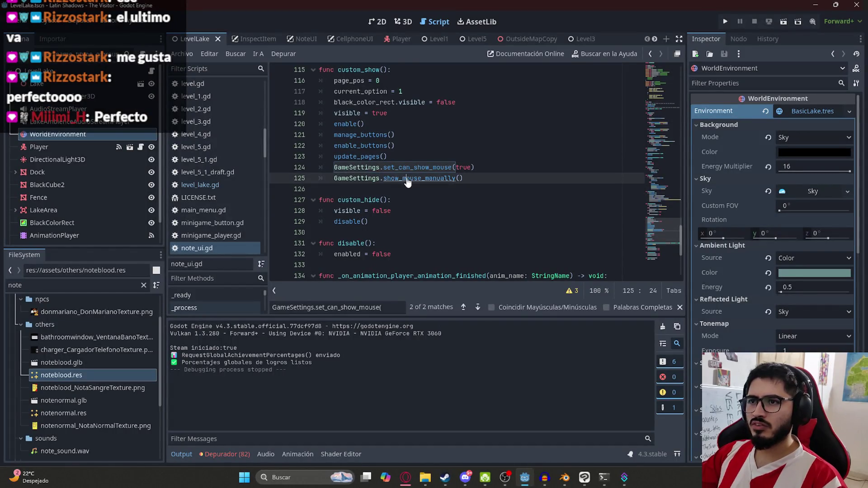
ctrl+click(408, 179)
scroll(417, 158, up, 2)
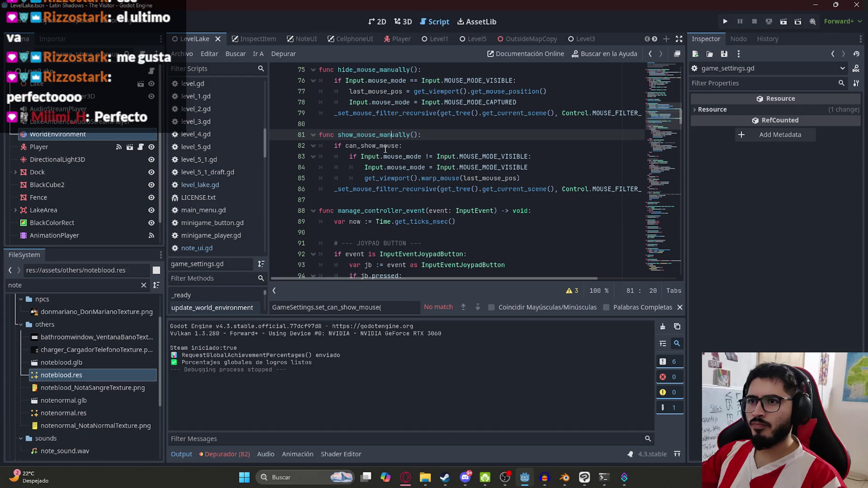
double_click(386, 148)
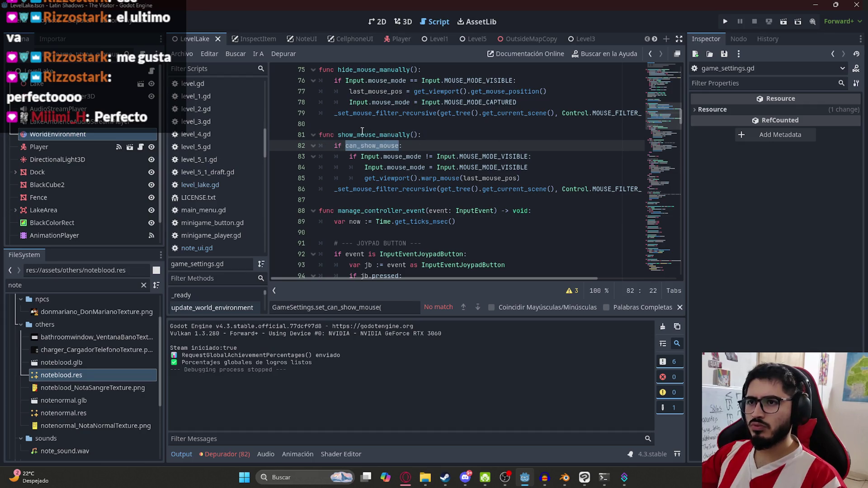
Step: Glance at level_lake.gd, the NoteUI scene and the Pixabay page, then return to Godot
click(363, 131)
click(201, 184)
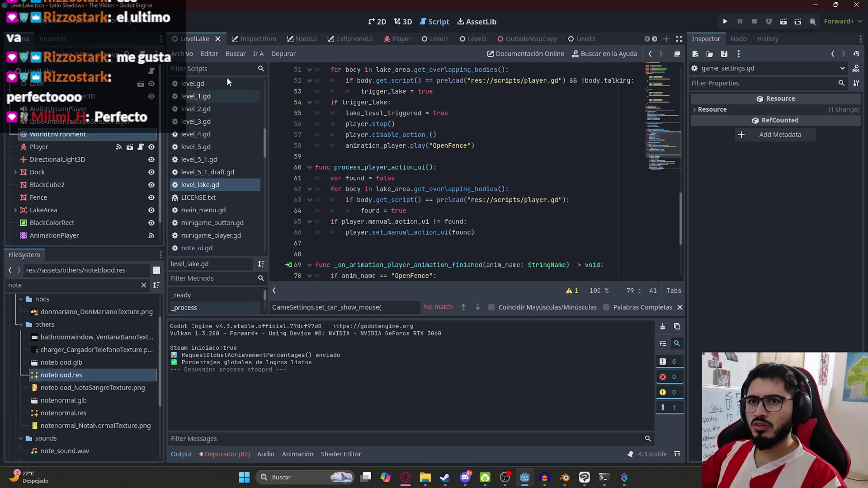
click(297, 39)
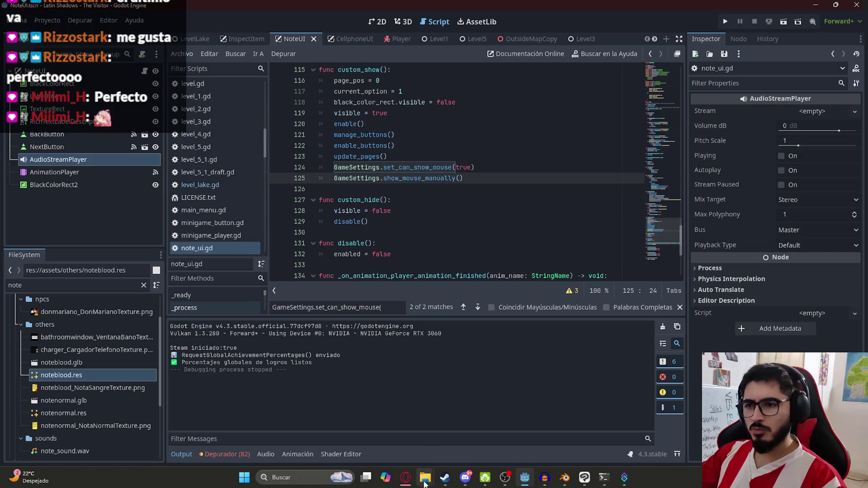
click(406, 478)
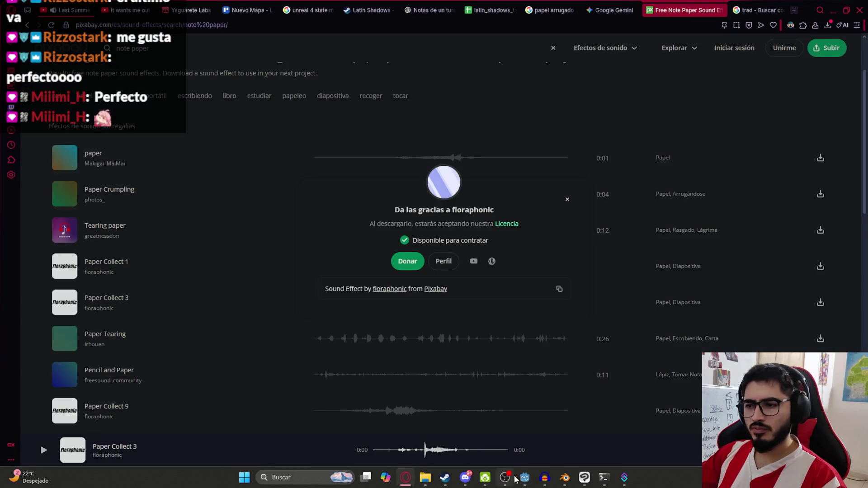
click(524, 477)
Step: Search note_ui.gd for 'set_can_show_mouse(fa', starting from the line 124 call
click(462, 186)
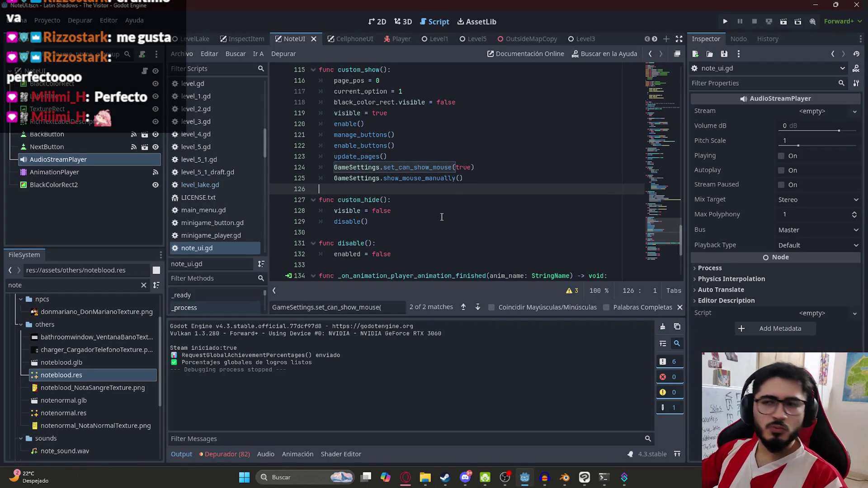
scroll(466, 205, up, 2)
double_click(448, 232)
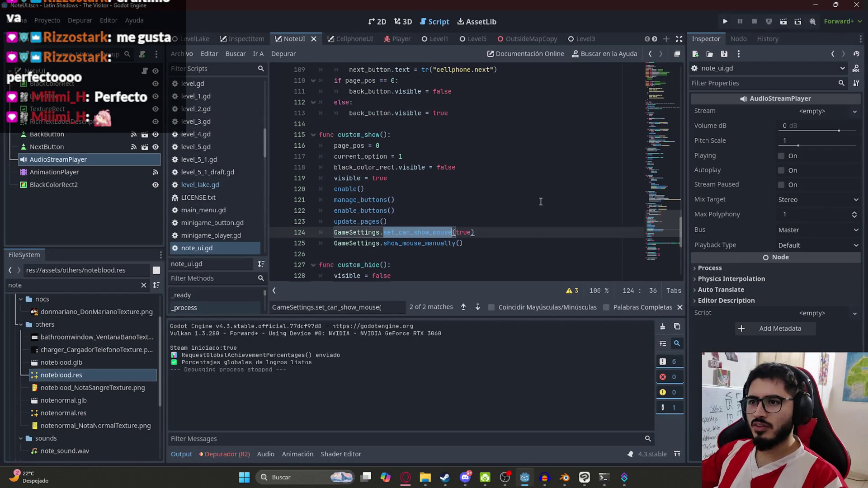
scroll(448, 200, down, 1)
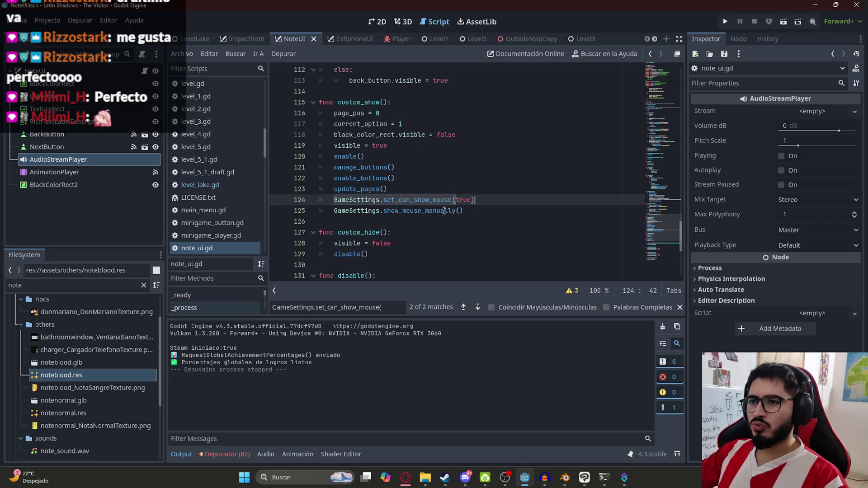
double_click(429, 211)
drag(487, 207, 336, 203)
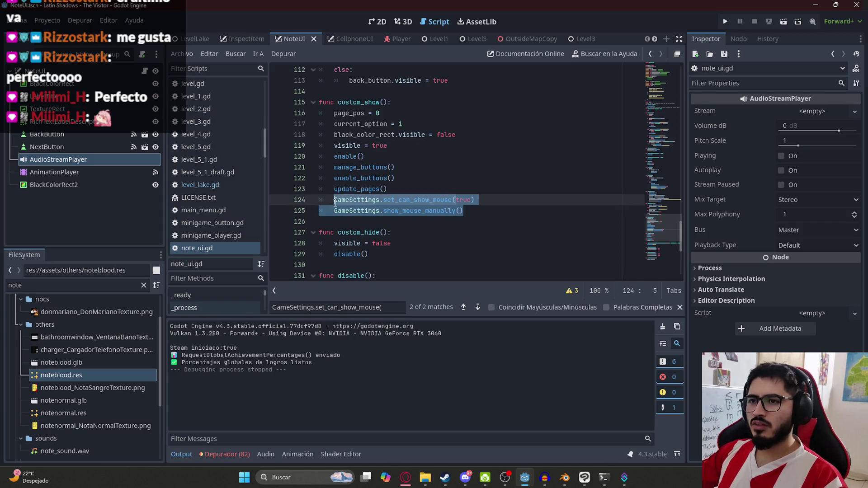
click(456, 199)
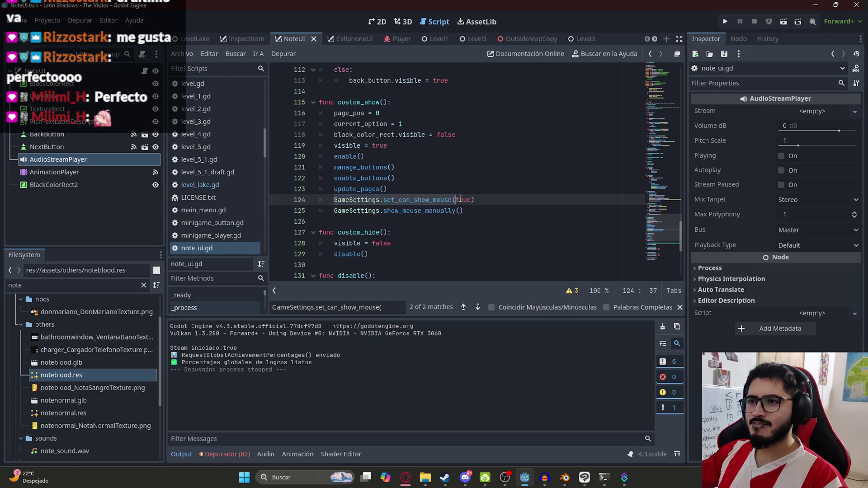
mouse_move(459, 200)
mouse_down()
mouse_move(319, 199)
mouse_move(335, 200)
mouse_up()
key(ctrl+f)
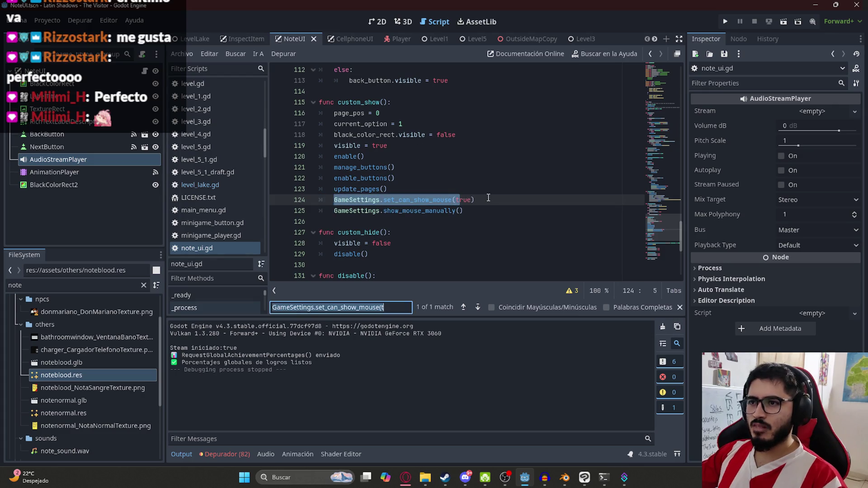
key(End)
key(BackSpace)
text(fa)
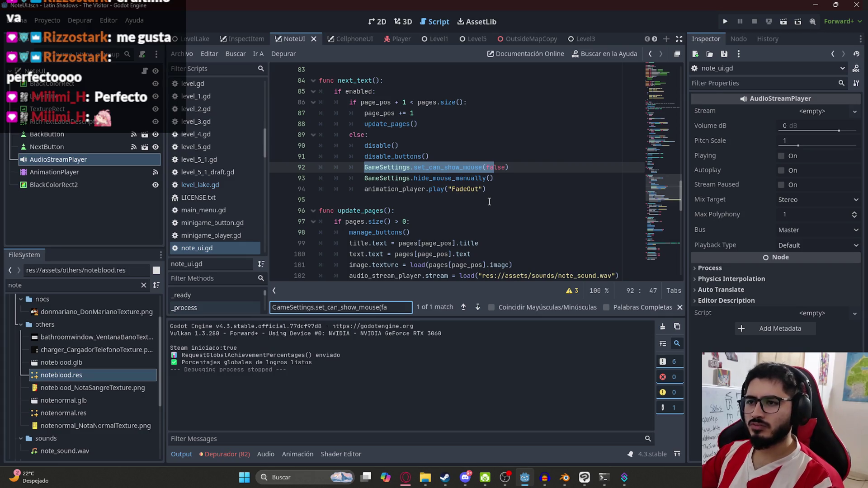
Step: Find the hide_mouse_manually call in player.gd and its inspecting_note condition
drag(494, 178, 364, 179)
key(ctrl+f)
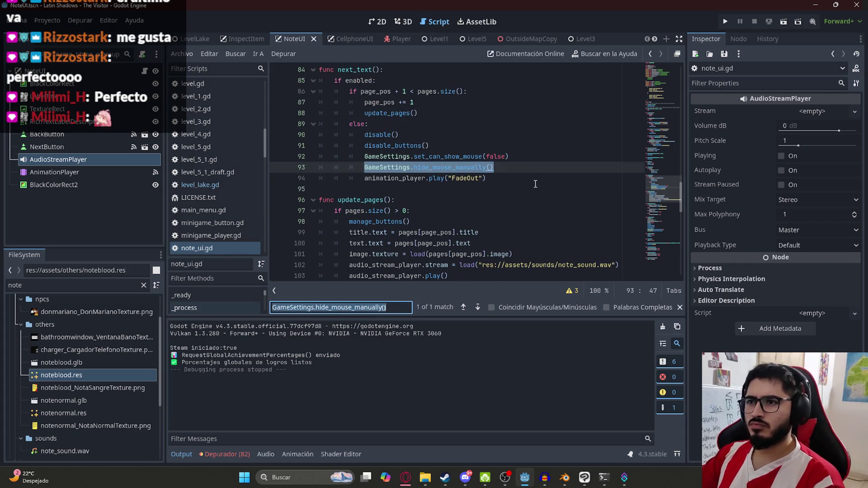
click(390, 38)
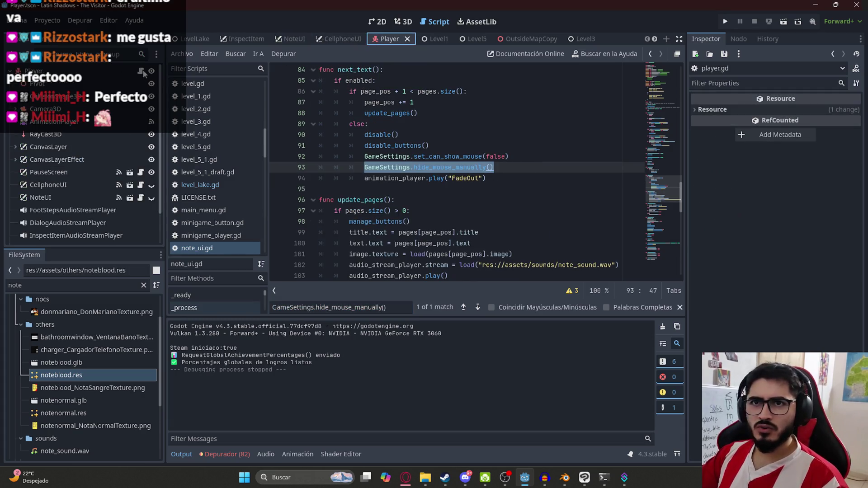
key(Return)
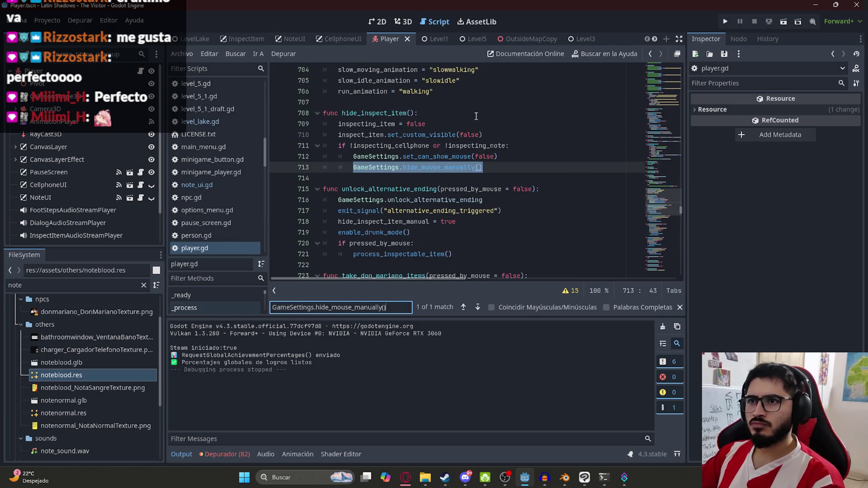
click(381, 157)
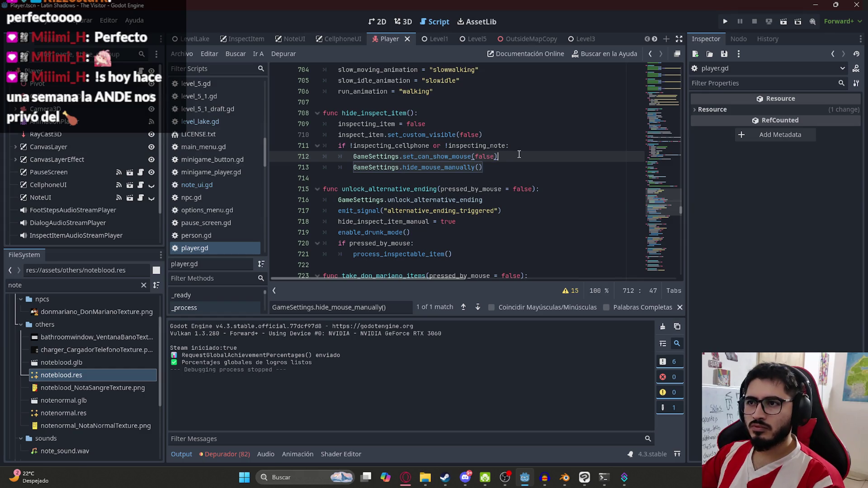
click(494, 145)
double_click(495, 145)
Step: Wrap hide_mouse_manually in 'if !inspecting_note:' and save player.gd
click(520, 155)
key(Return)
text(if !inspecting_note:)
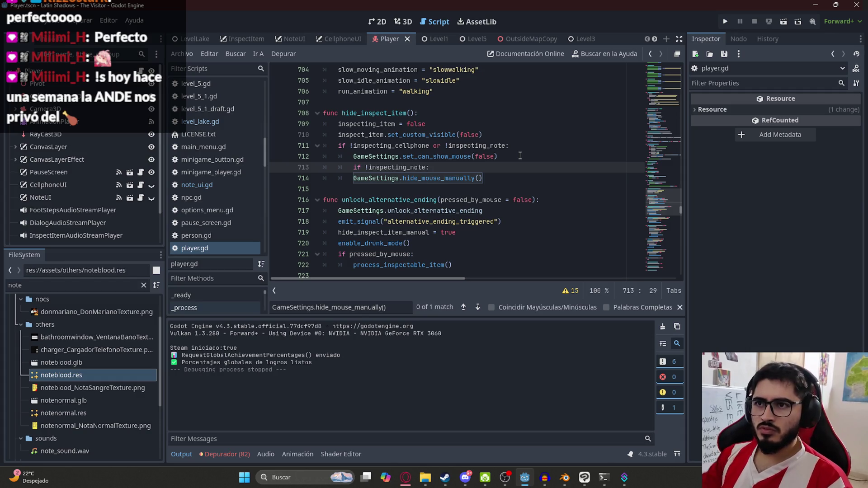
click(354, 178)
key(Tab)
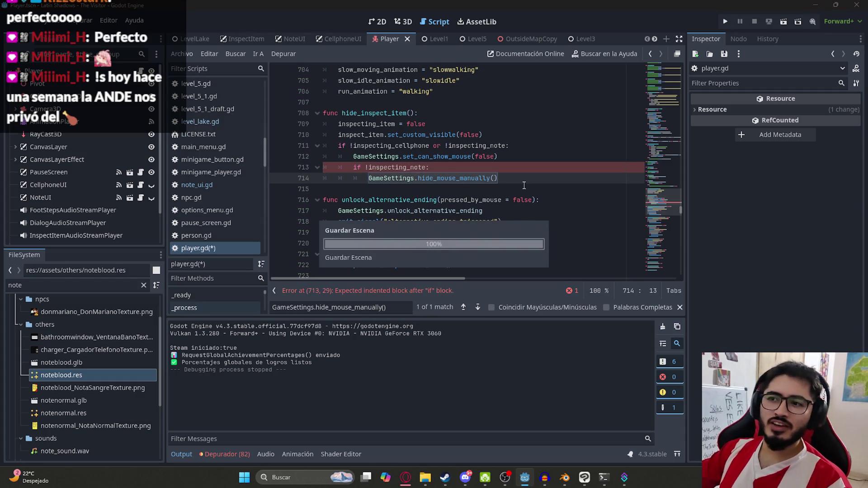
key(Down)
key(ctrl+s)
Step: Check the new condition on line 713, then run the LevelLake scene alone
click(514, 172)
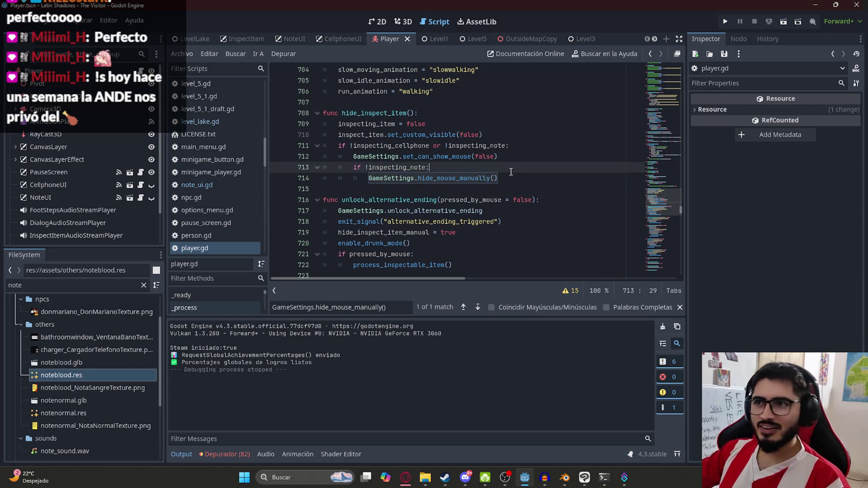
double_click(383, 167)
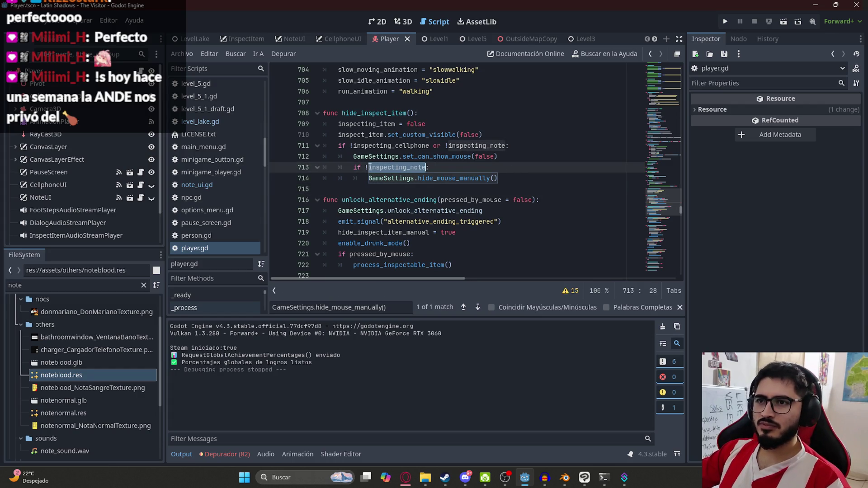
click(368, 167)
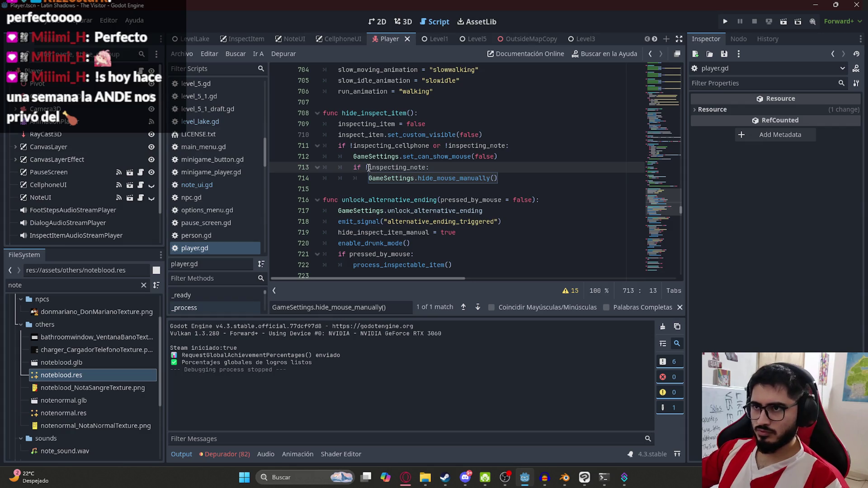
right_click(195, 39)
click(262, 111)
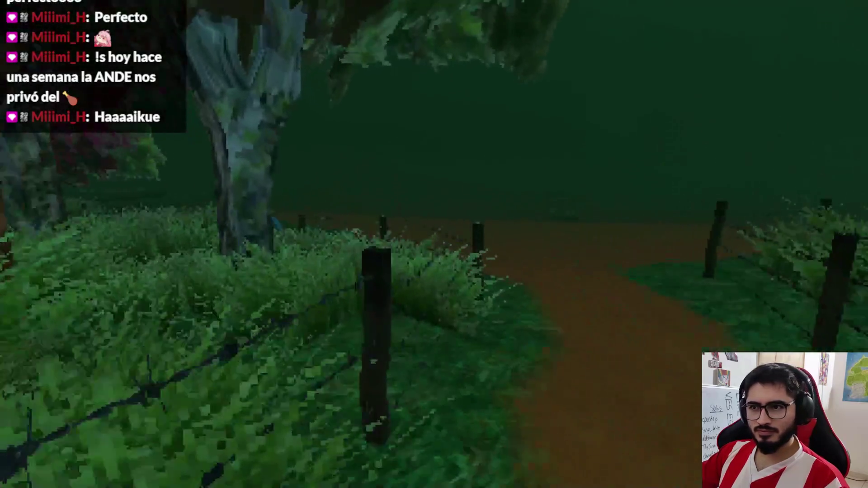
Step: Walk to the tent, pick up the campsite note and page through it twice
key(w)
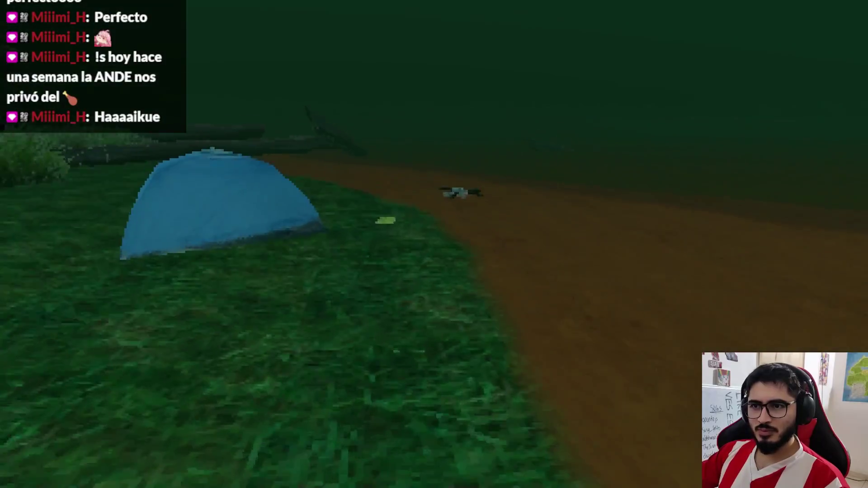
key(e)
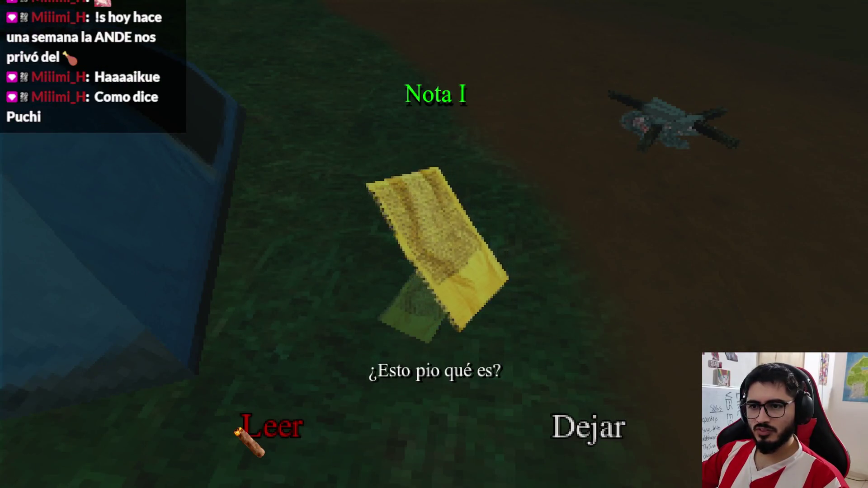
click(246, 425)
click(676, 435)
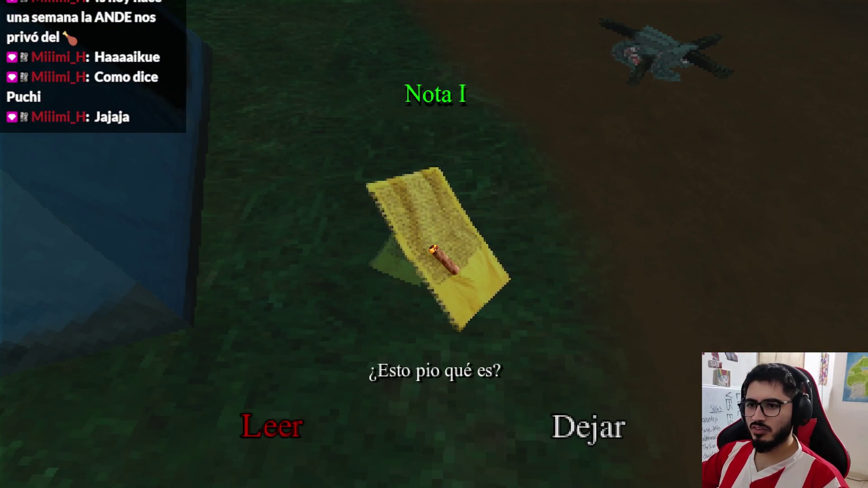
click(271, 427)
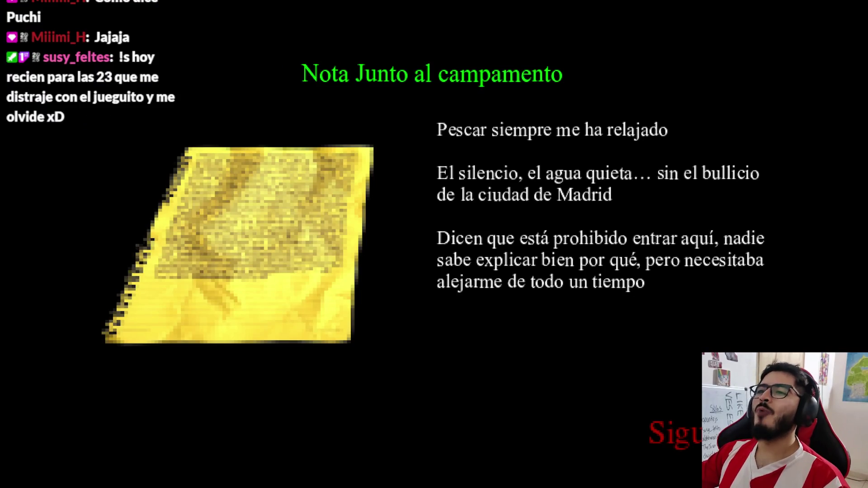
click(677, 435)
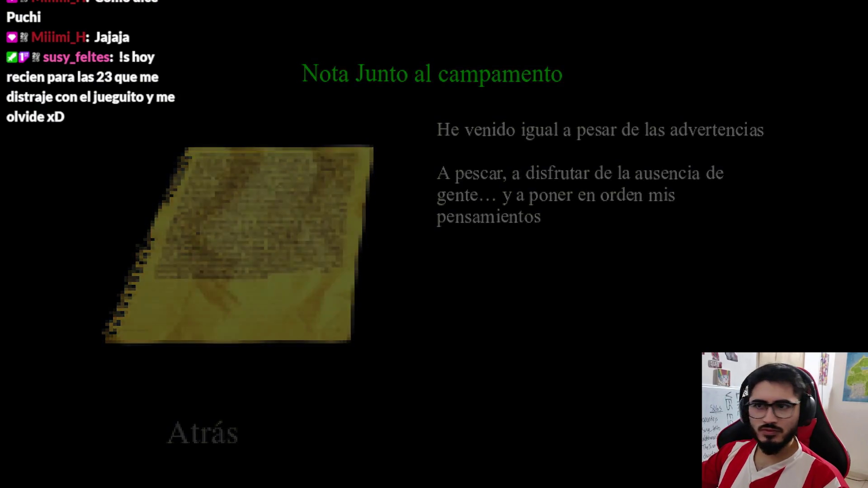
Step: Line up on the note by the tent, read both pages, then pause and quit to the editor
key(w)
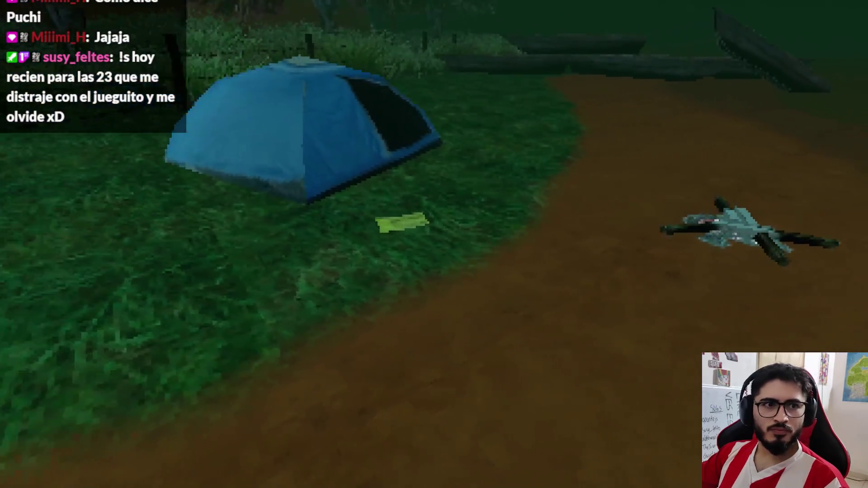
key(s)
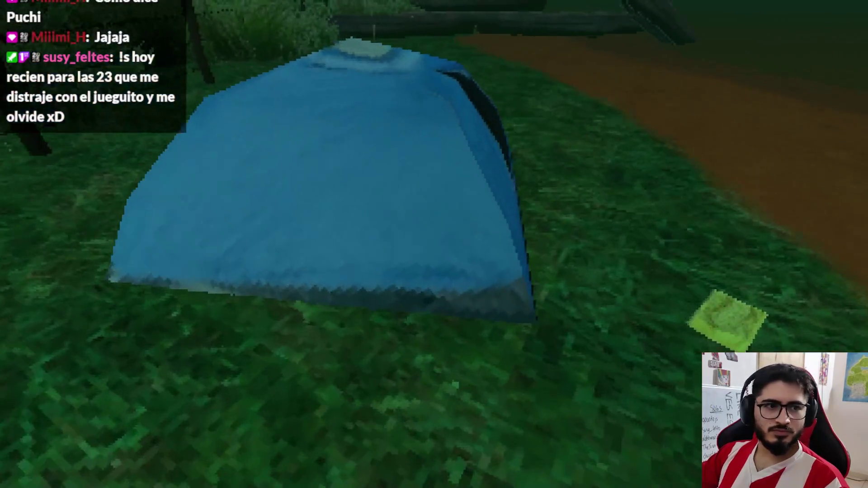
key(w)
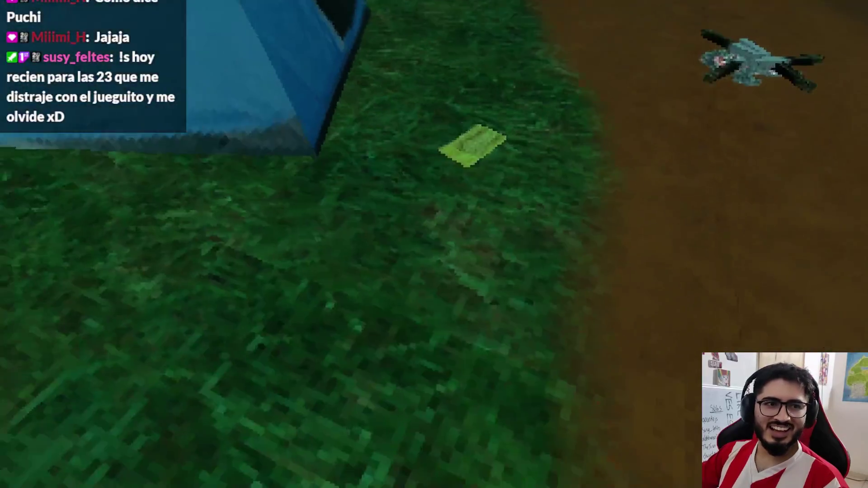
key(s)
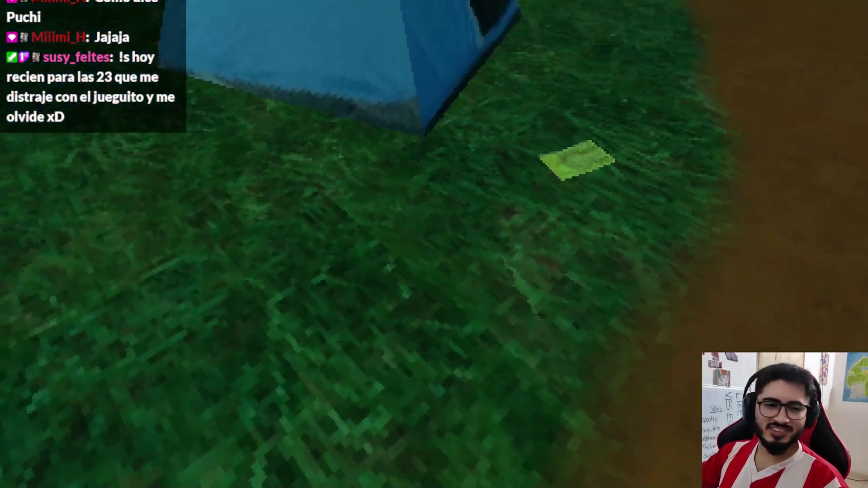
key(w)
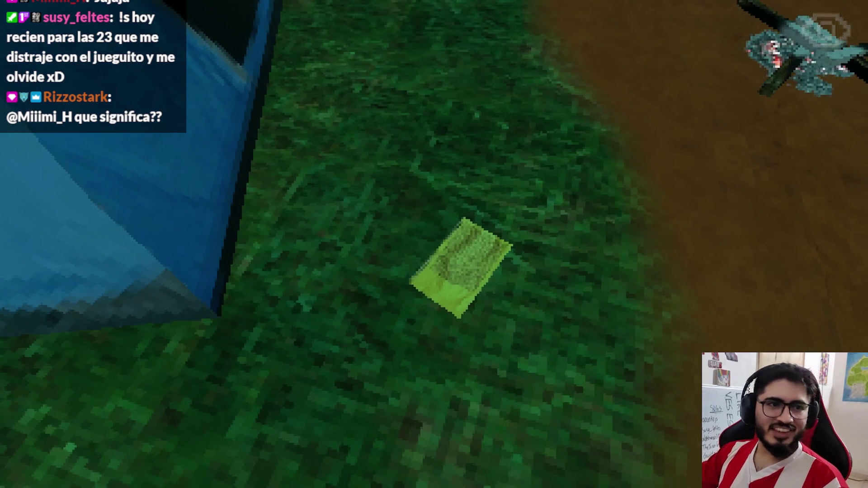
key(e)
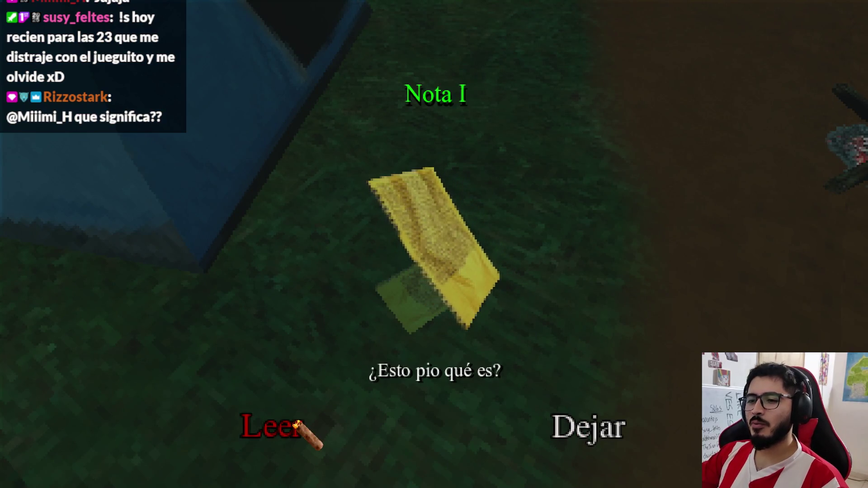
click(398, 342)
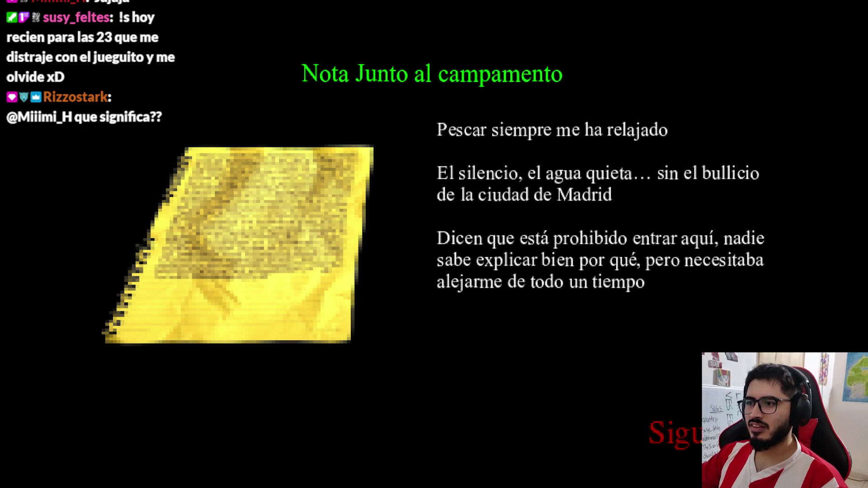
click(665, 430)
key(Escape)
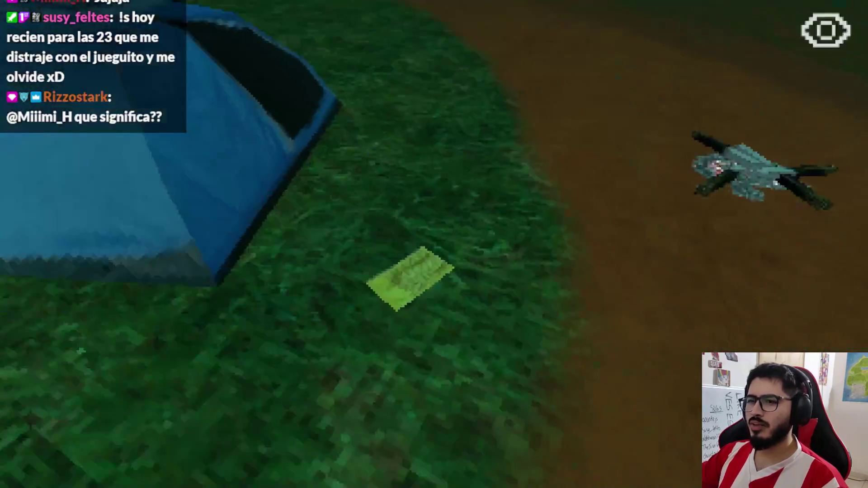
key(Escape)
click(386, 352)
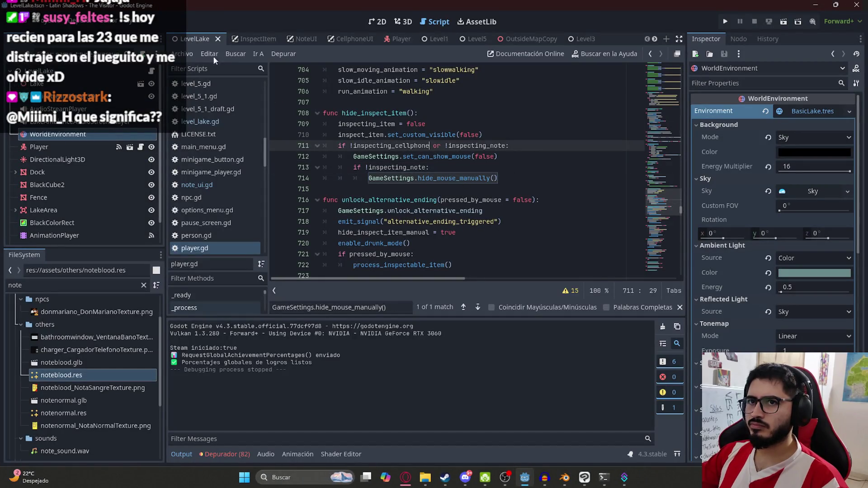
Step: In note_ui.gd, delete the show_mouse_manually() call from custom_show()
click(295, 39)
key(F3)
click(407, 199)
click(463, 156)
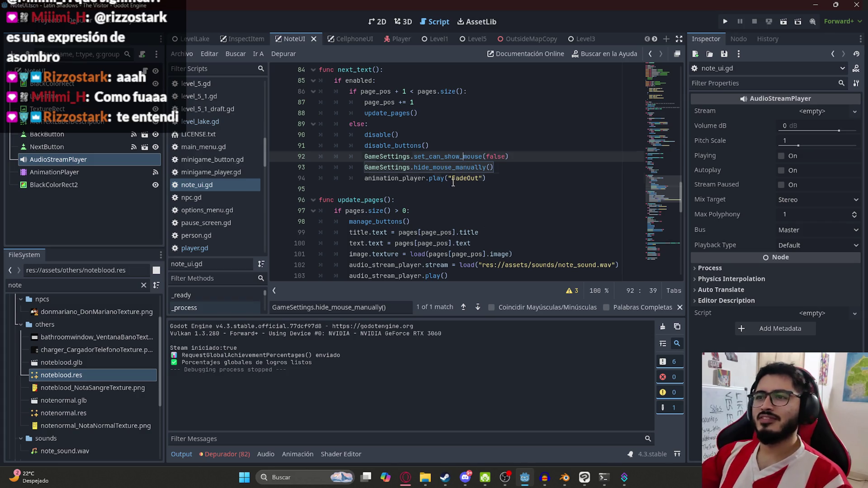
scroll(520, 190, up, 1)
click(548, 200)
scroll(498, 204, down, 8)
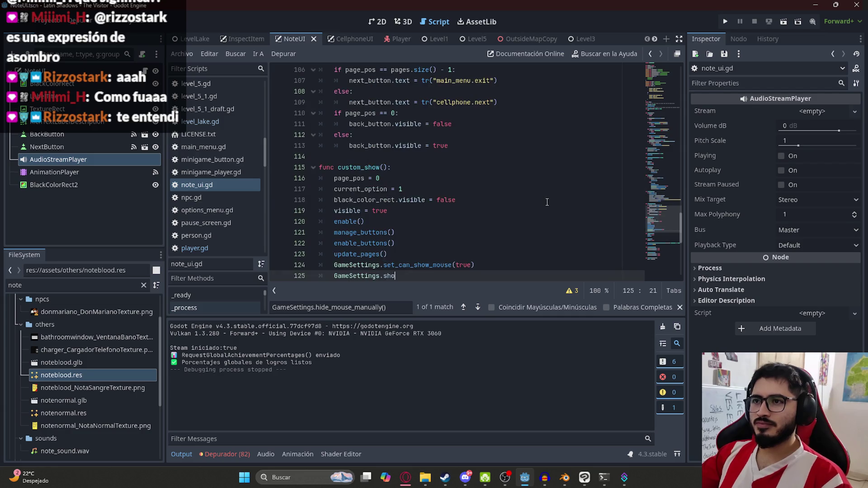
scroll(452, 208, down, 2)
drag(464, 211, 224, 214)
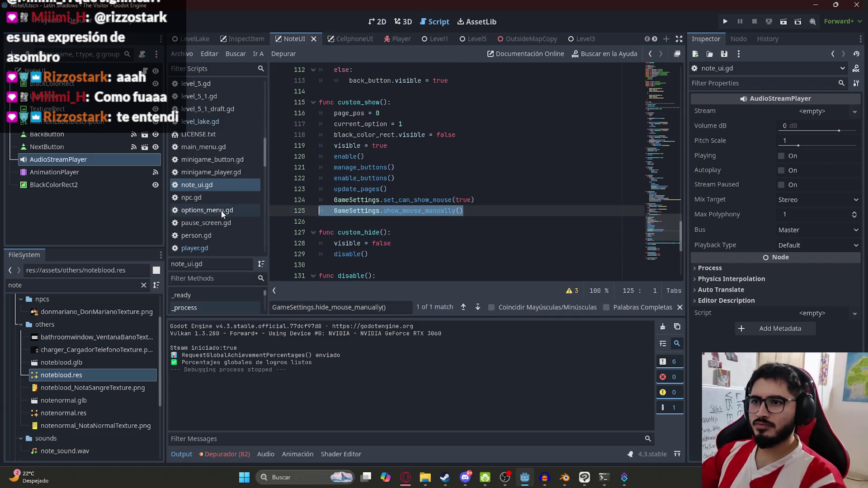
key(BackSpace)
key(BackSpace)
Step: Run only the LevelLake scene with 'Reproducir Esta Escena'
click(203, 39)
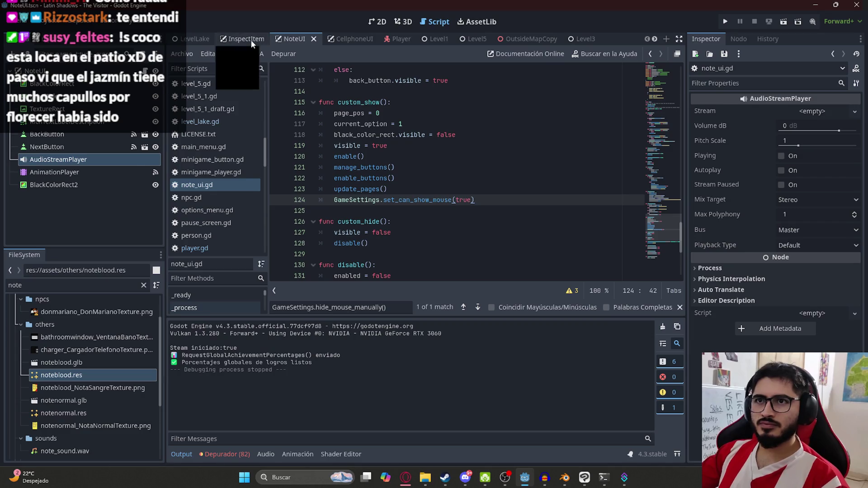
right_click(201, 39)
click(246, 115)
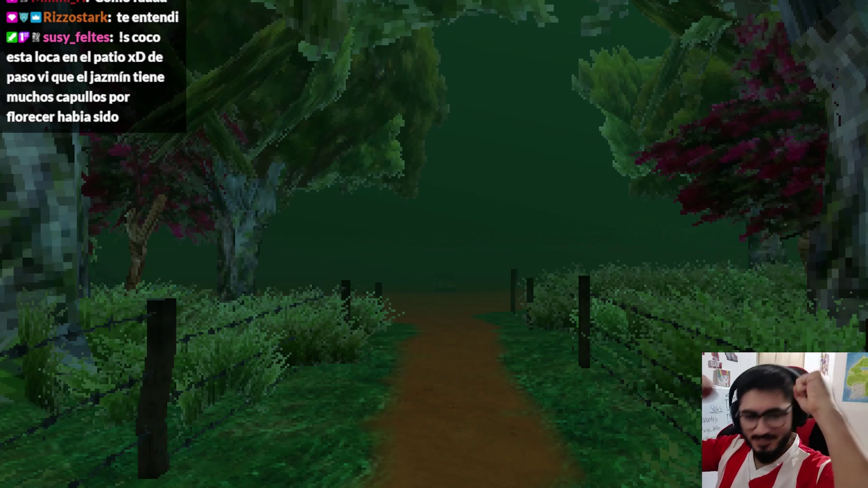
Step: Walk the forest path to the tent, read both note pages, then pause and quit to the editor
key(w)
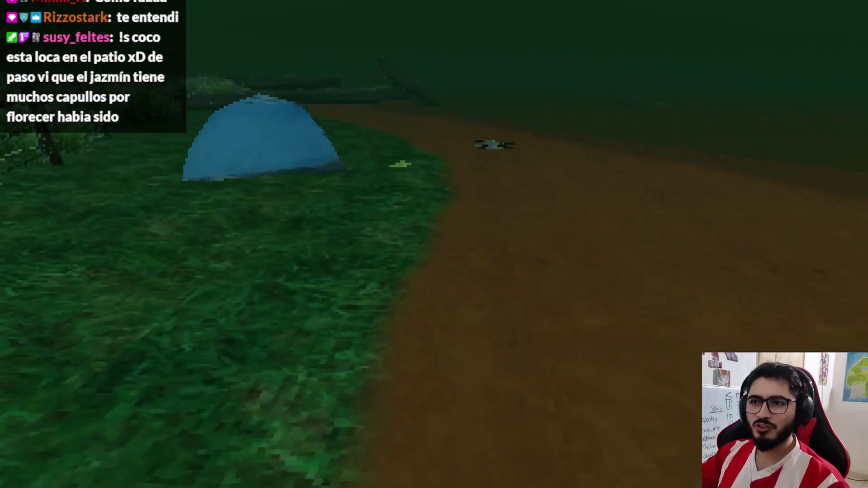
key(e)
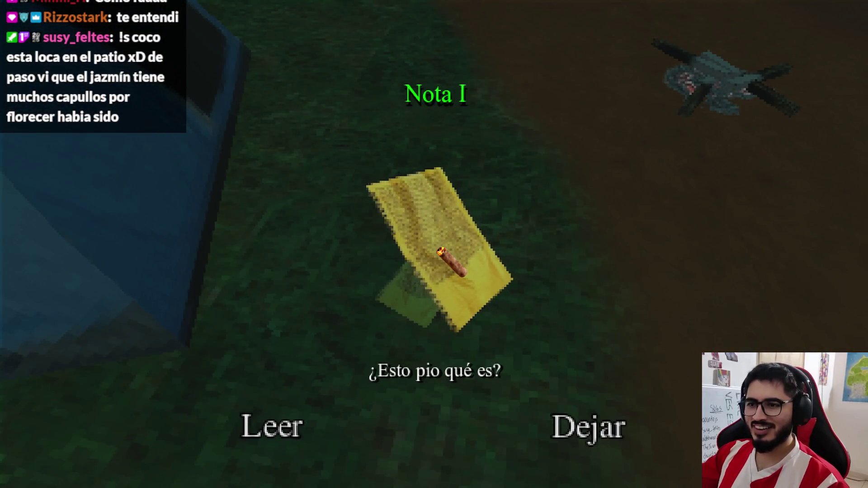
key(e)
key(e)
key(e)
key(e)
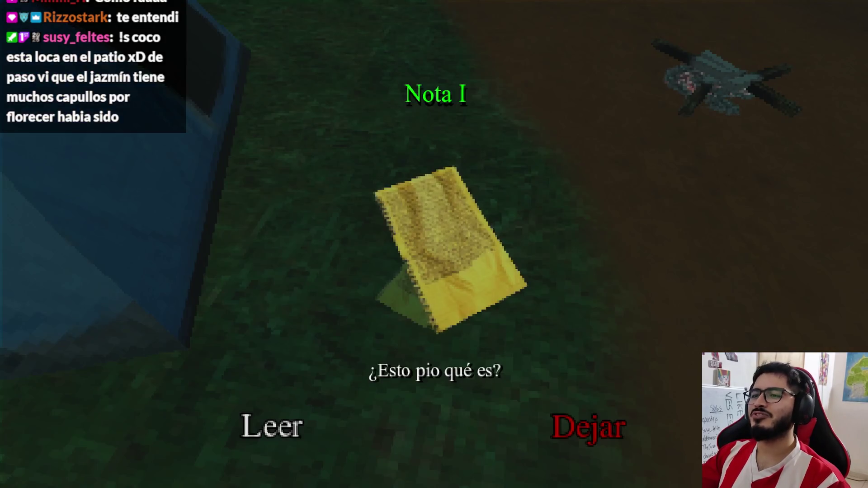
key(e)
key(e)
key(e)
key(e)
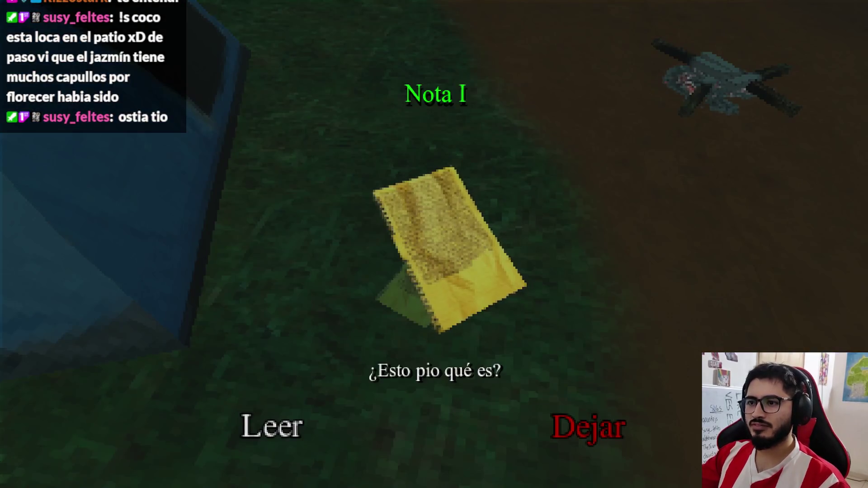
click(277, 441)
click(677, 437)
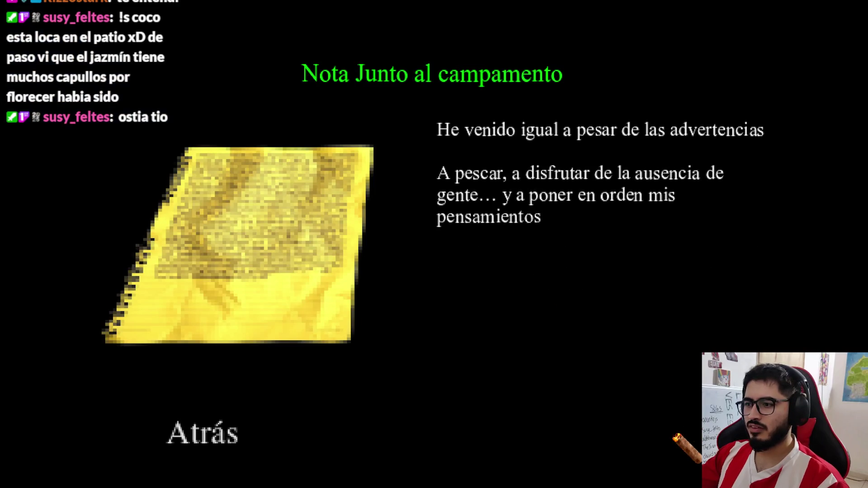
key(e)
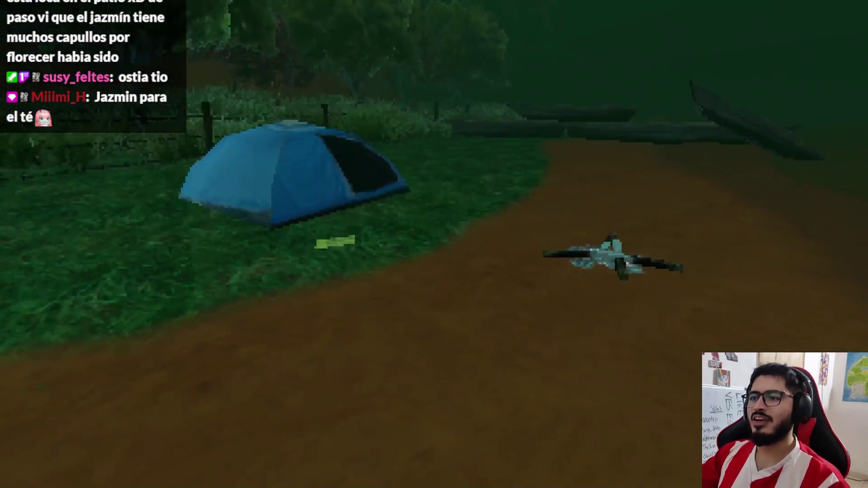
key(Escape)
click(466, 355)
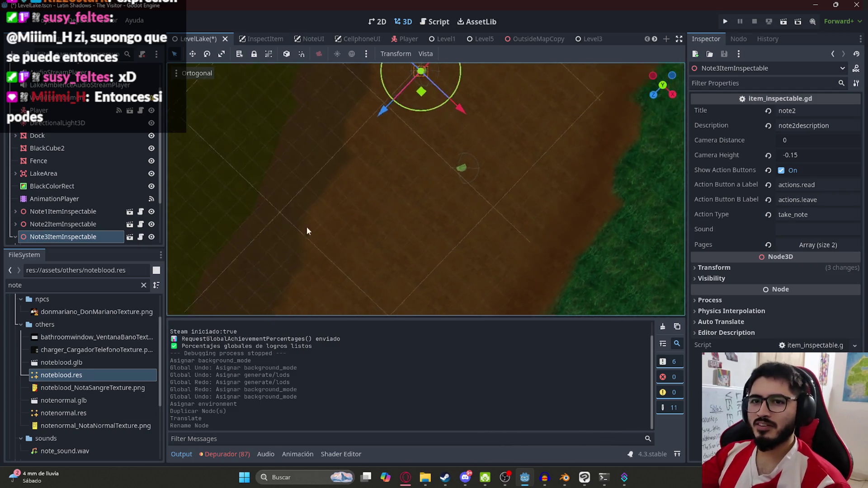
Step: Slide Note3ItemInspectable along the dirt path and frame the view on it
scroll(446, 173, up, 4)
mouse_move(441, 191)
mouse_down()
mouse_move(561, 178)
mouse_move(569, 202)
mouse_move(525, 182)
mouse_up()
scroll(551, 116, up, 3)
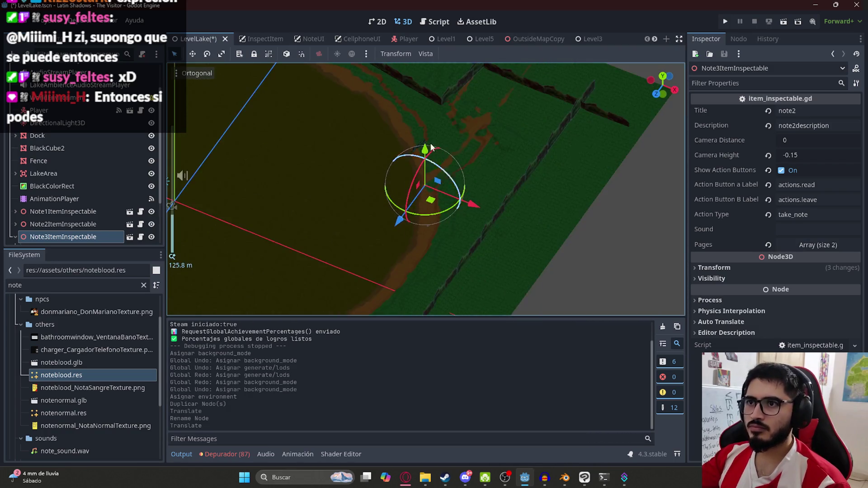
scroll(441, 185, down, 2)
mouse_move(441, 185)
mouse_down()
mouse_move(417, 170)
mouse_move(407, 135)
mouse_up()
key(f)
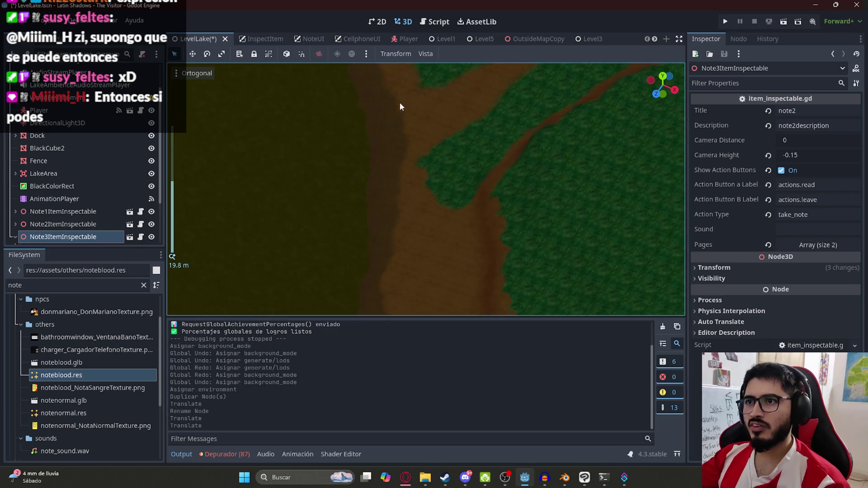
drag(466, 207, 553, 219)
key(f)
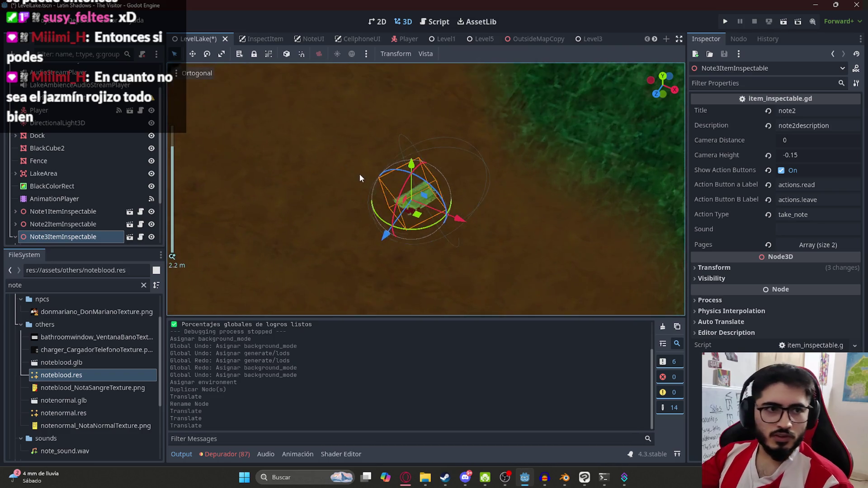
Step: Lower the third note onto the ground and shift it beside the moored boats
scroll(423, 189, up, 3)
scroll(423, 189, down, 5)
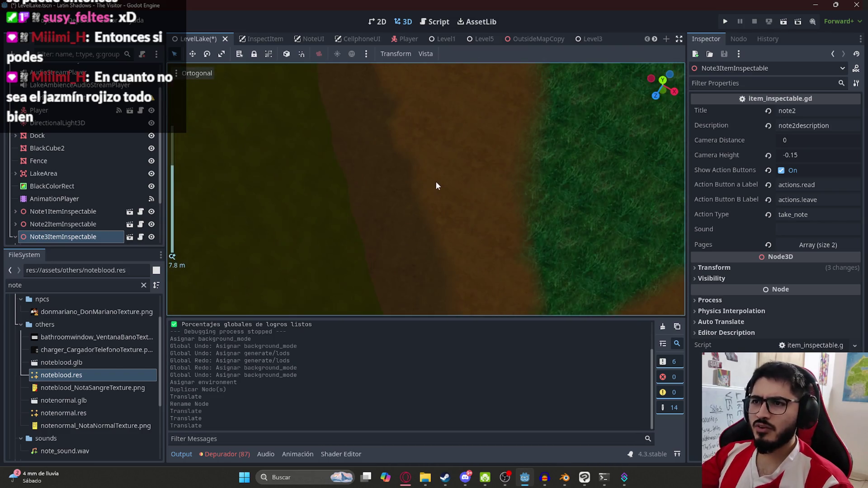
scroll(471, 300, down, 2)
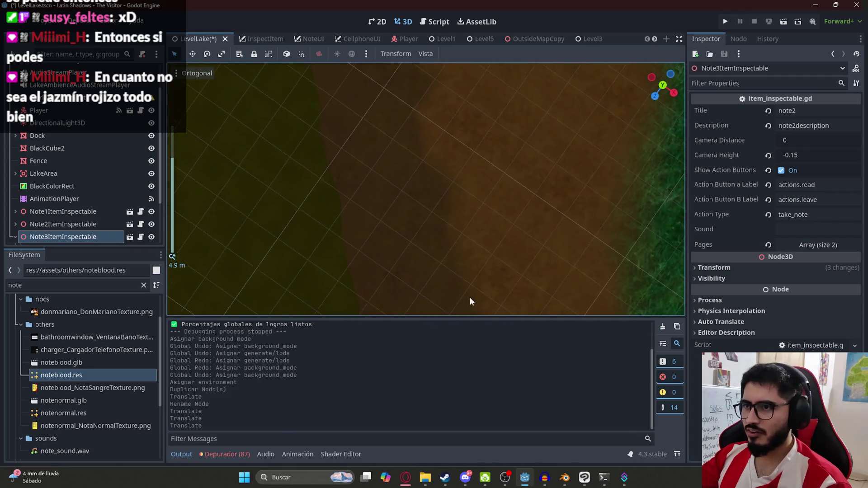
scroll(348, 162, up, 2)
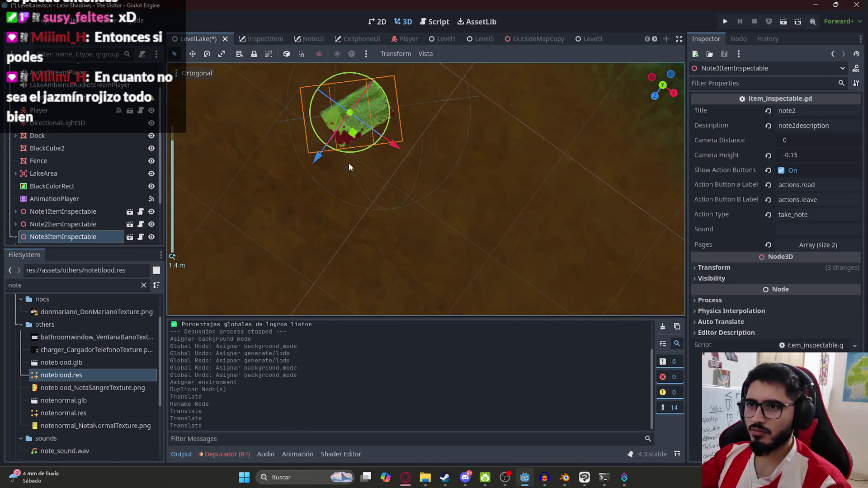
scroll(409, 244, up, 8)
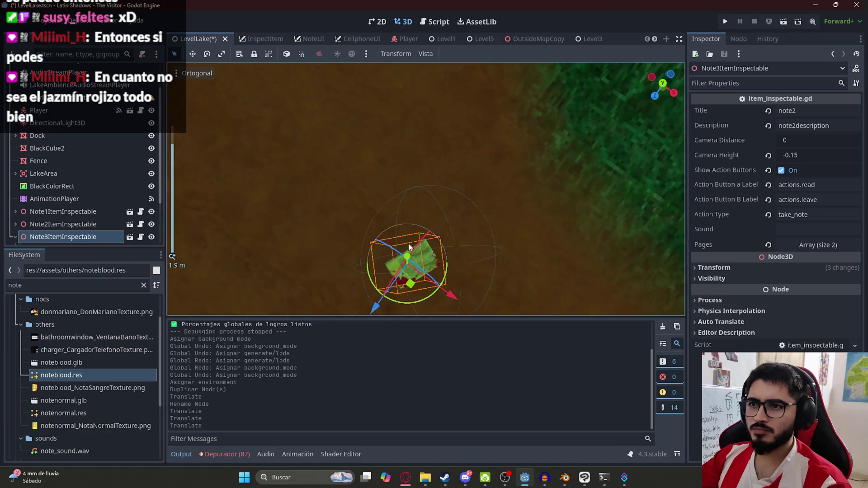
drag(436, 194, 442, 209)
scroll(441, 207, down, 15)
scroll(438, 204, up, 6)
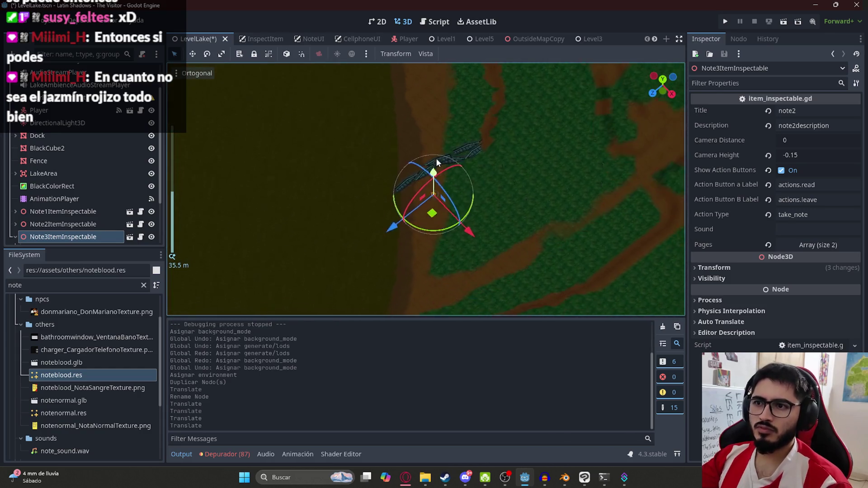
drag(493, 208, 480, 178)
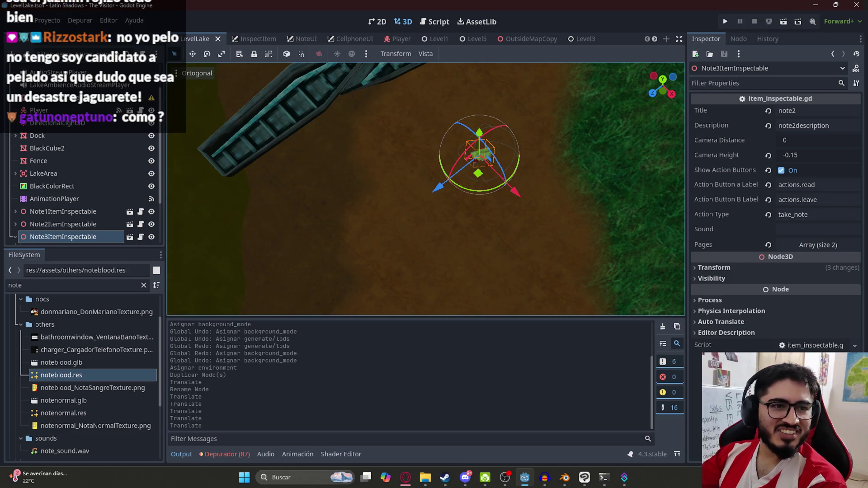
Step: Orbit and zoom the viewport to check the third note's spot beside the boats
scroll(449, 160, down, 5)
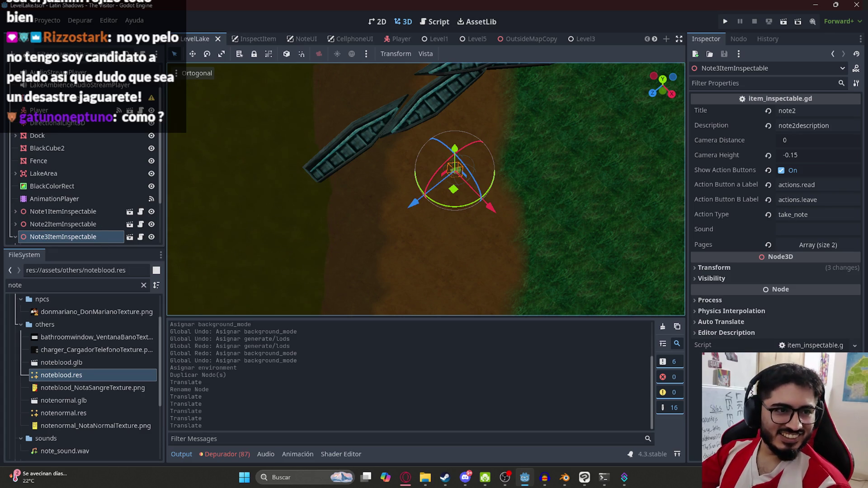
key(alt+Tab)
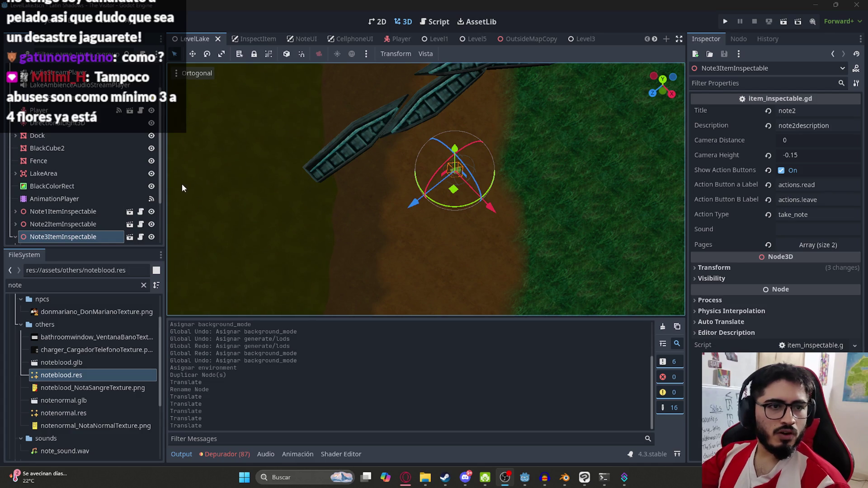
mouse_move(354, 182)
mouse_down()
mouse_move(501, 202)
mouse_move(380, 162)
mouse_move(331, 183)
mouse_move(338, 246)
mouse_move(310, 212)
mouse_up()
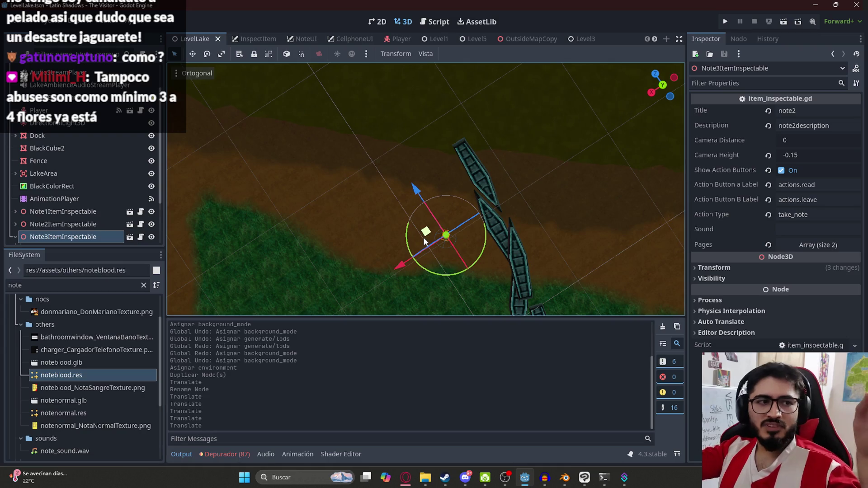
scroll(445, 245, up, 5)
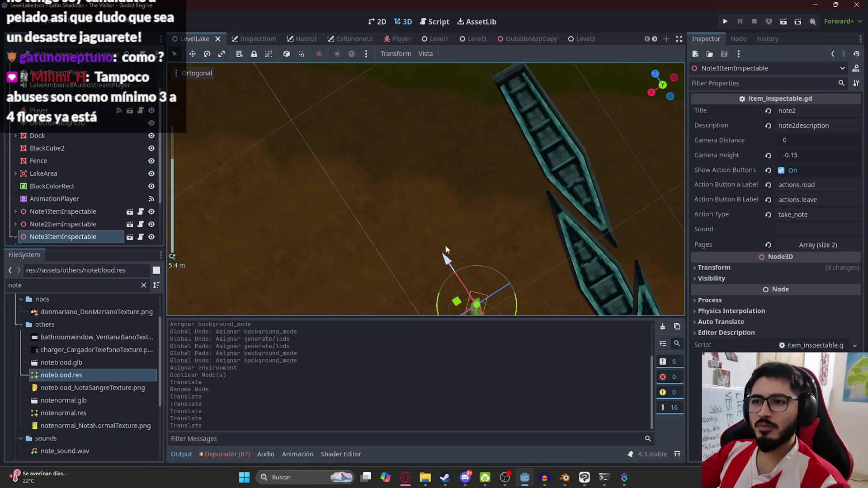
scroll(444, 160, down, 3)
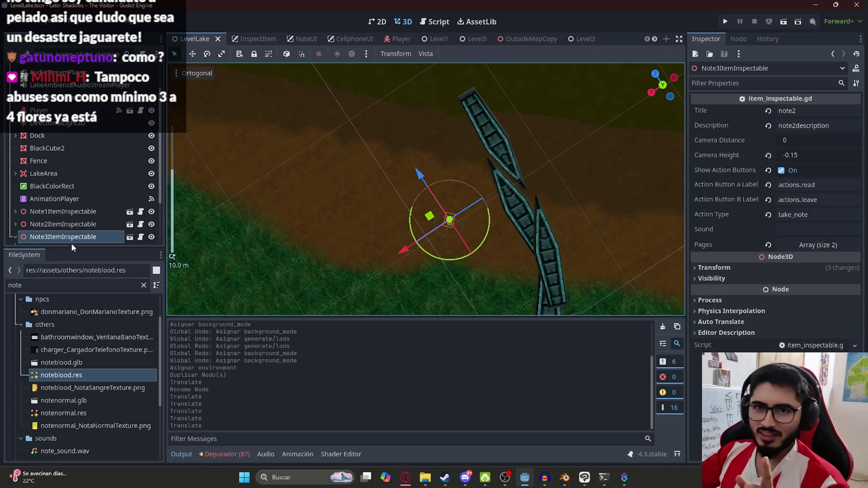
Step: Change the third note's Inspector Title to note3 and Description to note3description
click(828, 110)
key(BackSpace)
text(3)
click(801, 126)
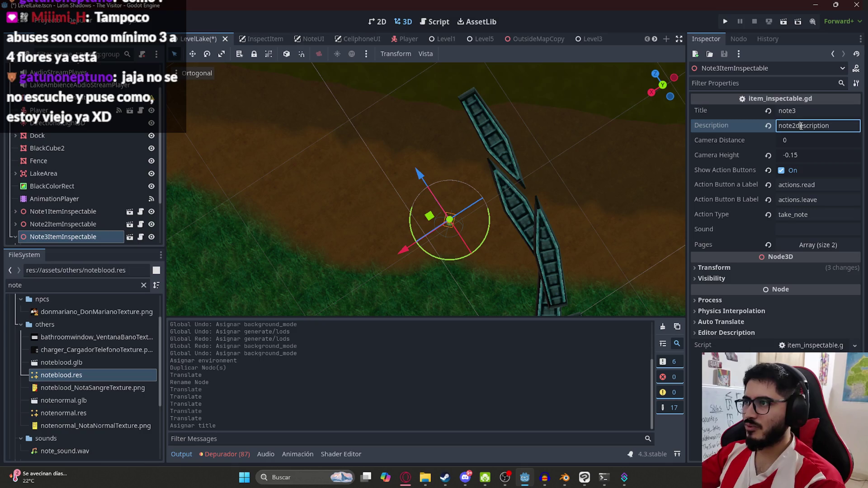
key(BackSpace)
text(3)
key(Return)
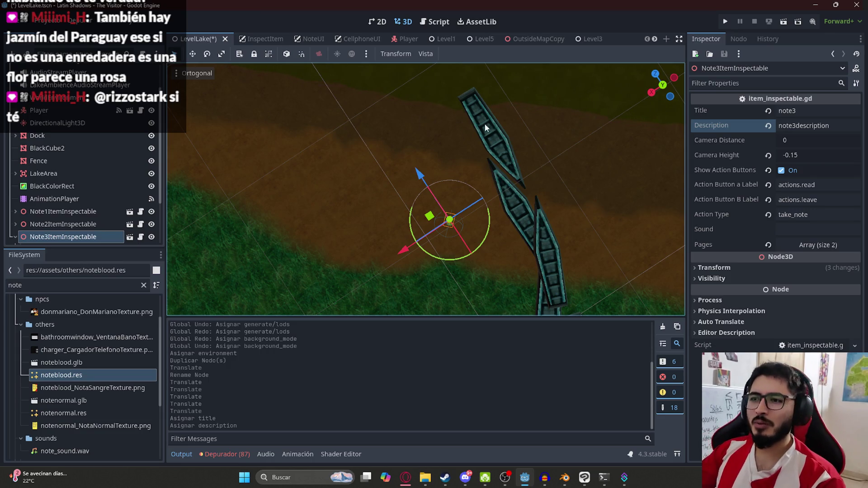
scroll(431, 156, down, 2)
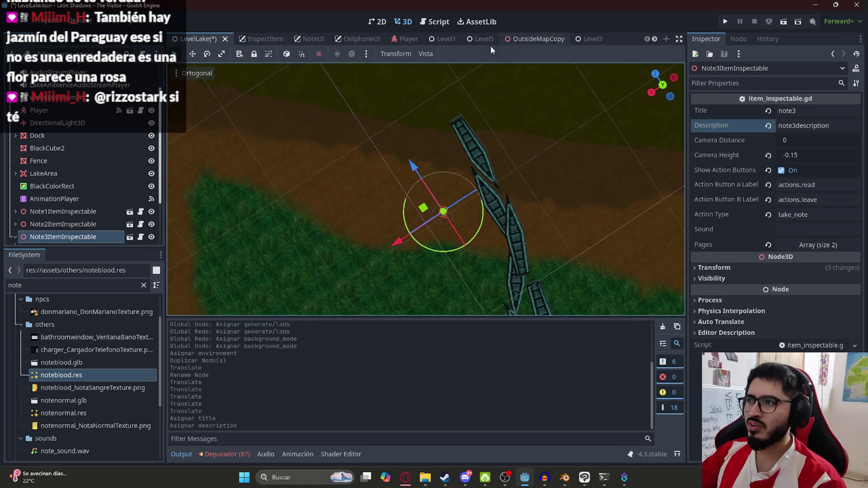
scroll(153, 114, up, 2)
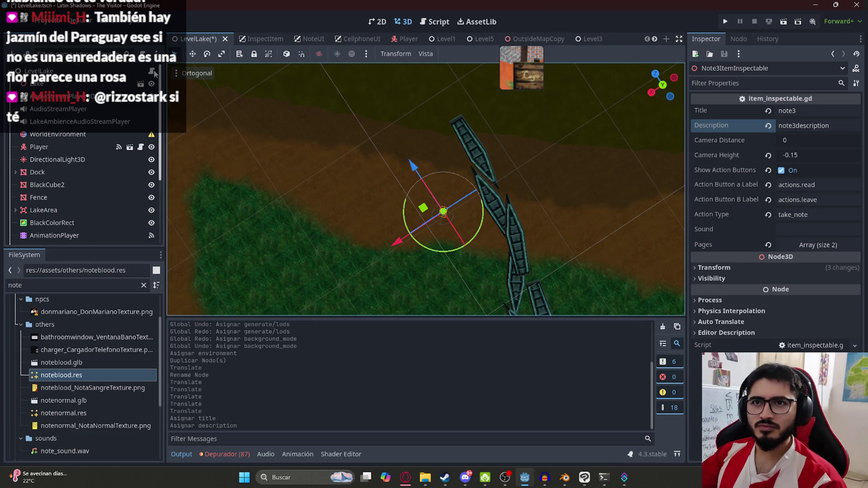
Step: In level_lake.gd, duplicate the note2 node reference line below line 8
click(434, 22)
click(681, 80)
drag(315, 146, 426, 145)
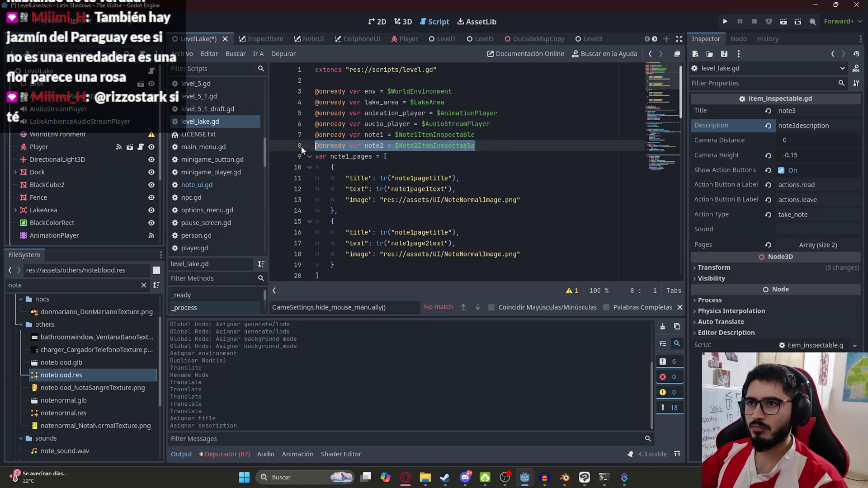
click(473, 146)
key(Return)
text(@onready var note2 = $Note2ItemInspectable)
Step: Rename the copied reference to note3, pointing at the note3 node, and save
click(388, 156)
key(BackSpace)
text(3)
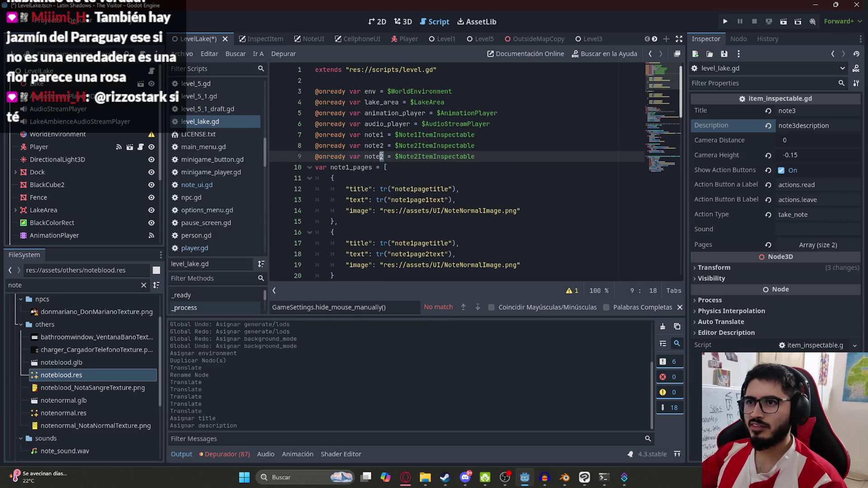
click(417, 156)
key(BackSpace)
text(3)
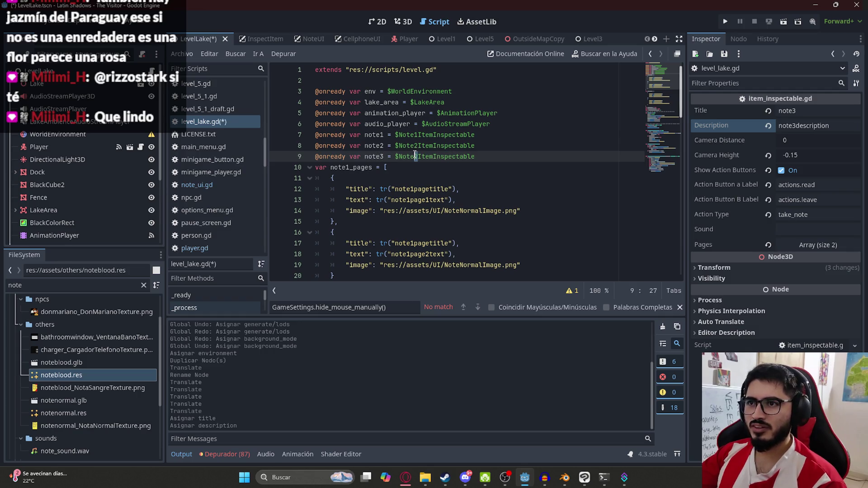
click(420, 149)
key(ctrl+s)
double_click(380, 156)
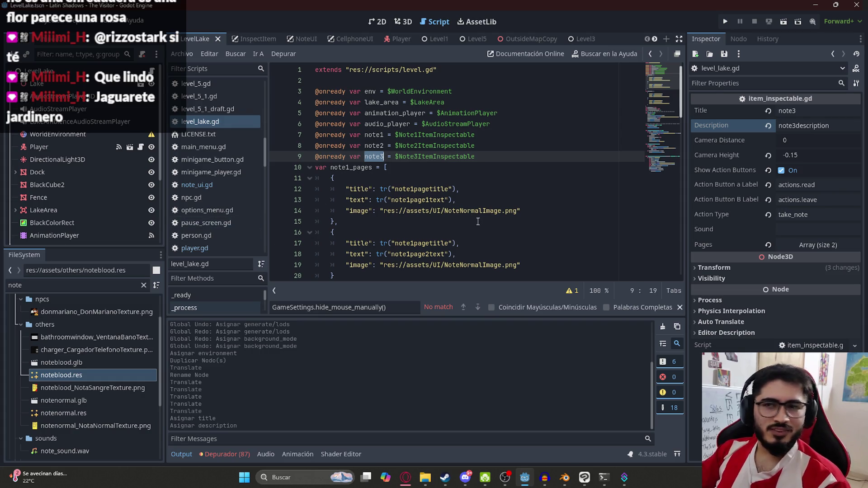
click(378, 156)
double_click(377, 156)
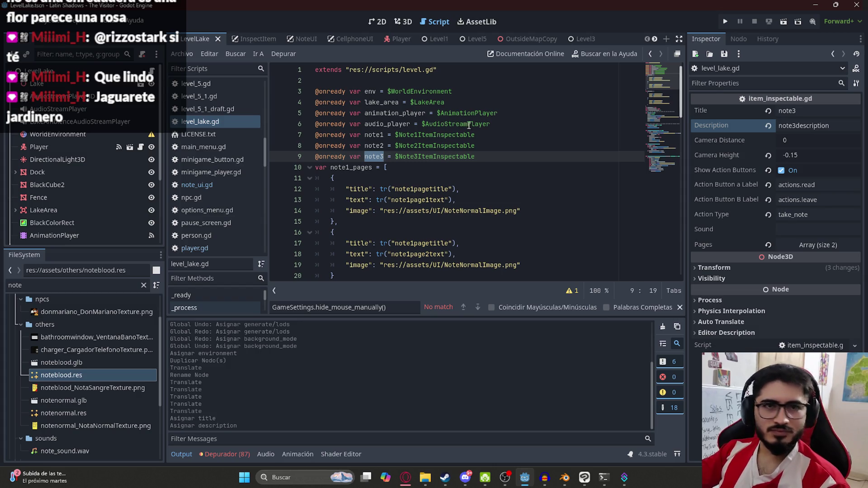
Step: Copy the note2_pages array below itself and rename the copy note3_pages
scroll(483, 169, down, 7)
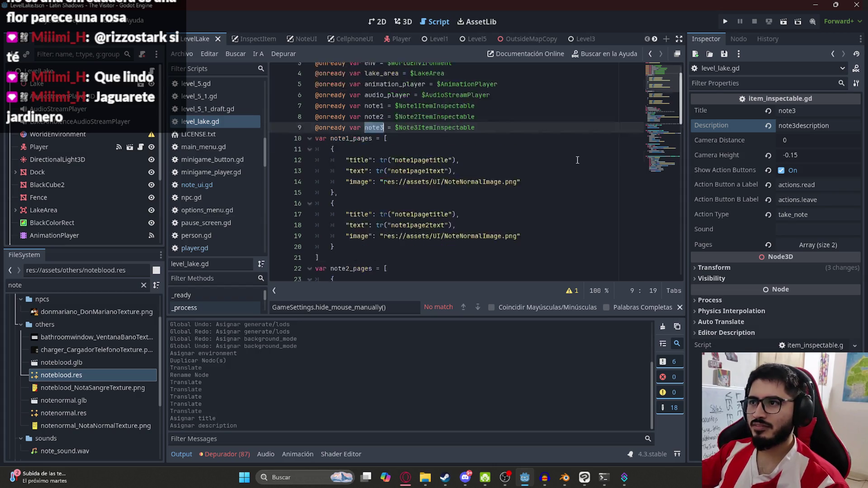
mouse_move(325, 189)
mouse_down()
mouse_move(312, 94)
mouse_move(280, 71)
mouse_up()
key(ctrl+c)
click(323, 189)
key(Return)
key(ctrl+v)
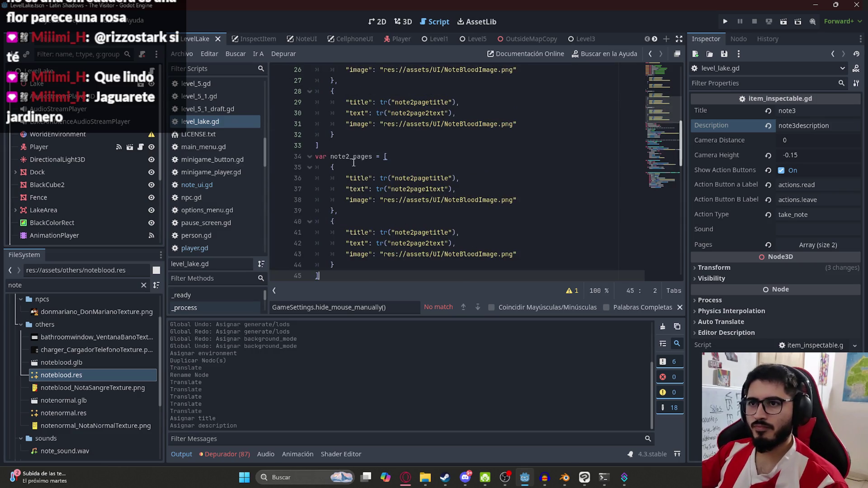
click(352, 156)
key(BackSpace)
text(3)
Step: Change note3_pages' two title keys and two page text keys from note2 to note3
click(411, 178)
key(BackSpace)
text(3)
click(410, 189)
key(BackSpace)
text(3)
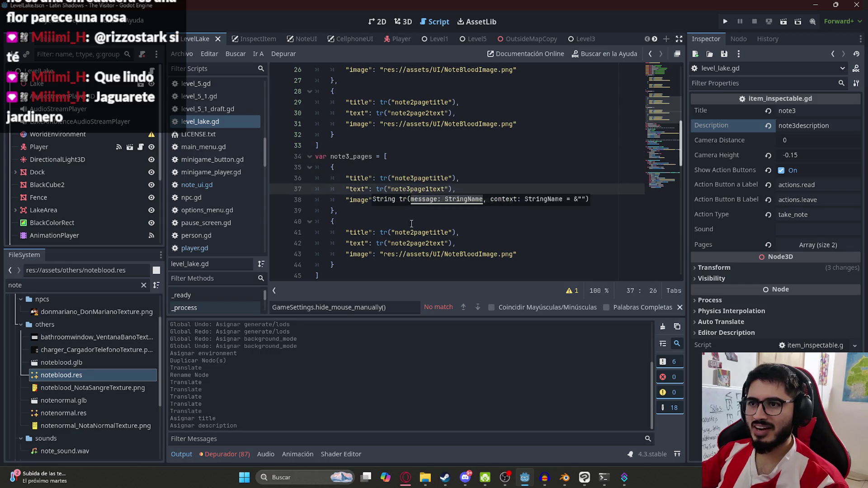
click(412, 233)
key(BackSpace)
text(3)
click(412, 243)
key(BackSpace)
text(3)
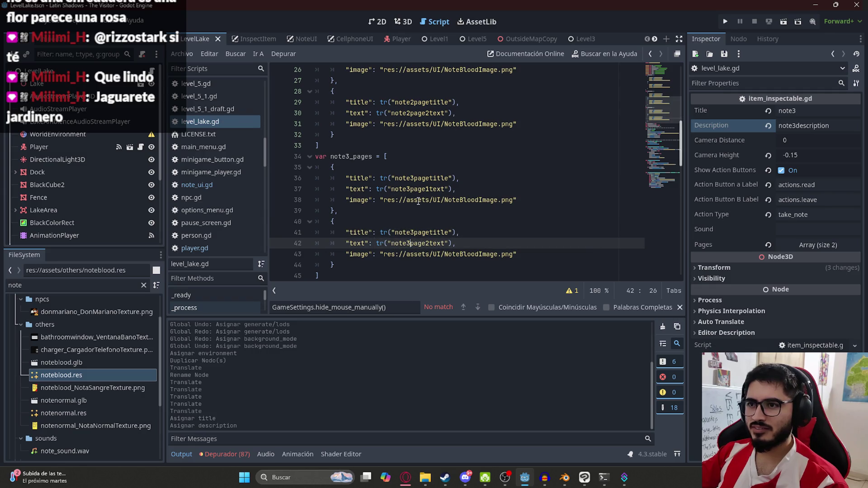
key(Up)
key(Up)
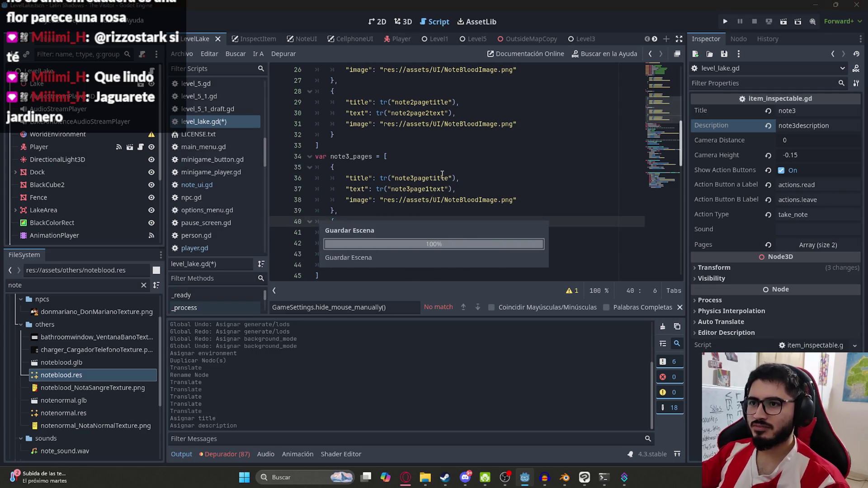
Step: Duplicate the note2.set_pages(note2_pages) line in _ready()
scroll(665, 180, down, 15)
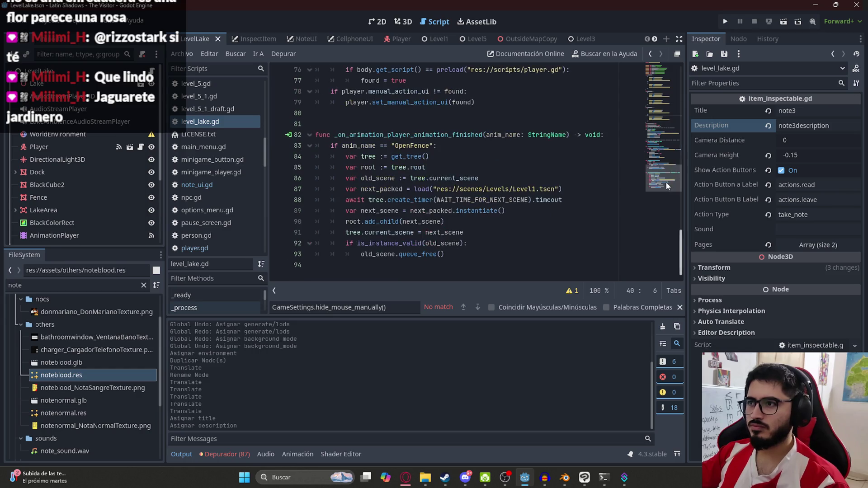
scroll(436, 187, up, 6)
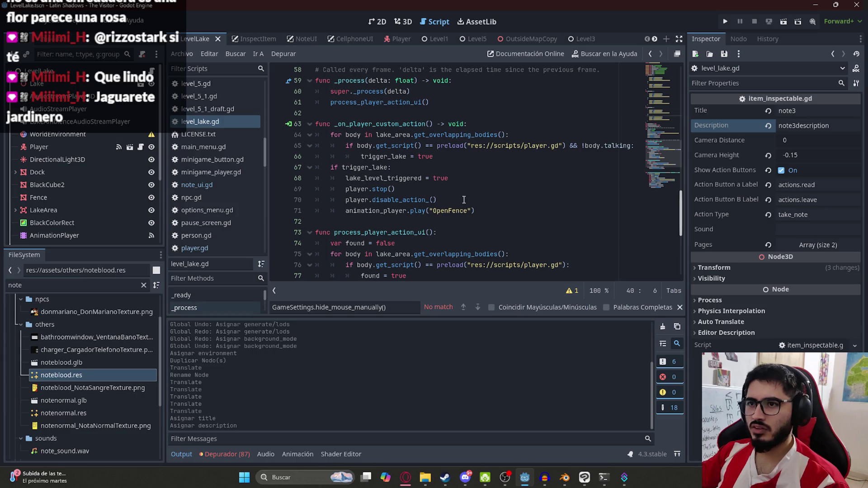
scroll(458, 199, up, 4)
drag(436, 178, 331, 177)
key(ctrl+c)
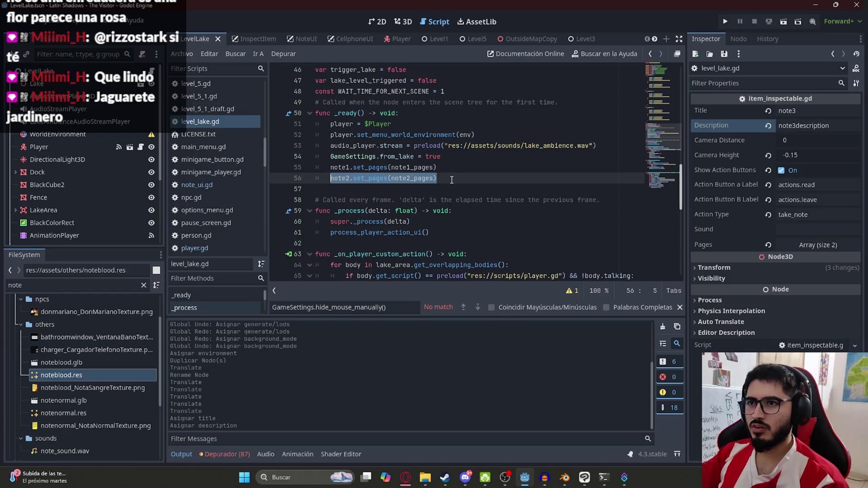
key(End)
key(Return)
key(ctrl+v)
Step: Edit the copied line to call note3.set_pages(note3_pages)
click(350, 189)
key(BackSpace)
text(3)
click(410, 189)
key(BackSpace)
text(3)
click(478, 180)
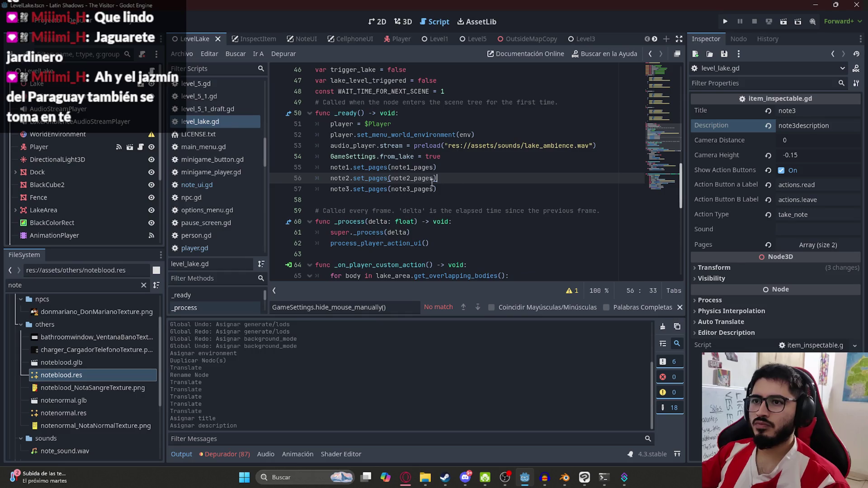
click(407, 479)
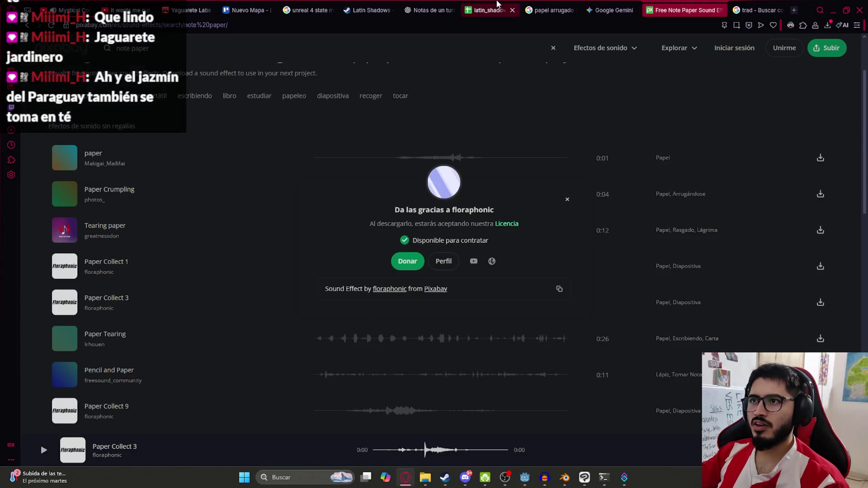
Step: Copy the note 2 keys from A11:A13 into A14:A16
click(507, 10)
click(87, 318)
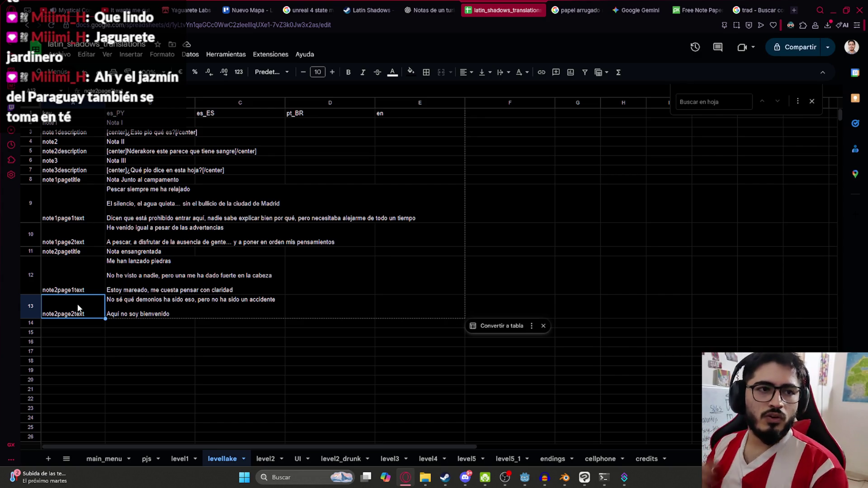
drag(85, 260, 77, 312)
key(ctrl+c)
click(78, 324)
key(ctrl+v)
Step: Change the pasted keys to note3pagetitle, note3page1text and note3page2text
double_click(78, 323)
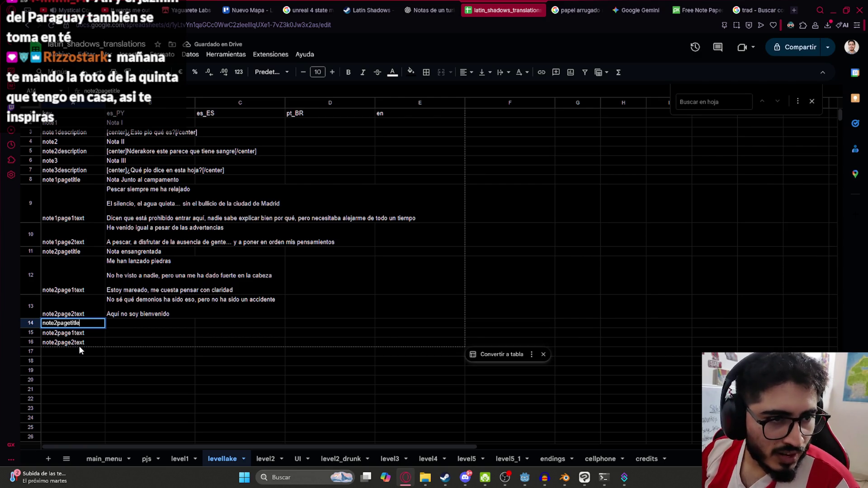
key(Left)
key(Left)
key(Left)
key(BackSpace)
text(3)
key(Return)
double_click(58, 333)
key(BackSpace)
text(3)
key(Return)
double_click(57, 342)
key(BackSpace)
text(3)
click(95, 334)
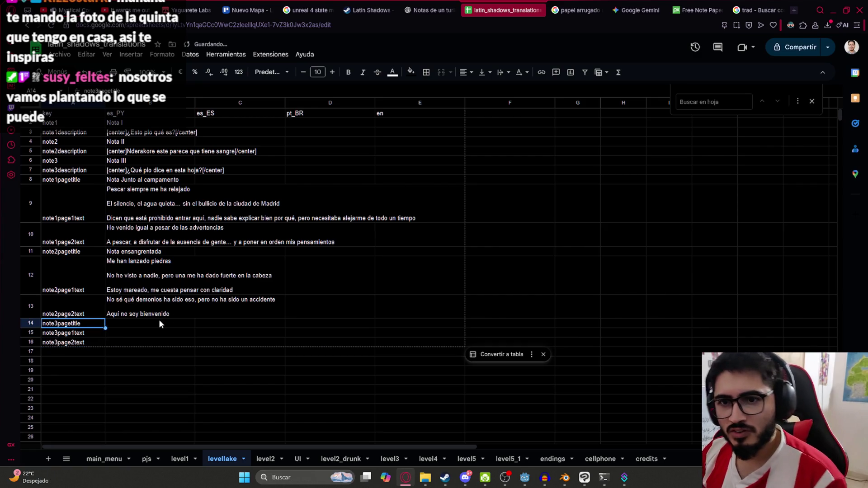
Step: Review the existing note texts and copy the B8 title 'Nota Junto al campamento' into B14
click(159, 320)
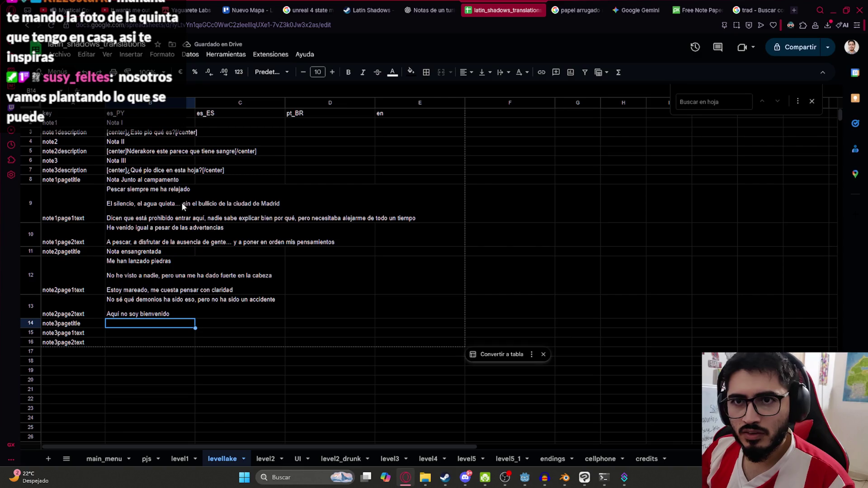
click(161, 221)
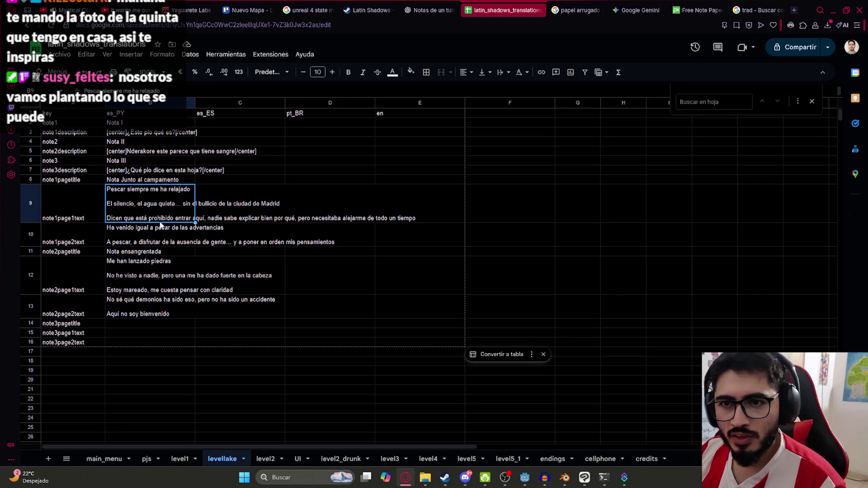
click(125, 232)
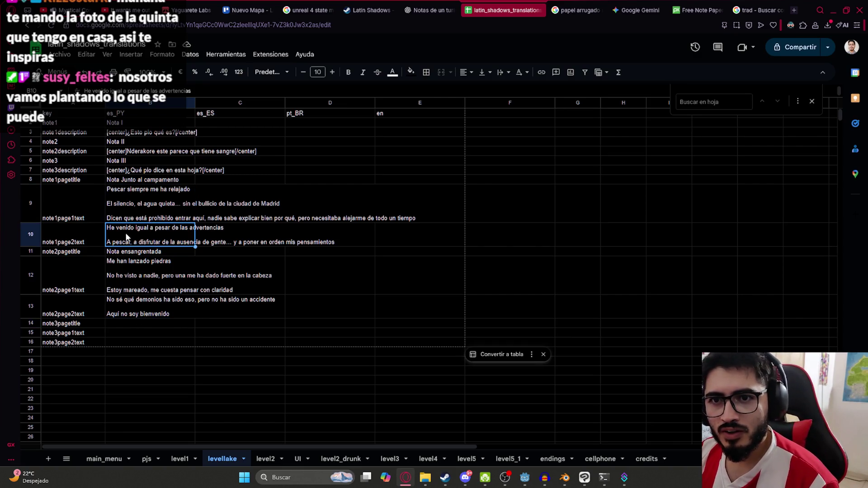
click(114, 254)
click(118, 280)
click(130, 182)
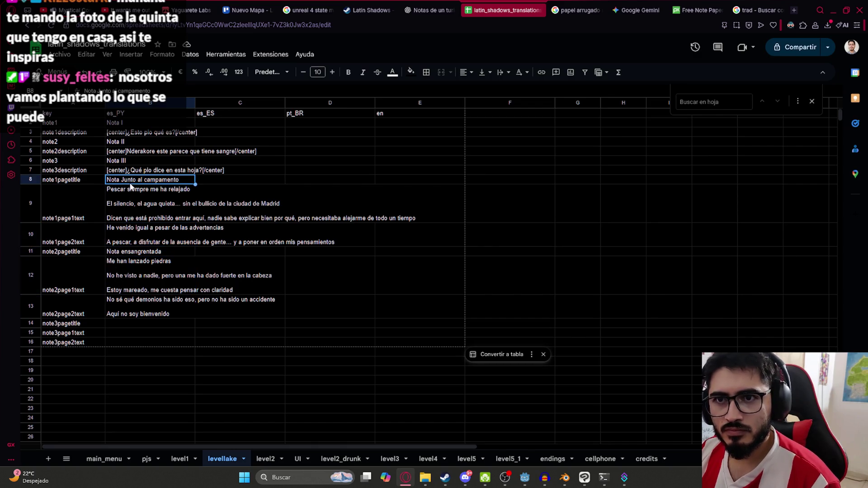
click(132, 324)
key(ctrl+v)
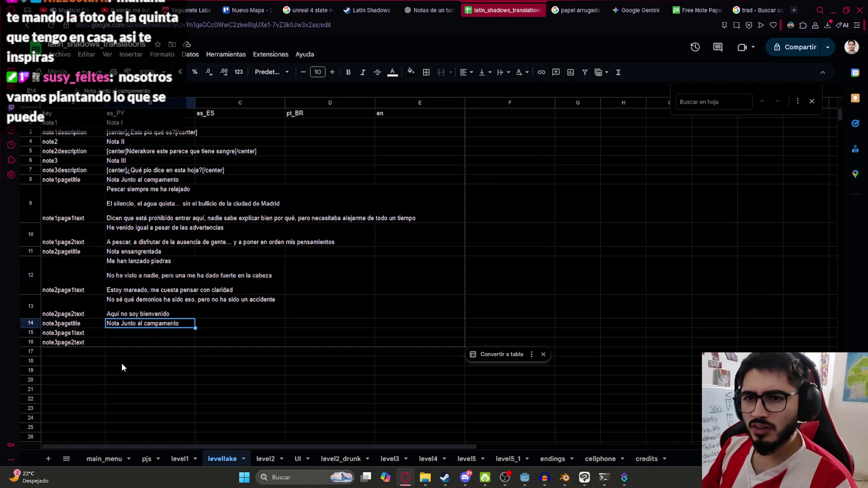
Step: Change the B14 title to 'Nota cerca de la laguna'
key(Return)
key(BackSpace)
key(BackSpace)
key(BackSpace)
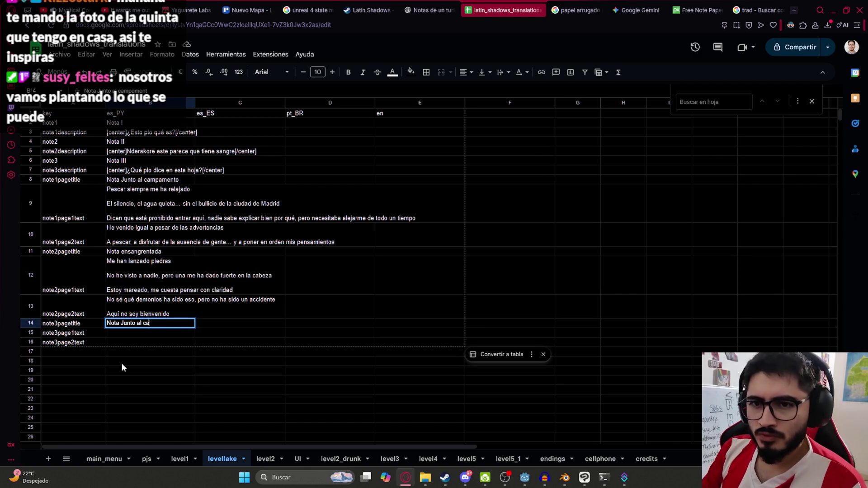
text(cerca d)
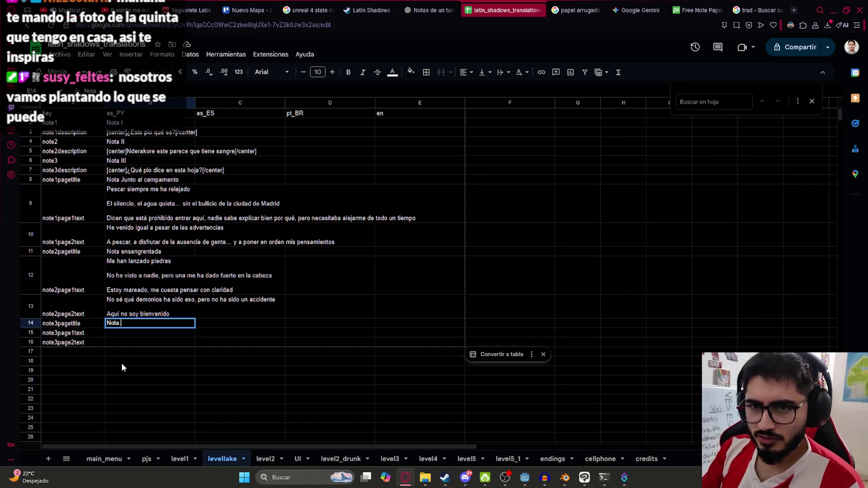
text(e)
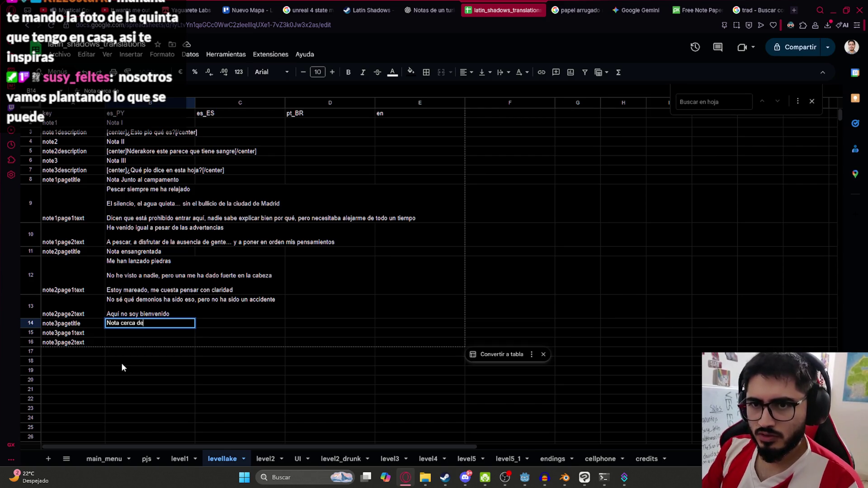
text( la laguna)
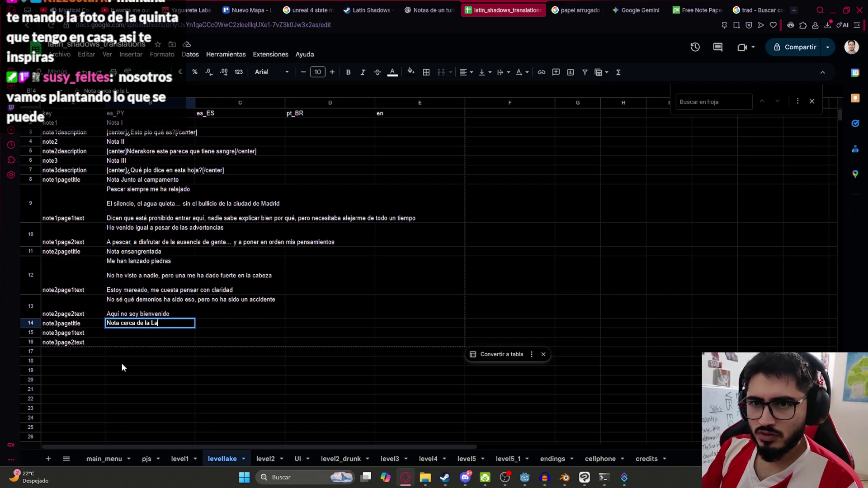
key(Return)
Step: Search the sheet for 'lago' to find existing lake wording
key(ctrl+f)
text(lagun)
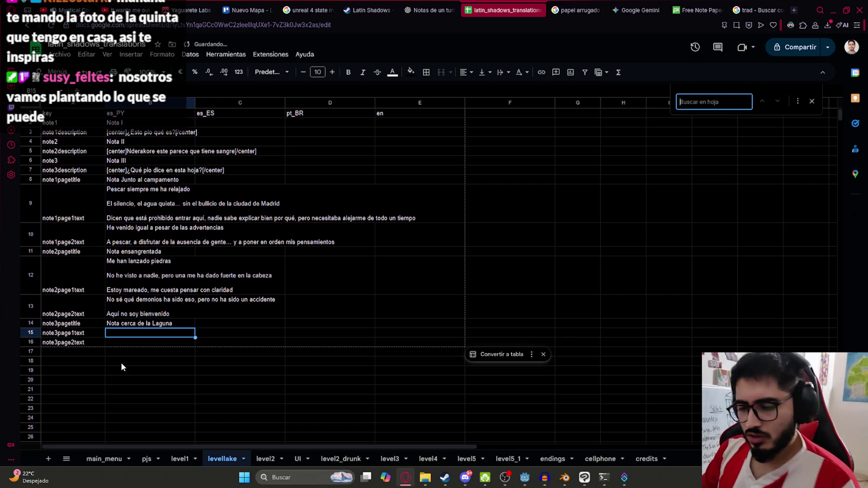
key(BackSpace)
key(BackSpace)
text(o)
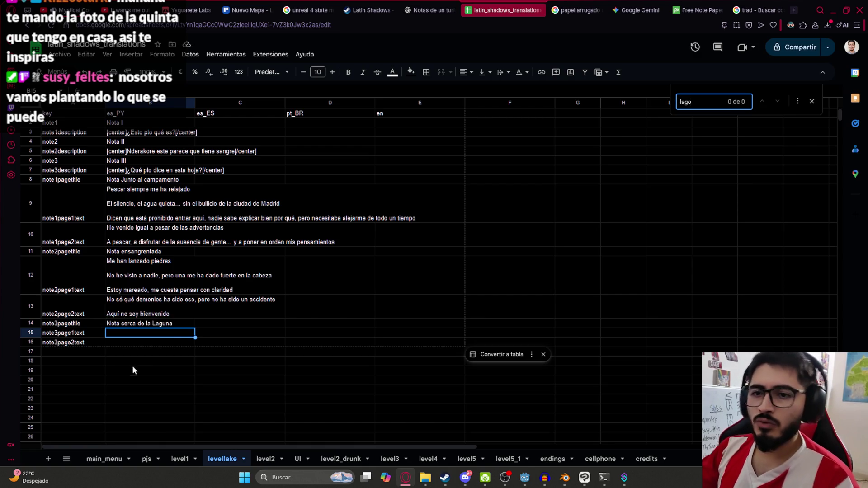
click(130, 359)
click(124, 335)
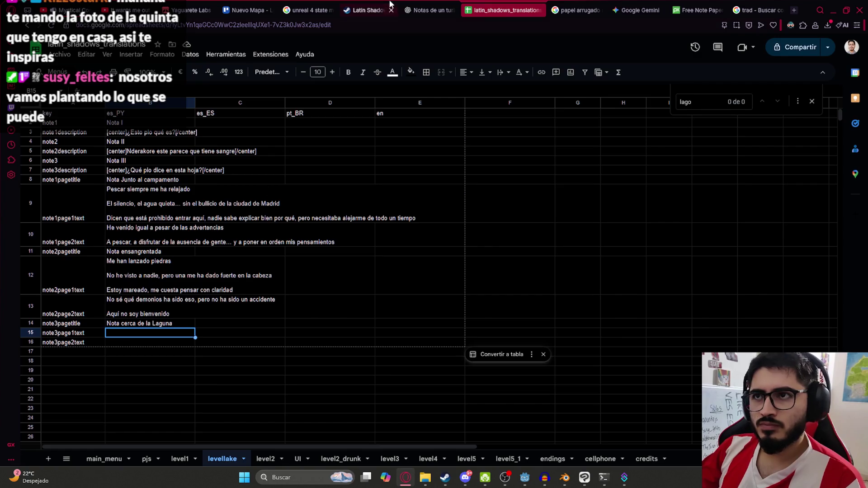
click(430, 10)
Step: Paste the first lines of the Nota 3 text into B15
scroll(429, 272, down, 1)
scroll(496, 299, down, 2)
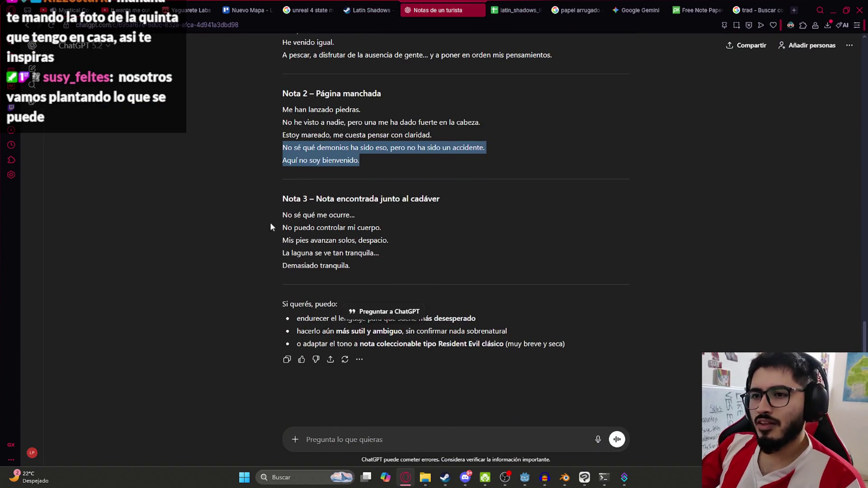
mouse_move(283, 215)
mouse_down()
mouse_move(386, 226)
mouse_move(395, 237)
mouse_up()
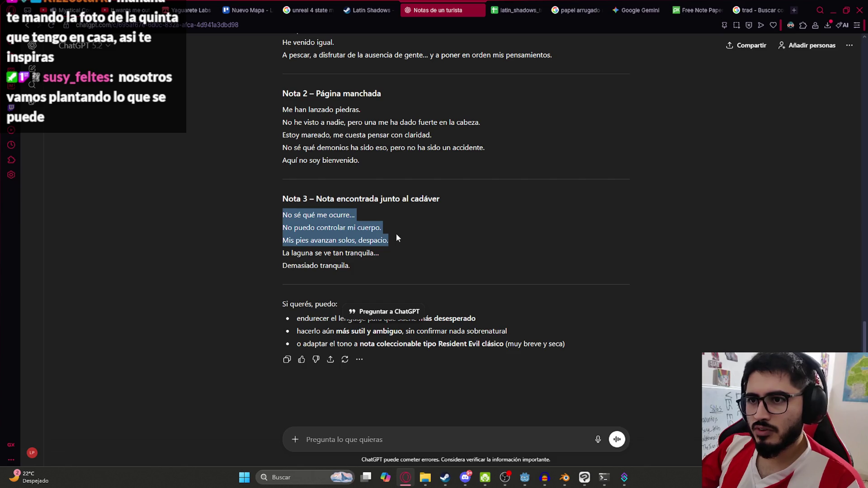
key(ctrl+Tab)
key(ctrl+v)
Step: Add line breaks between the B15 lines and remove the trailing period
double_click(160, 337)
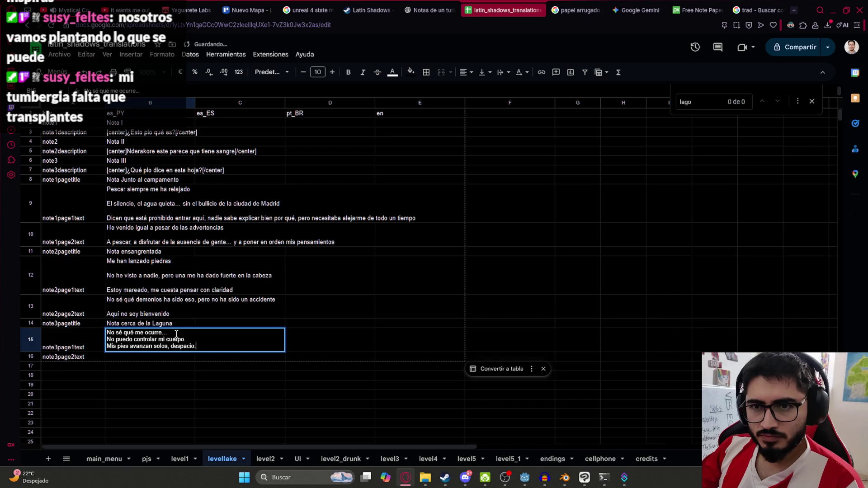
click(176, 333)
key(alt+Return)
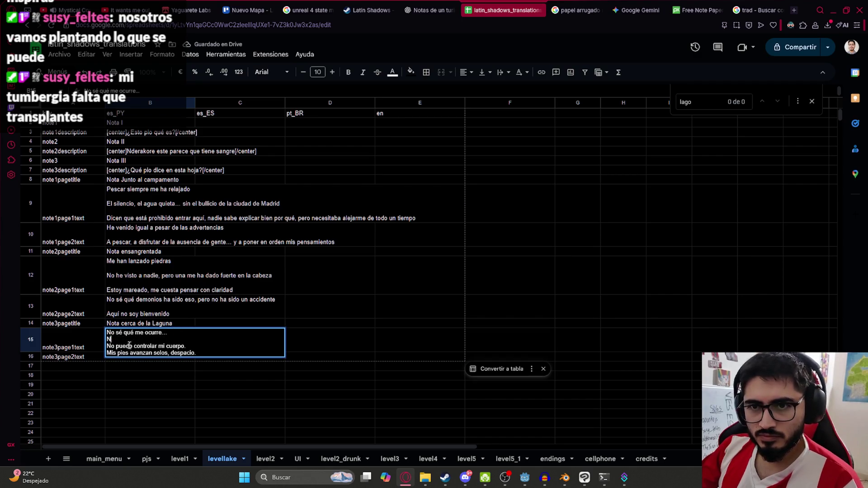
click(194, 347)
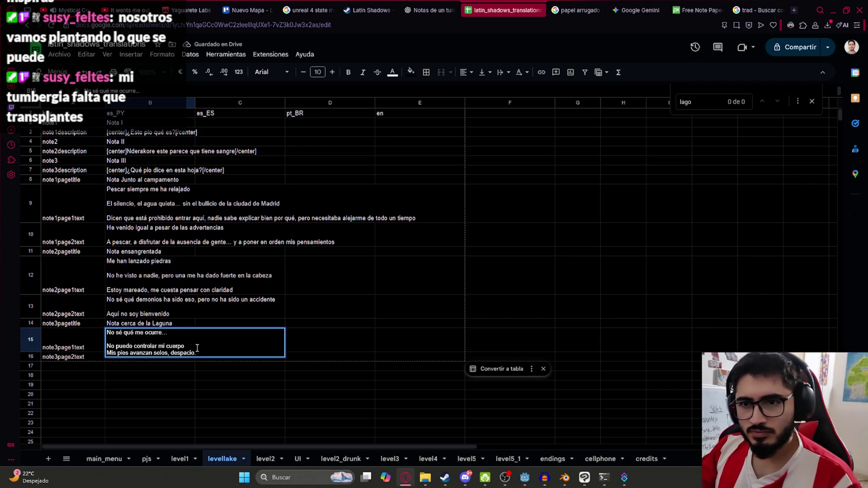
key(alt+Return)
key(Down)
key(End)
key(BackSpace)
click(330, 390)
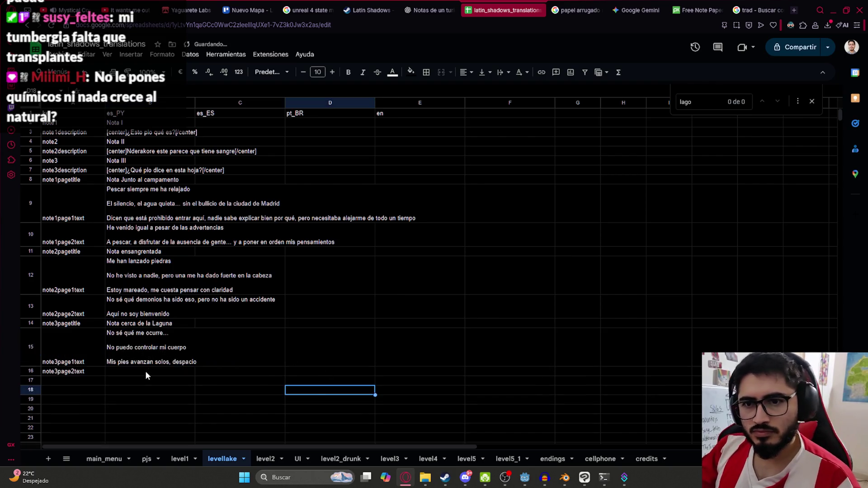
Step: Paste the last two lines of Nota 3 into B16 with a blank line between sentences
click(146, 373)
click(416, 5)
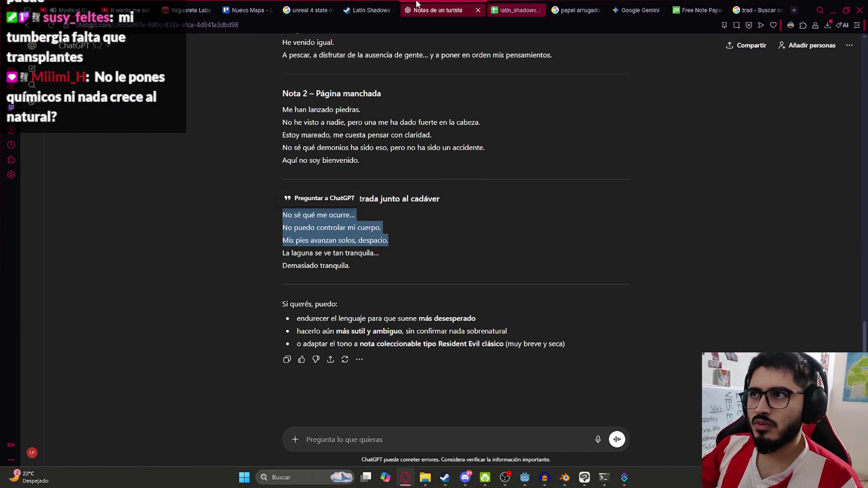
drag(357, 271, 281, 252)
click(516, 10)
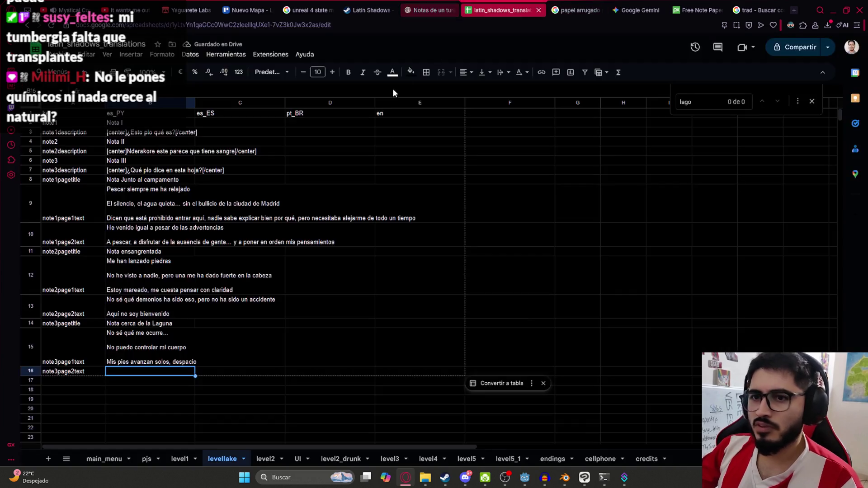
double_click(140, 373)
key(ctrl+v)
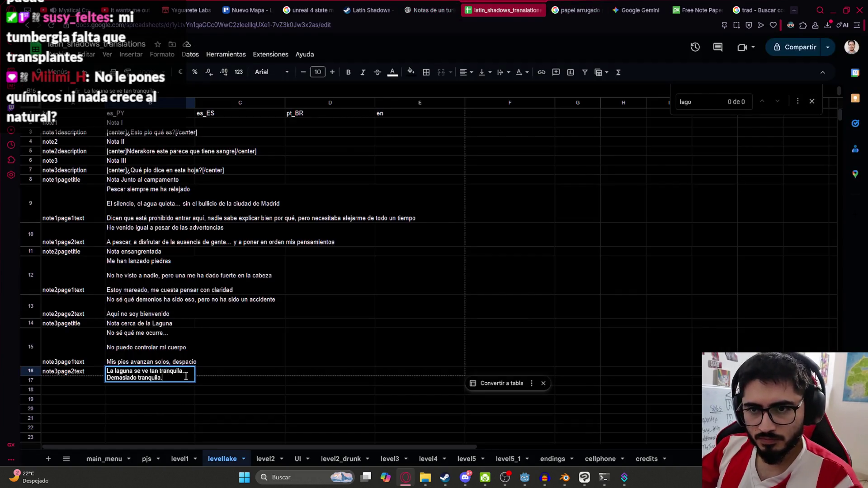
drag(186, 373, 111, 379)
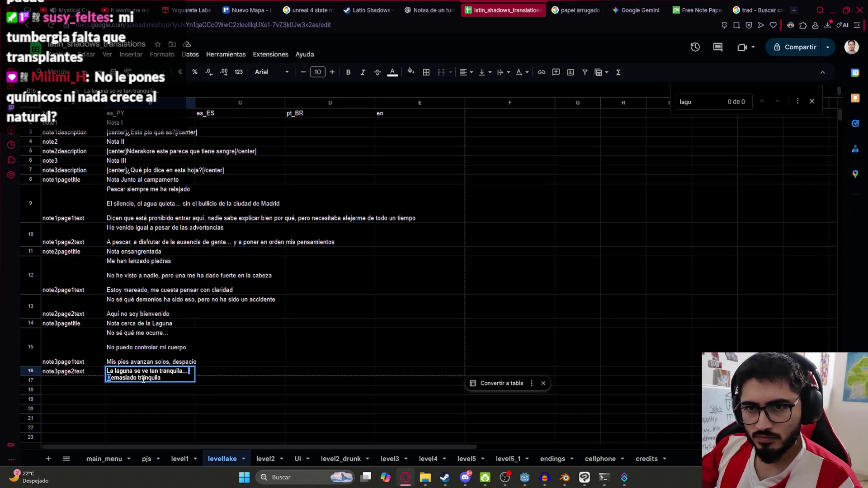
key(ctrl+Return)
key(ctrl+Return)
click(326, 359)
Step: Copy the note texts in B8:B16 into the es_ES column at C8:C16
scroll(195, 385, down, 1)
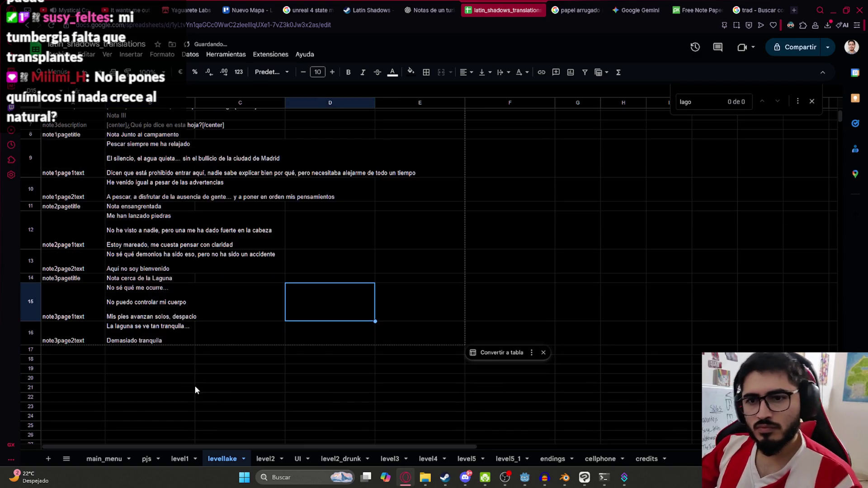
click(165, 343)
click(152, 277)
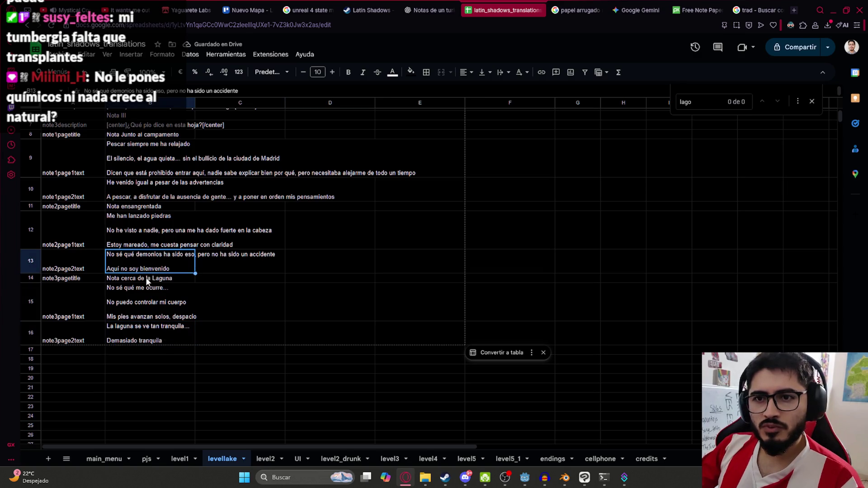
mouse_move(155, 340)
mouse_down()
mouse_move(154, 375)
mouse_move(137, 183)
mouse_up()
key(ctrl+c)
click(214, 179)
key(ctrl+v)
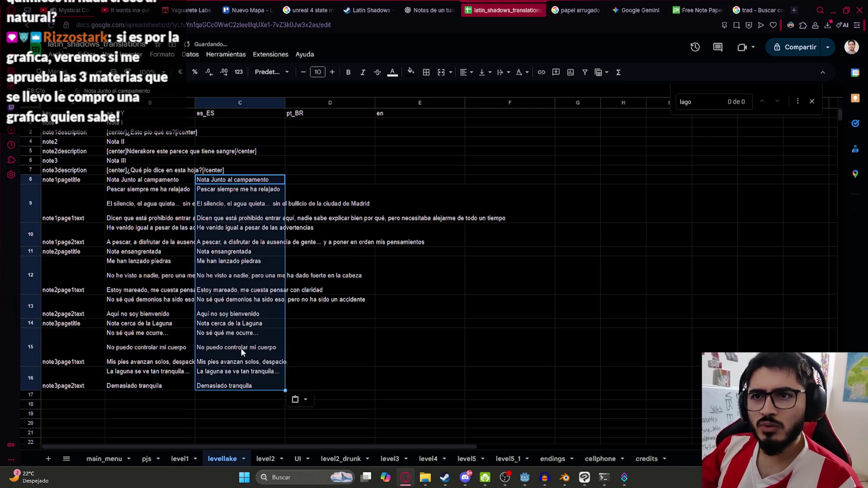
Step: Search the sheet for 'laguna', step through the matches, and select B4
click(188, 377)
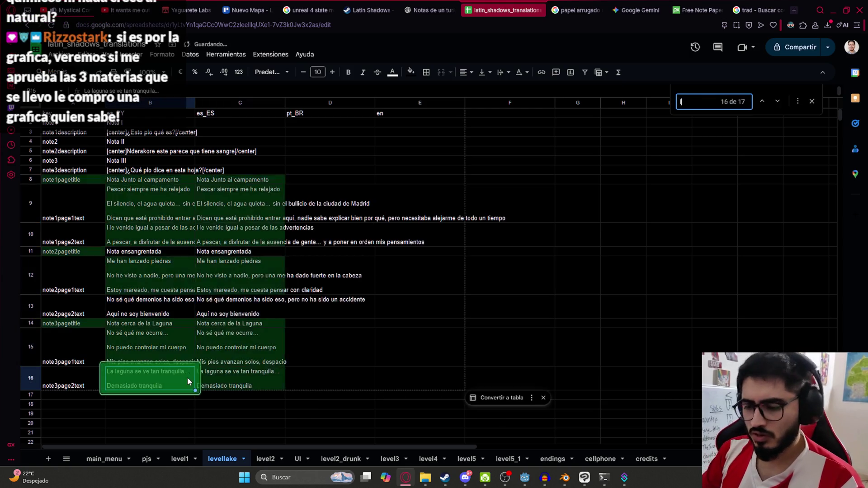
key(BackSpace)
text(una)
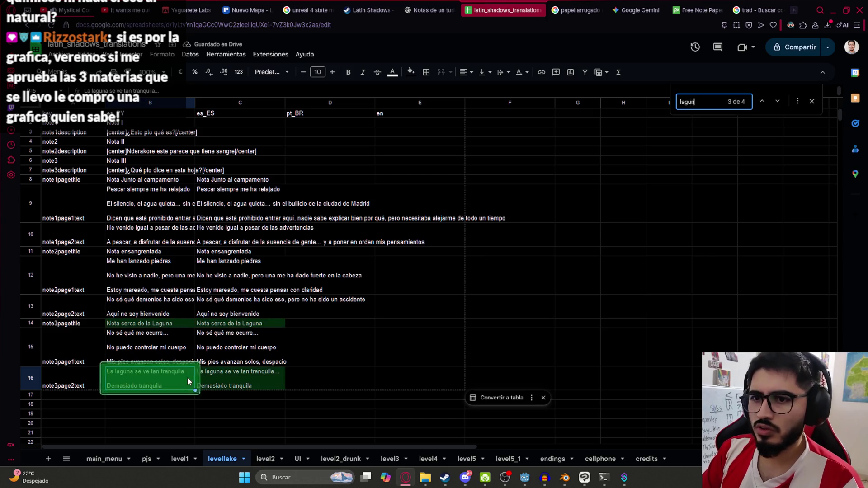
click(209, 304)
click(158, 144)
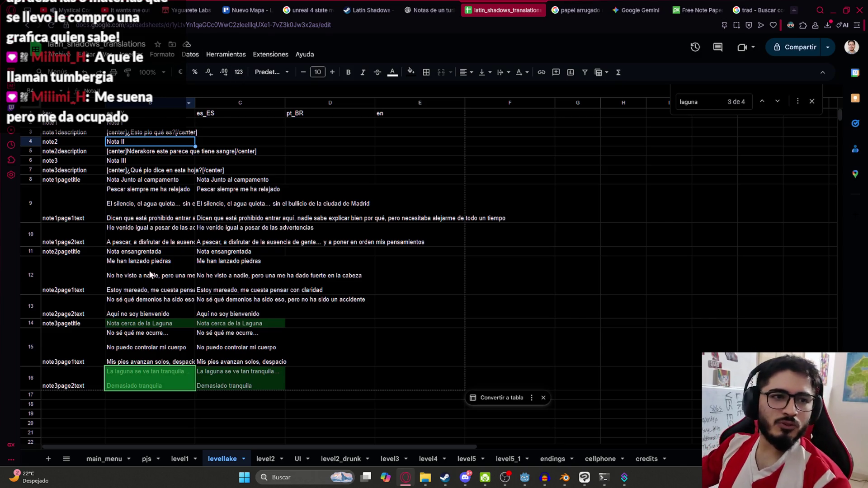
Step: Search Google Images for 'tumbergia' and preview several photos
click(795, 10)
text(tumbergi)
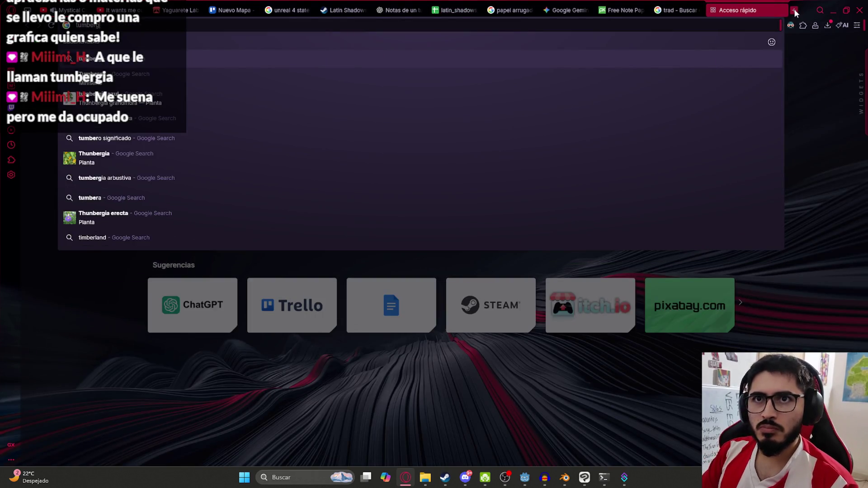
text(a)
key(Return)
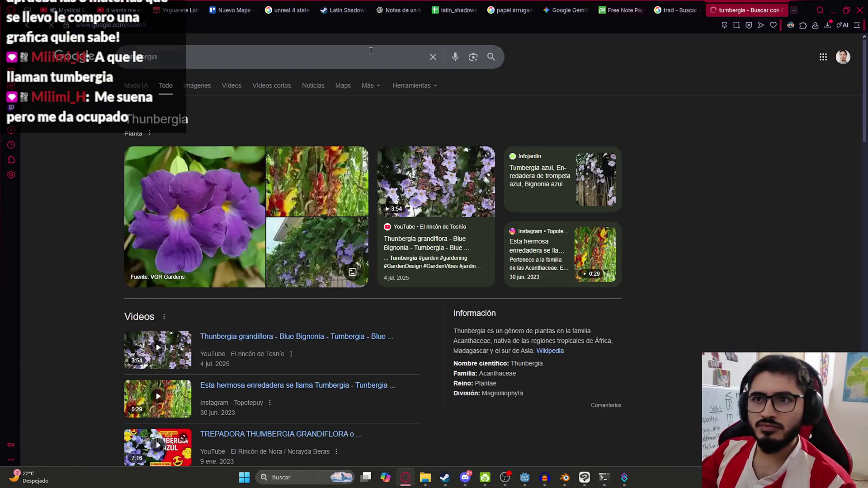
click(192, 87)
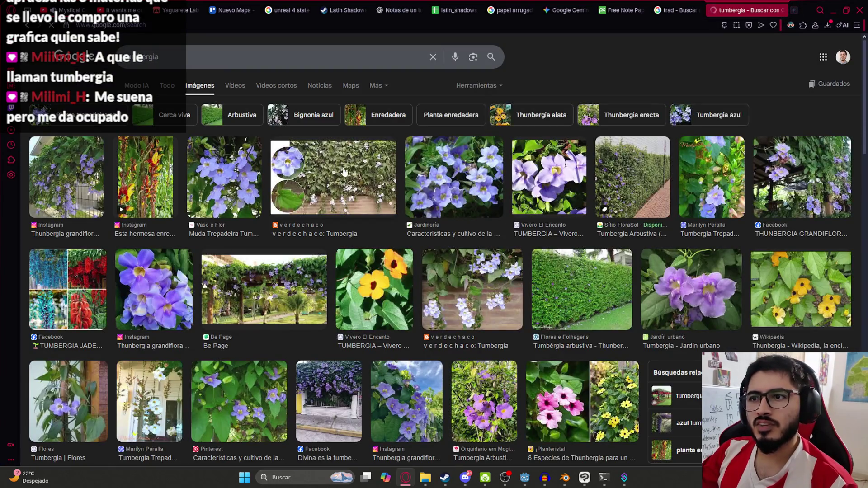
click(346, 172)
click(56, 181)
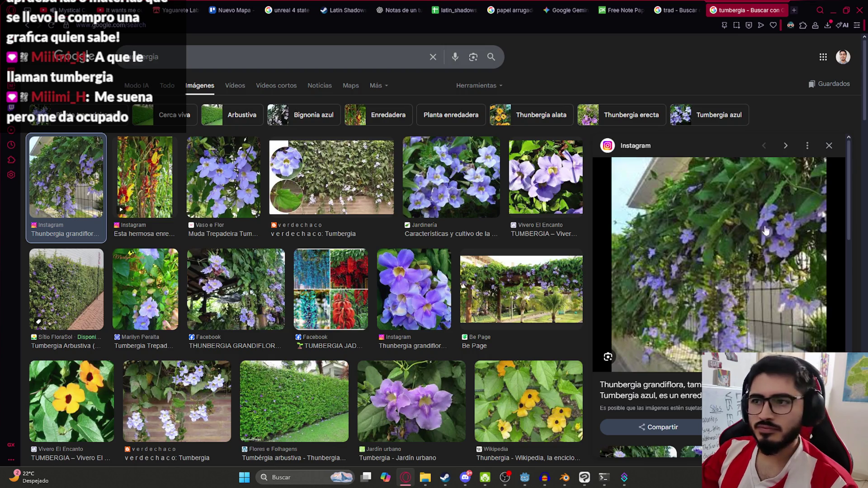
click(69, 275)
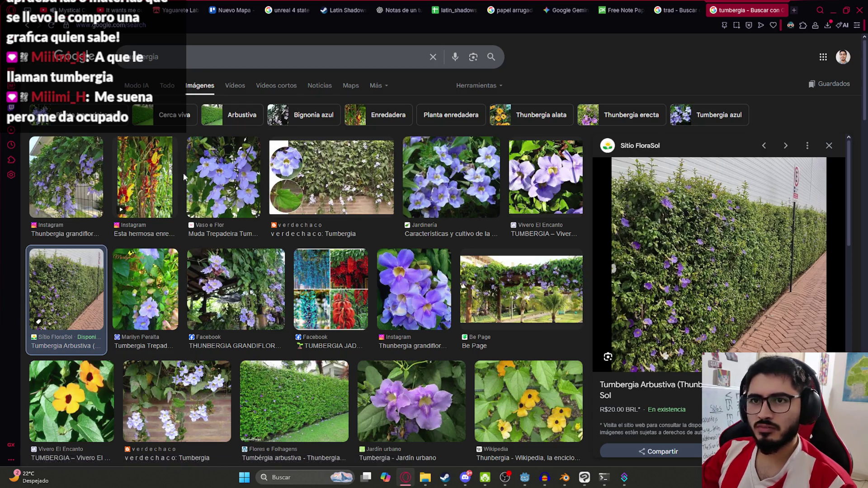
scroll(288, 178, down, 4)
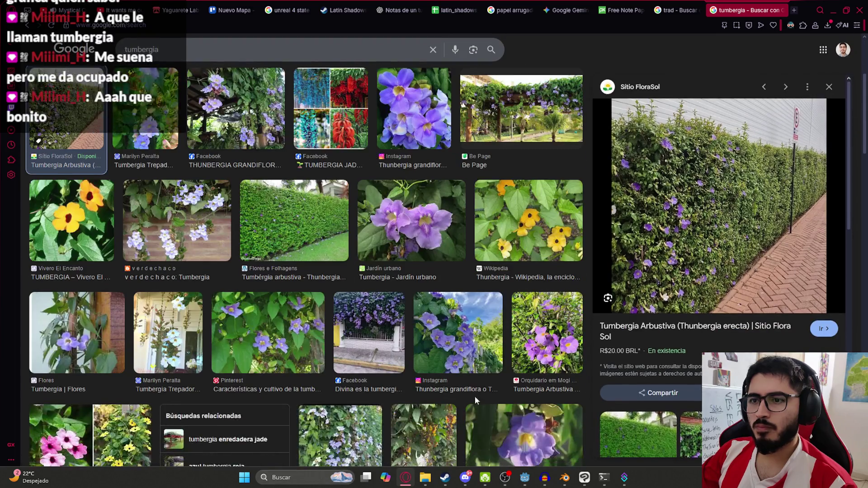
scroll(305, 339, down, 3)
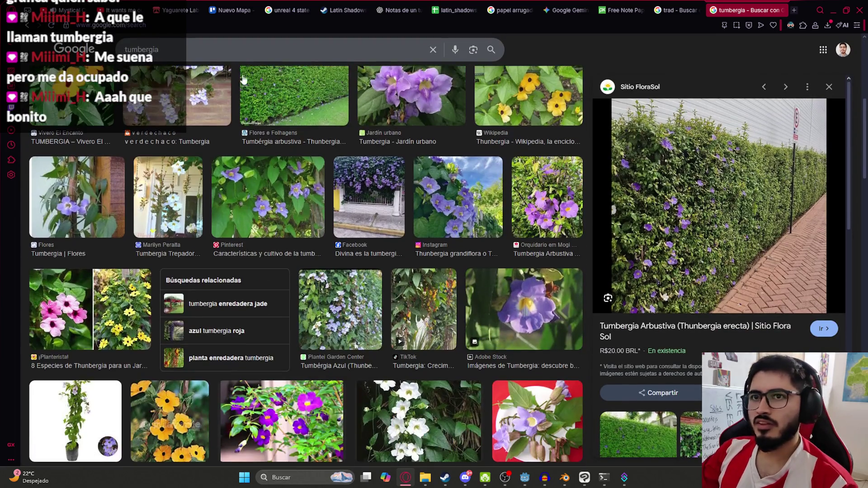
Step: Search images for 'jazmin blanco' and browse the results
text(jazmin)
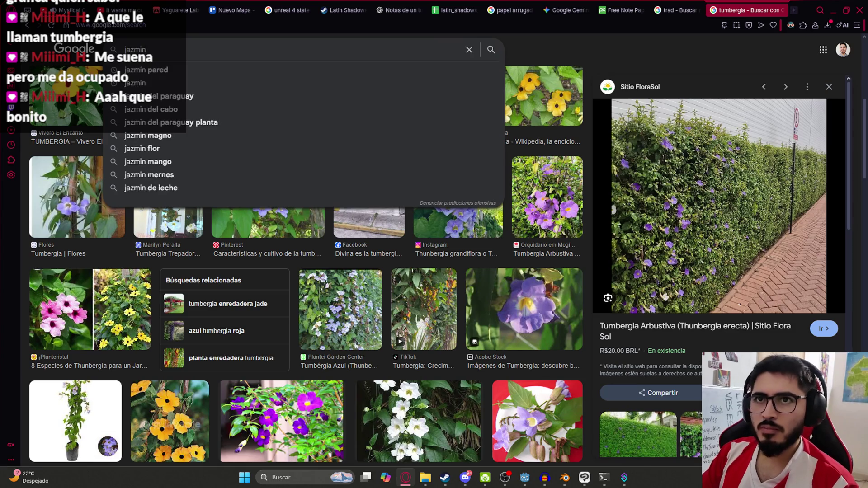
text( blanco)
key(Return)
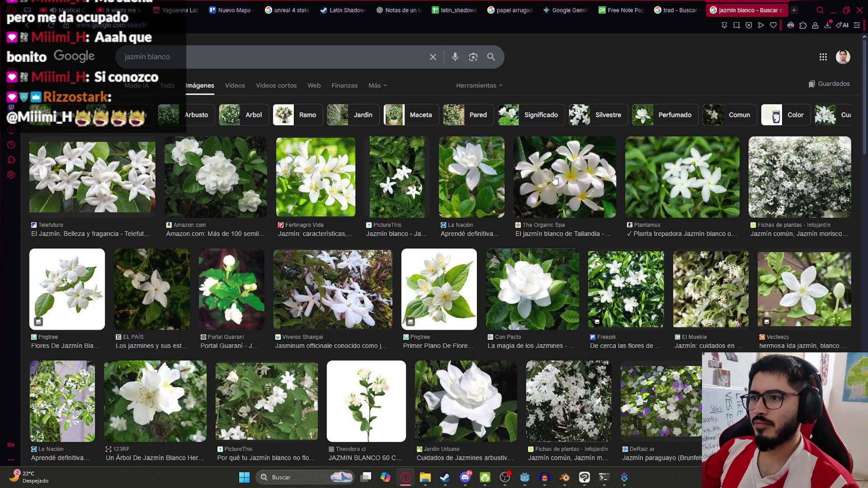
scroll(215, 300, down, 5)
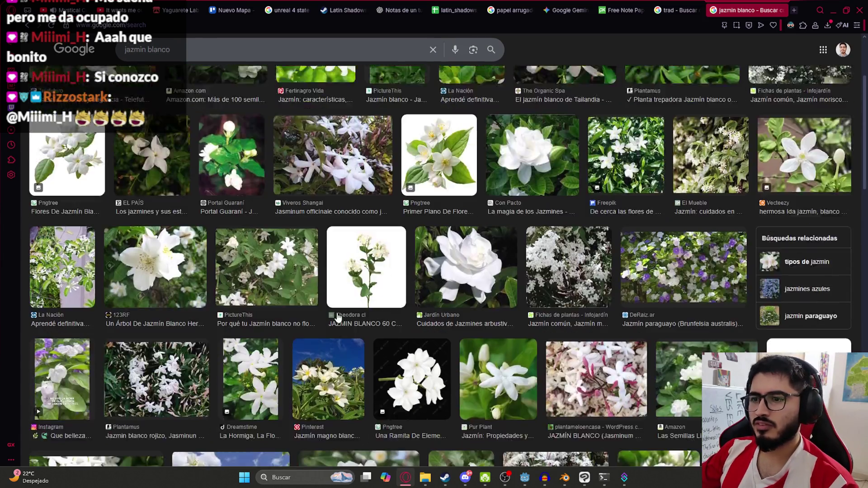
scroll(152, 117, up, 5)
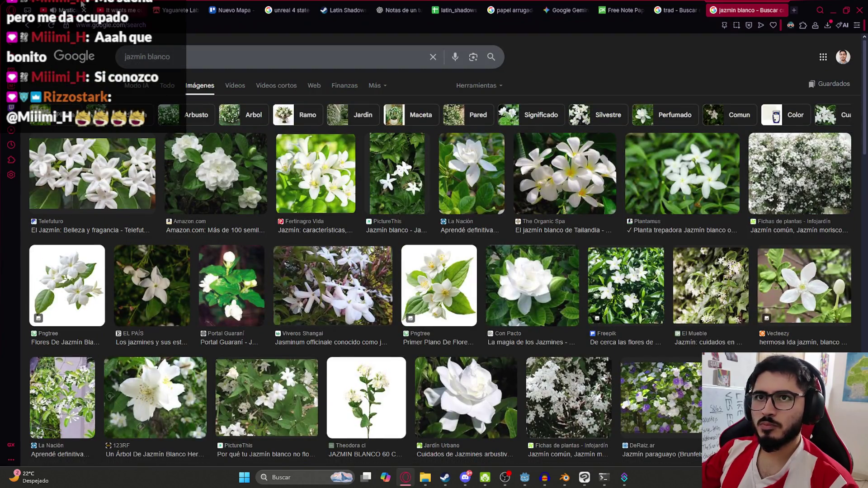
click(68, 10)
click(526, 477)
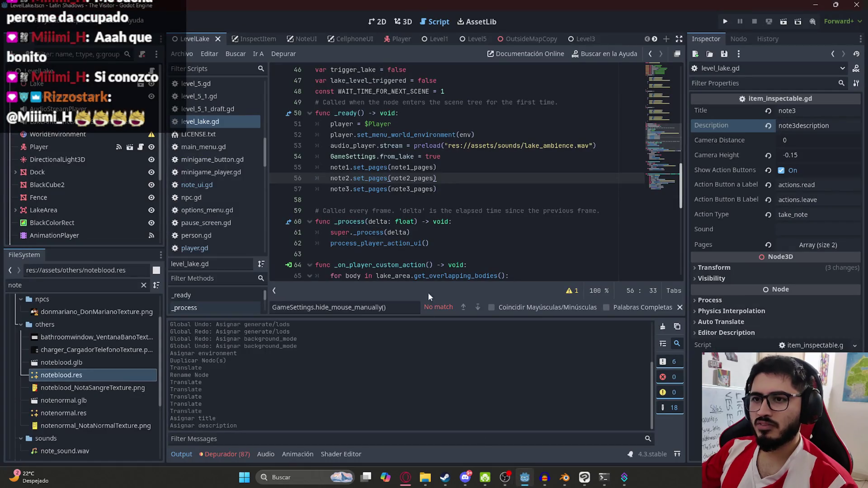
Step: Check the note set_pages lines in level_lake.gd, then select D16 in the spreadsheet
click(429, 212)
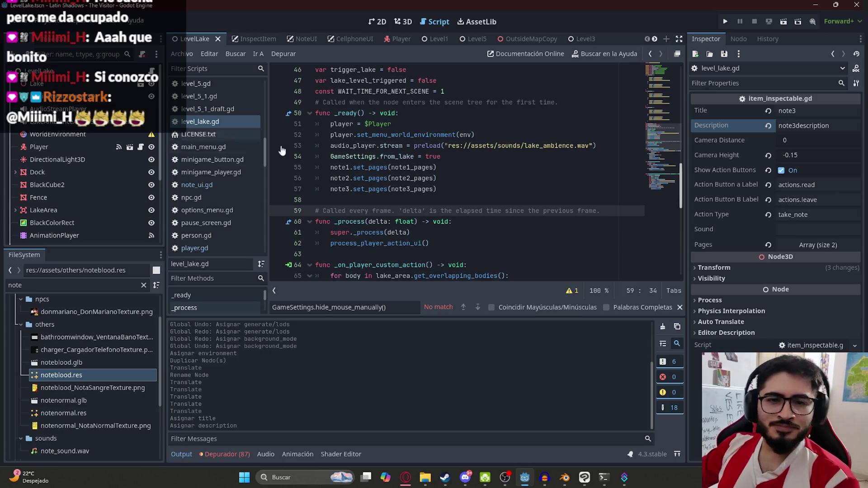
click(448, 178)
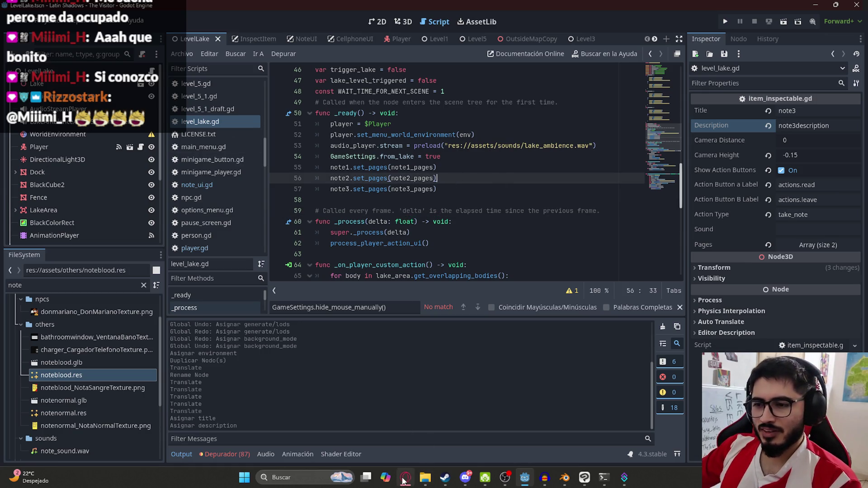
click(406, 478)
click(471, 10)
click(303, 383)
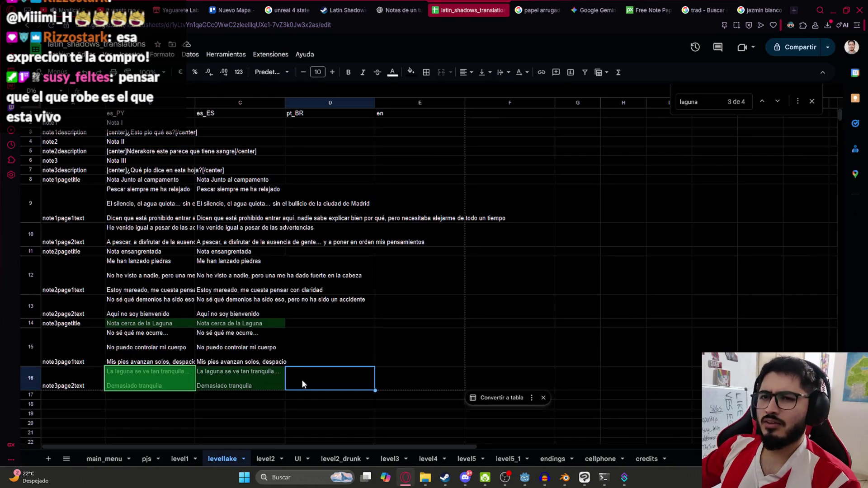
Step: Copy the note names and descriptions from B2:B7 into C2:C7
mouse_move(142, 123)
mouse_down()
mouse_move(130, 157)
mouse_move(141, 168)
mouse_up()
key(ctrl+c)
click(205, 125)
key(ctrl+v)
Step: Replace the dialect wording in C3 with standard Spanish
double_click(241, 132)
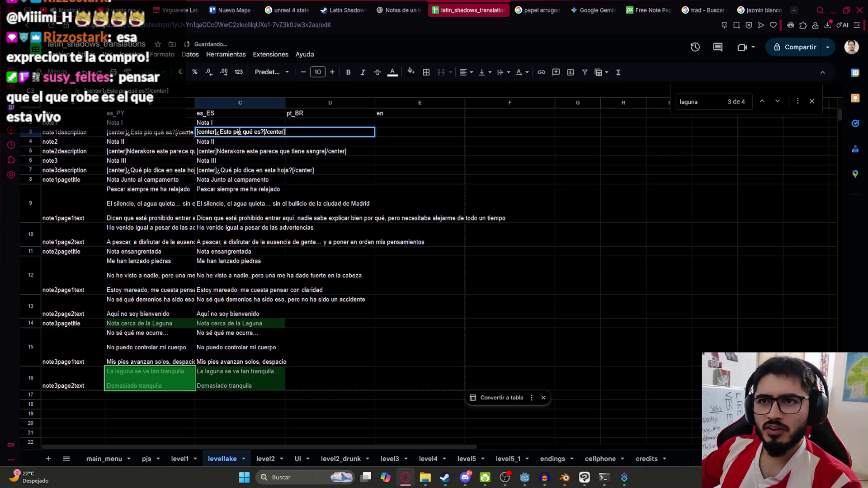
drag(261, 132, 249, 132)
key(BackSpace)
key(Left)
key(Left)
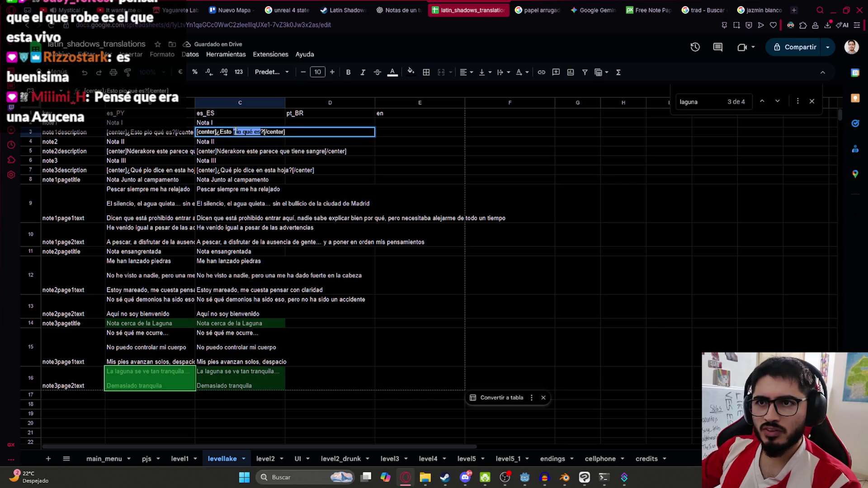
key(ctrl+shift+Left)
key(BackSpace)
text(p)
key(BackSpace)
text(é es)
key(Return)
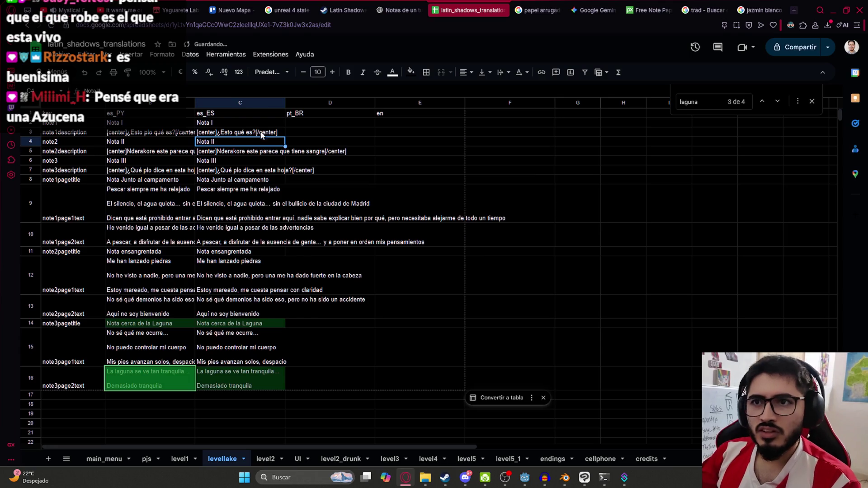
Step: Replace 'Nderakore' in C5 with 'Mierda,' and change 'este' to 'esta'
double_click(243, 150)
double_click(222, 151)
text(Mierda,)
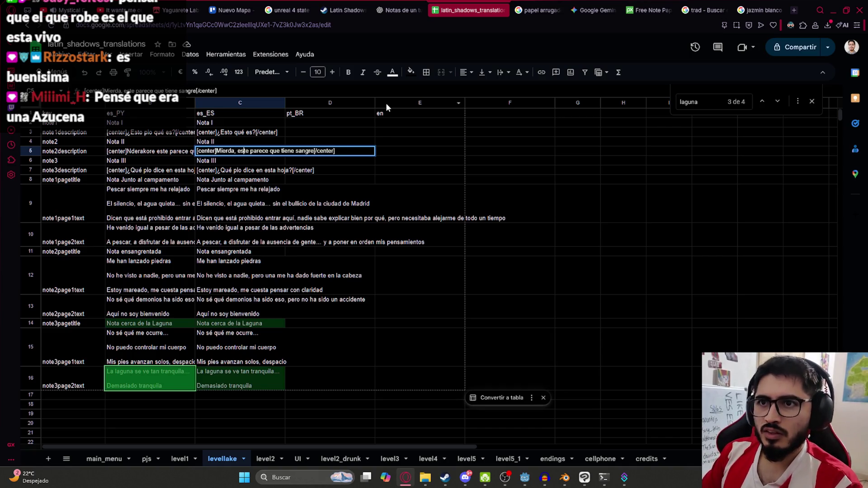
key(Right)
key(Right)
key(Right)
key(BackSpace)
text(a)
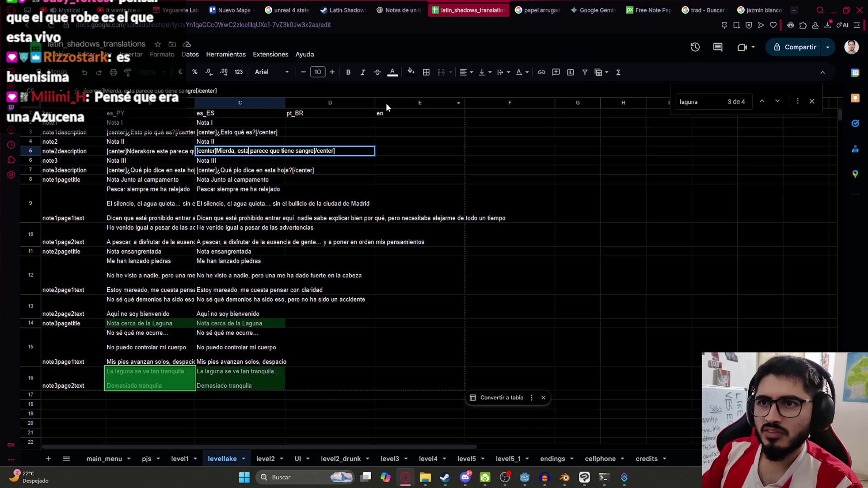
key(ctrl+Return)
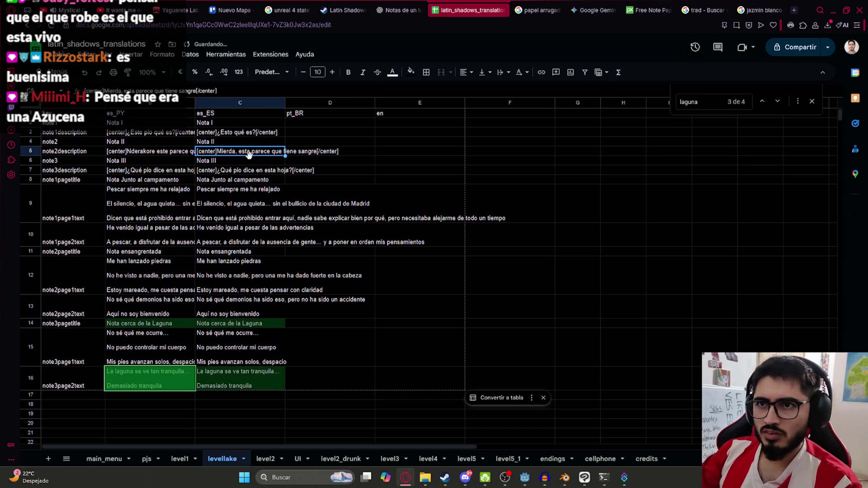
Step: Finish rewording C5 to 'Mierda, esto parece tener sangre'
double_click(249, 154)
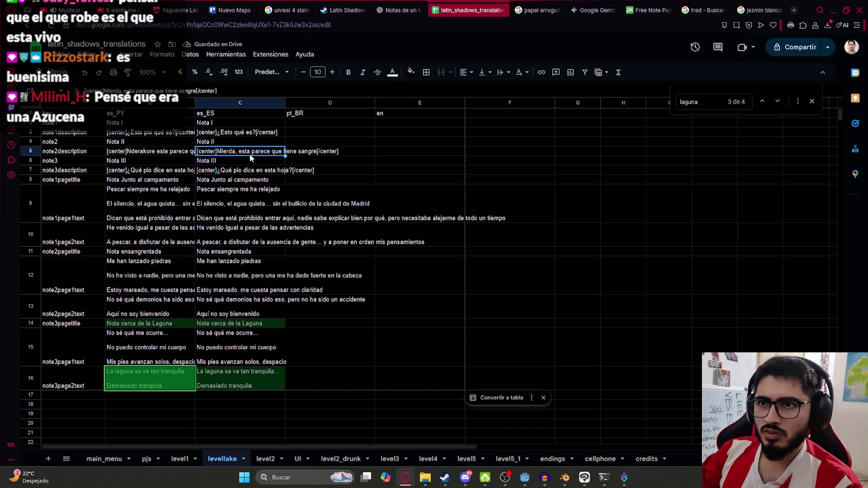
drag(262, 151, 315, 151)
text(o parece tener)
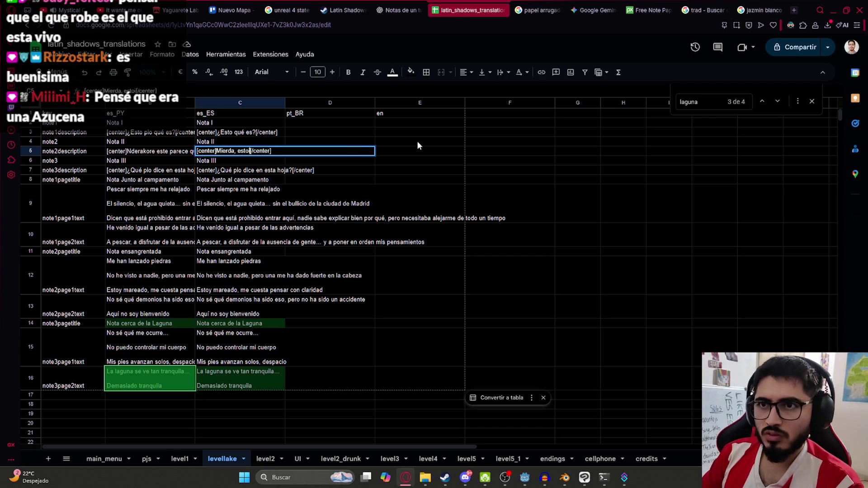
key(Return)
key(Up)
key(Return)
key(Left)
key(Left)
key(Left)
text(sangre)
key(Return)
Step: Delete 'pio' from C7 so it reads '¿Qué dice en esta hoja?'
key(Down)
key(Return)
key(Left)
key(Left)
key(Left)
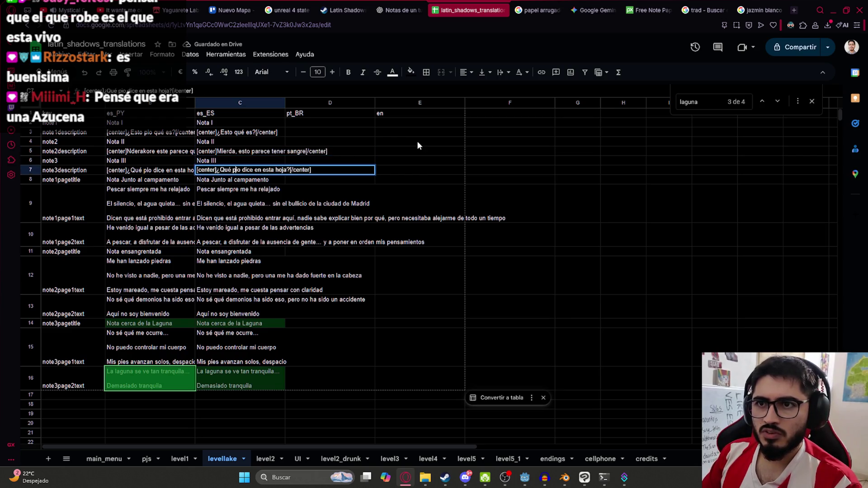
key(BackSpace)
key(BackSpace)
key(BackSpace)
key(Return)
key(Up)
click(244, 228)
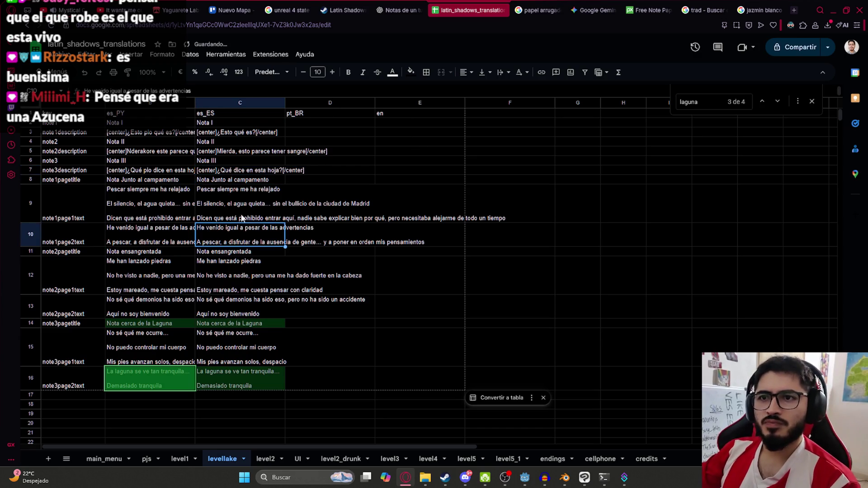
double_click(267, 170)
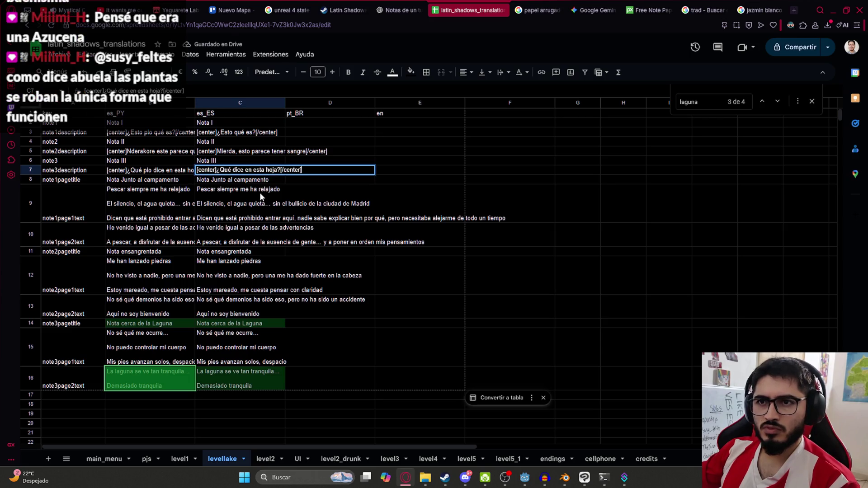
click(262, 196)
click(59, 58)
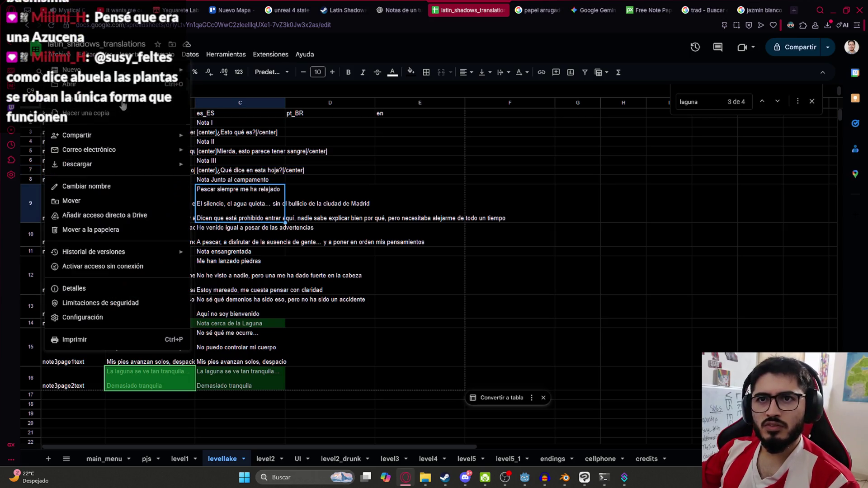
Step: Download the levellake sheet as a CSV and show it in its folder
mouse_move(136, 165)
click(279, 225)
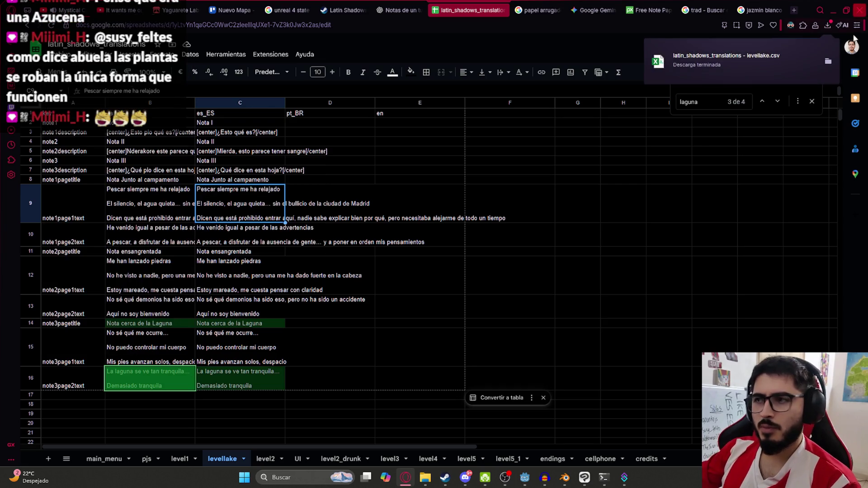
click(828, 64)
Step: Move the downloaded levellake CSV into the translations folder, replacing the existing file
mouse_move(425, 478)
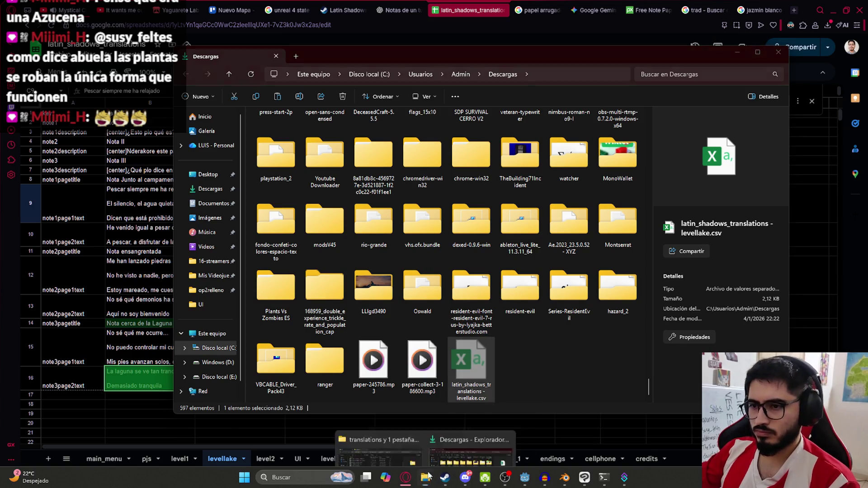
click(380, 448)
drag(383, 123, 367, 144)
click(409, 163)
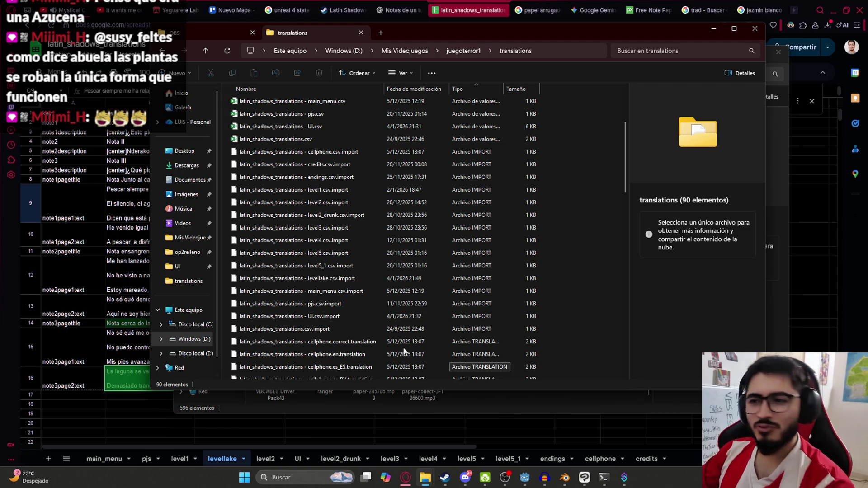
click(525, 479)
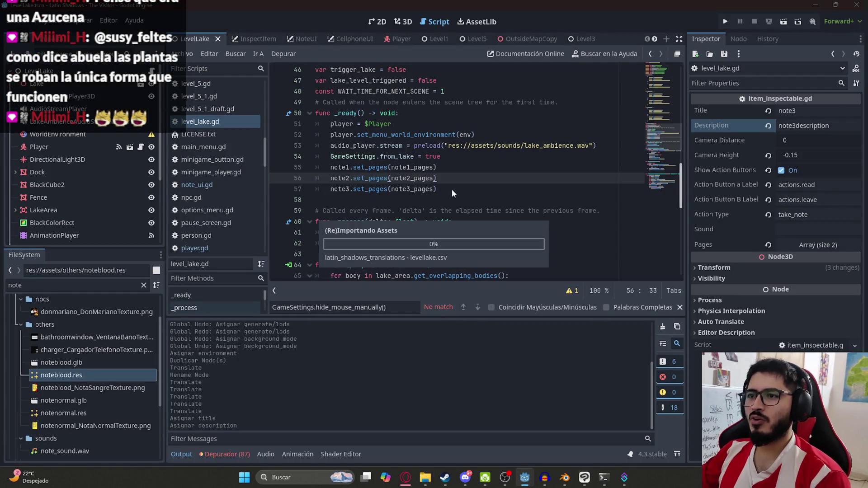
Step: Test-run the LevelLake scene, then quit the game from its pause menu
click(462, 191)
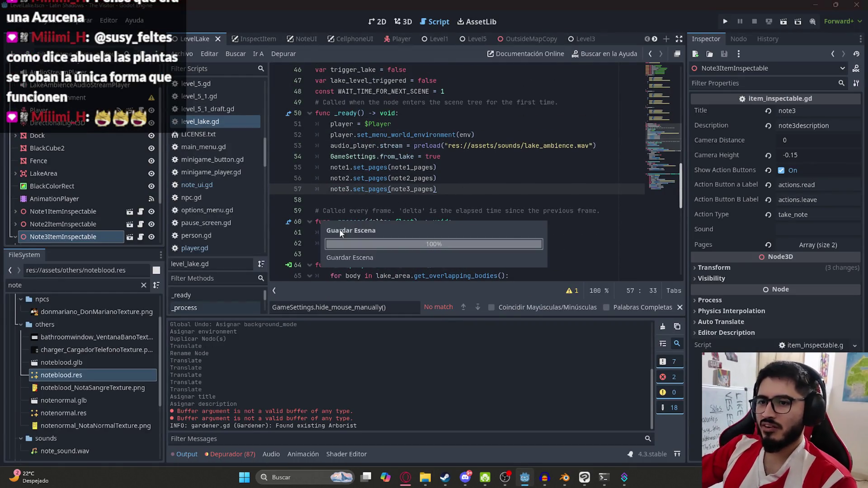
right_click(210, 40)
click(232, 110)
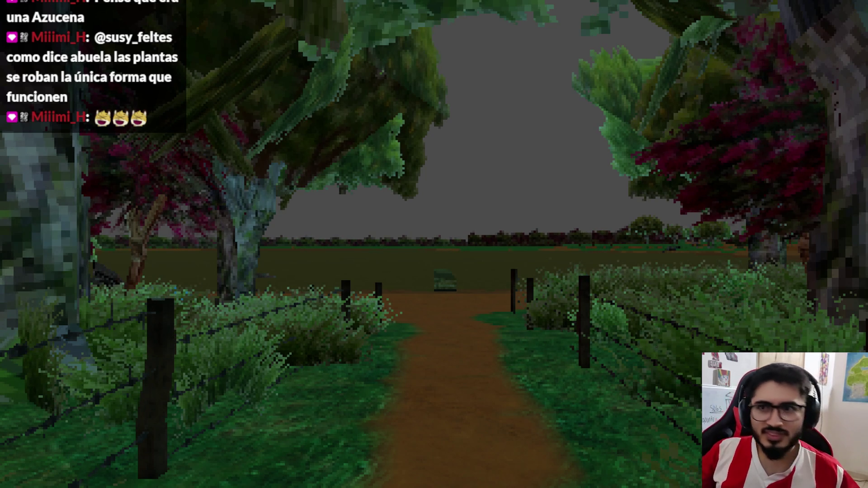
key(Escape)
click(393, 354)
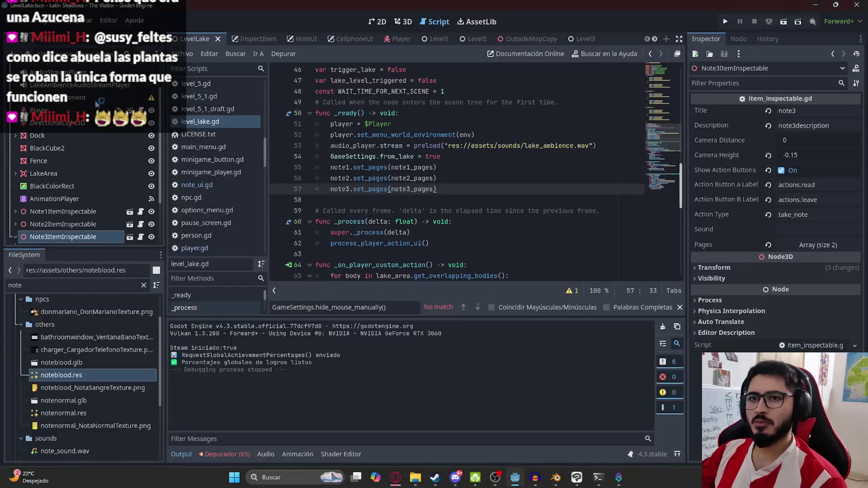
Step: Load BasicLake.tres as the WorldEnvironment's Environment and locate the LevelLake scene file
click(397, 23)
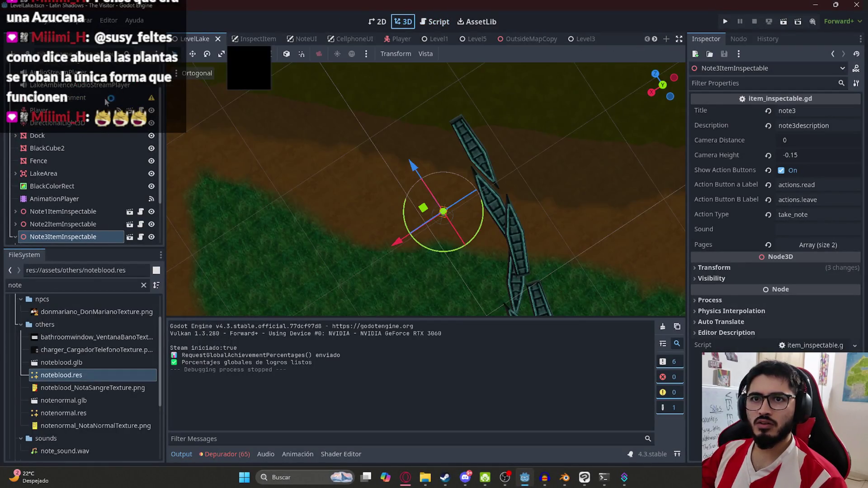
click(817, 123)
click(823, 141)
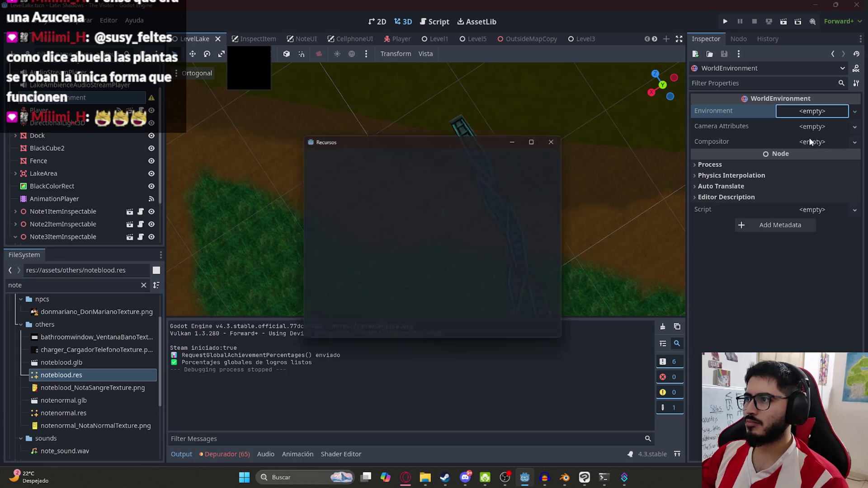
double_click(371, 236)
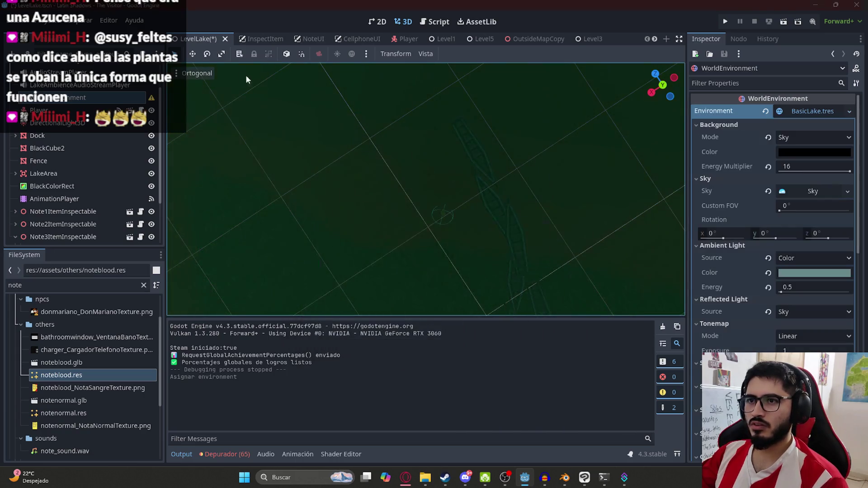
right_click(194, 39)
click(234, 102)
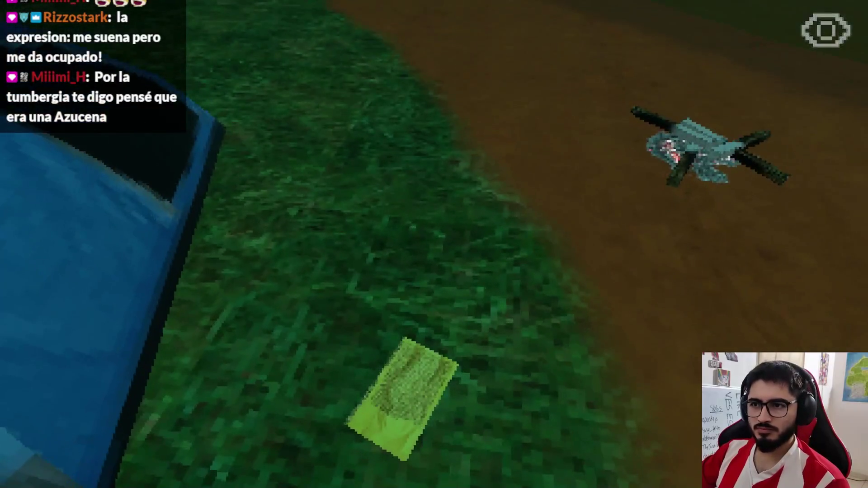
Step: Pick up the first note on the grass, read both pages and close it
key(e)
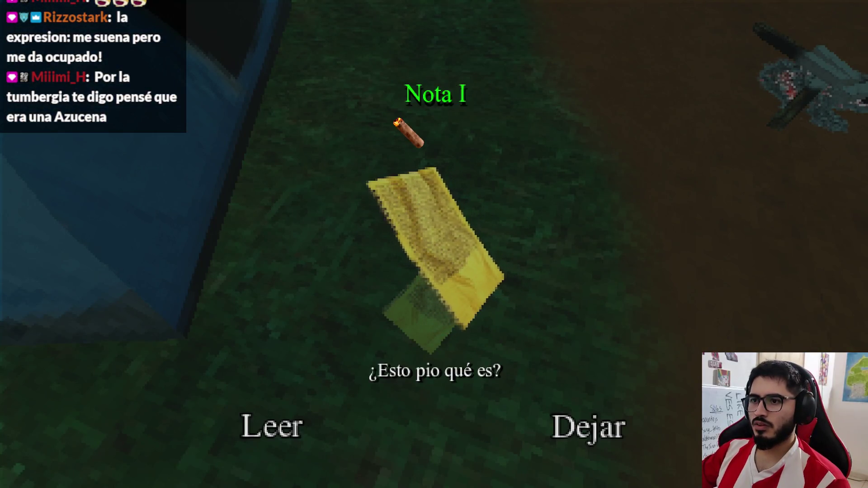
click(273, 425)
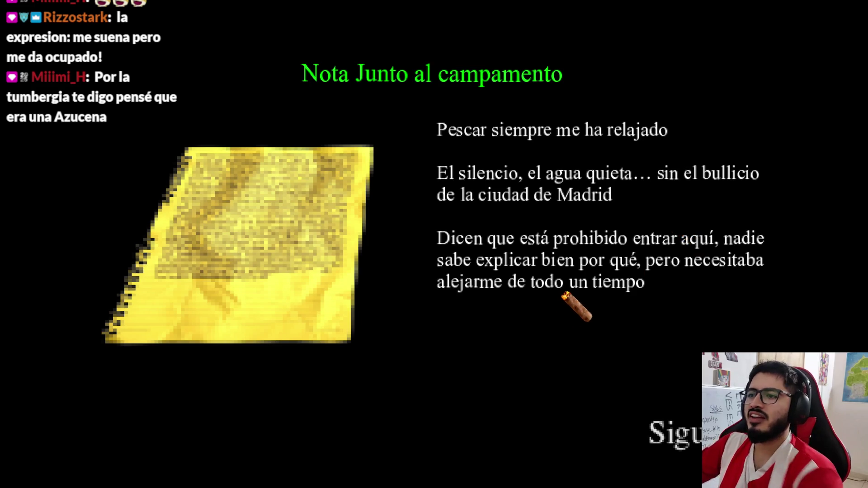
click(676, 423)
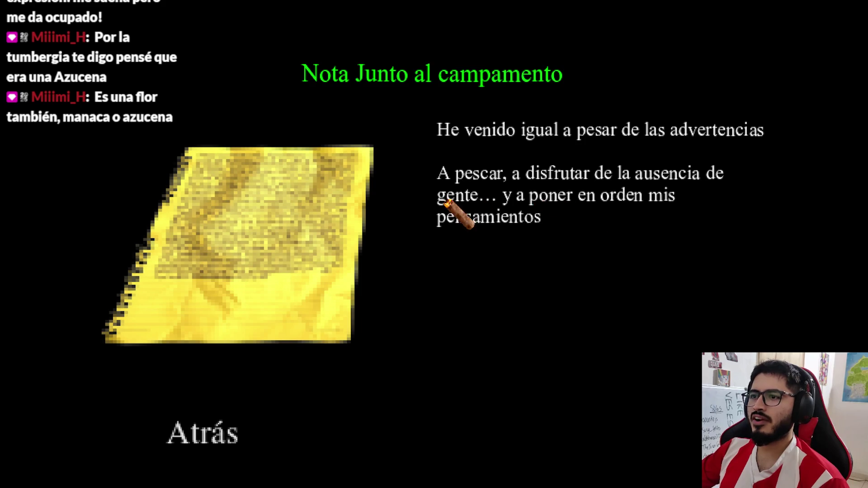
click(387, 431)
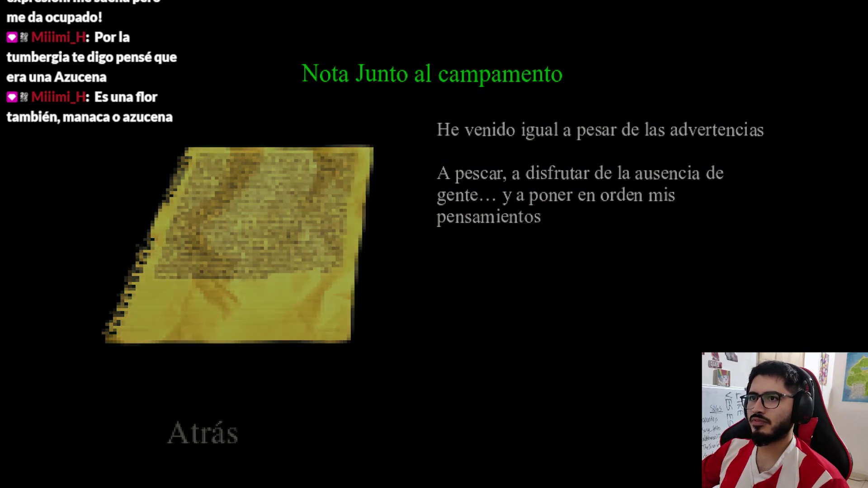
Step: Walk forward along the curving dirt path up to the bloody note
key(w)
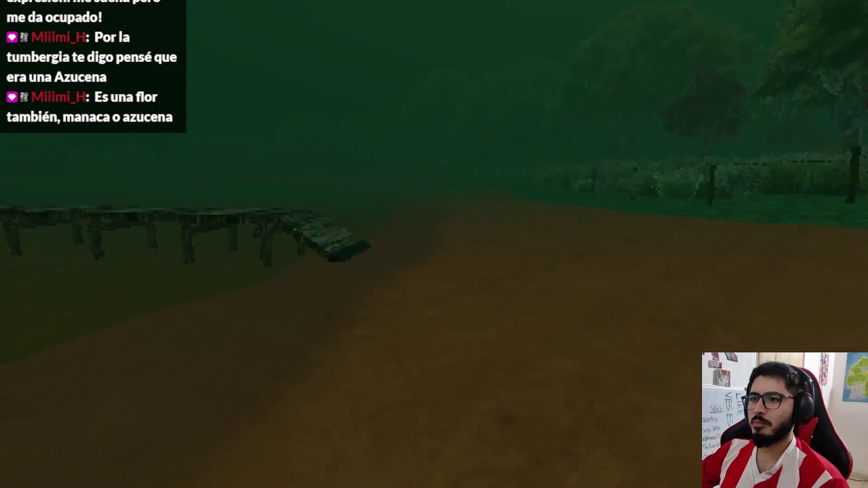
key(w)
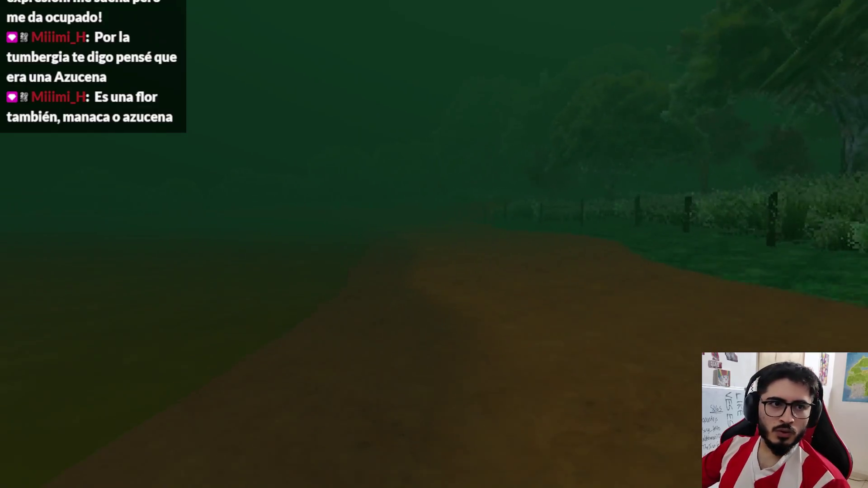
key(w)
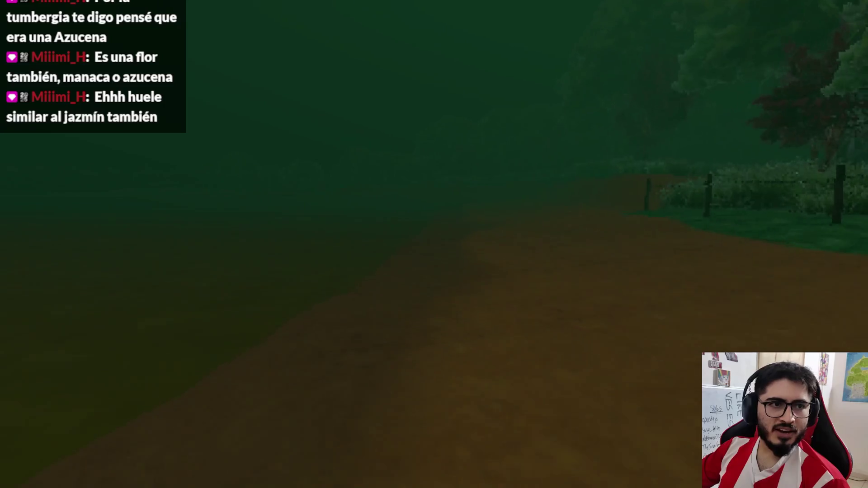
key(w)
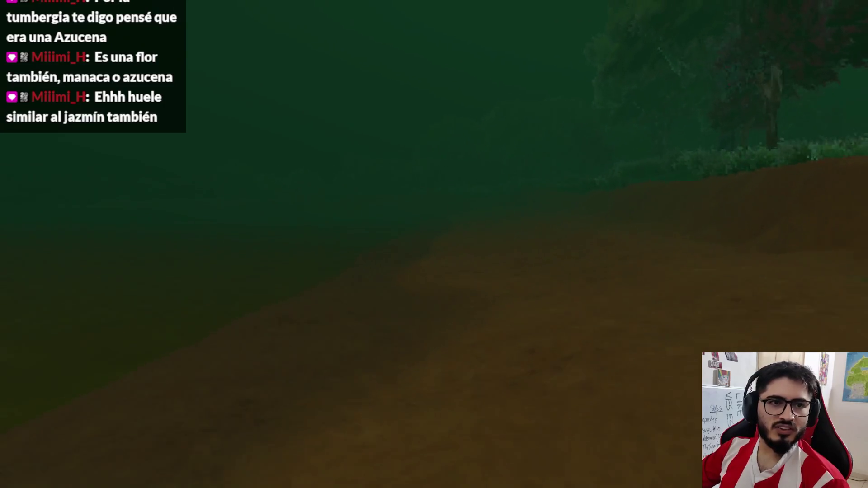
key(w)
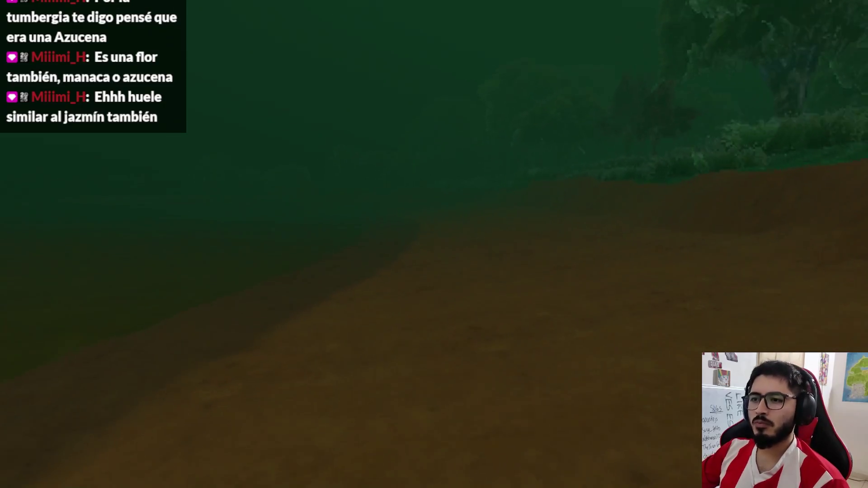
key(w)
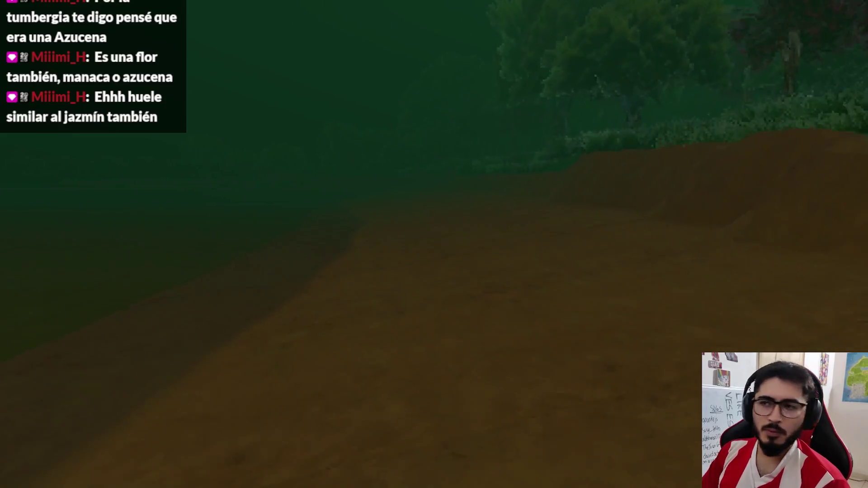
key(w)
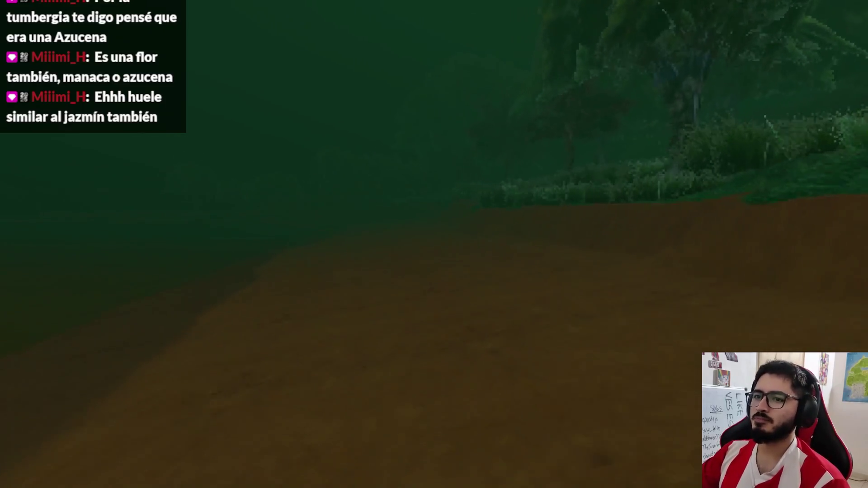
key(w)
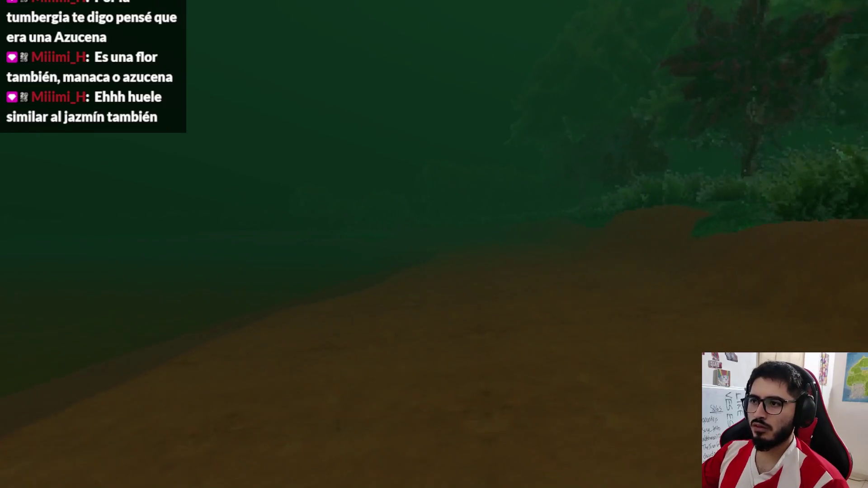
key(w)
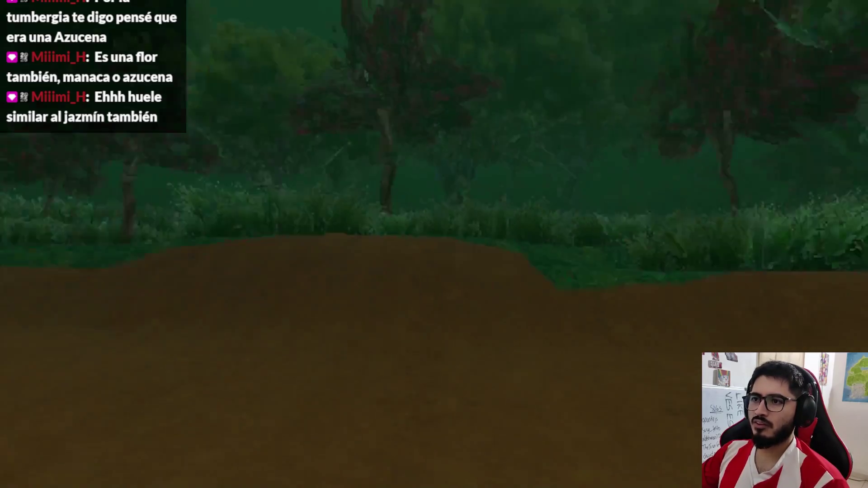
key(w)
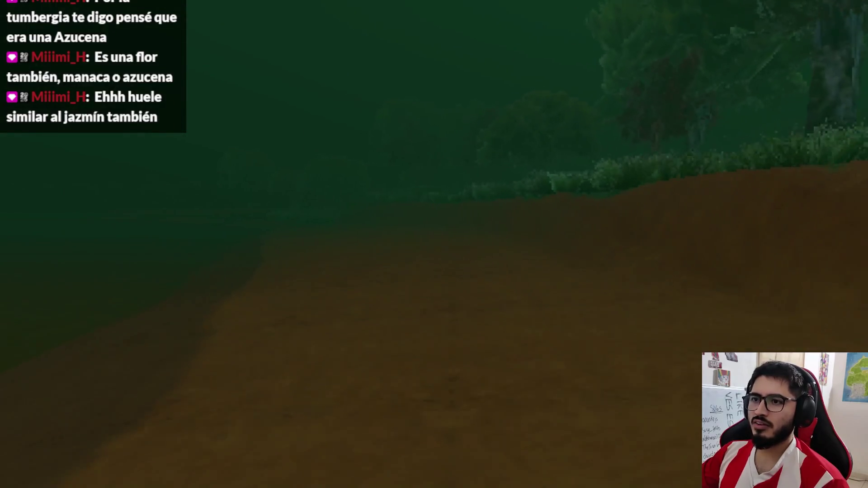
key(w)
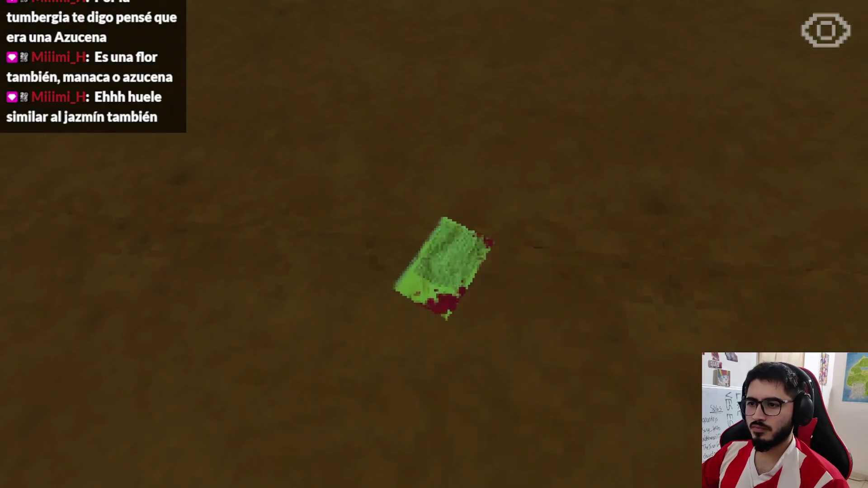
Step: Pick up 'Nota ensangrentada', read both pages and close it
key(e)
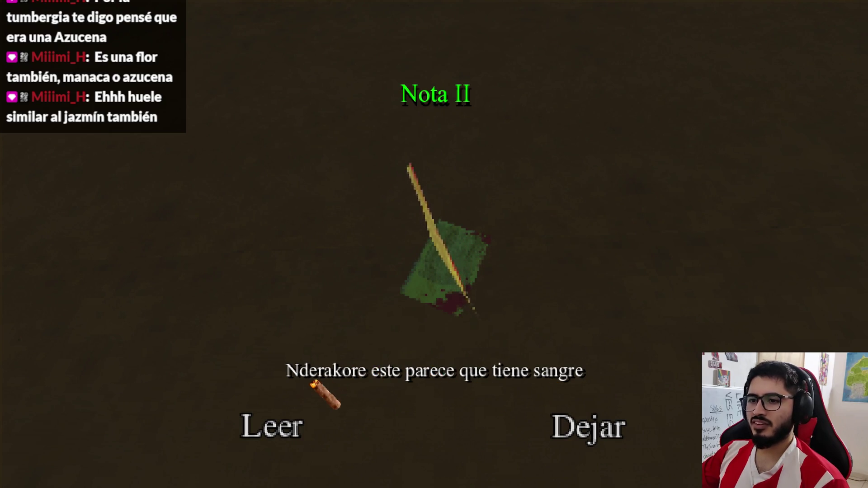
click(296, 430)
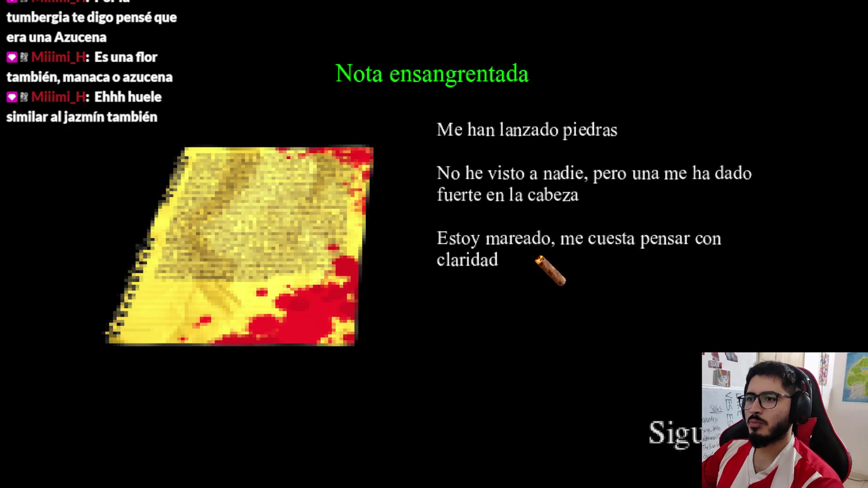
click(678, 435)
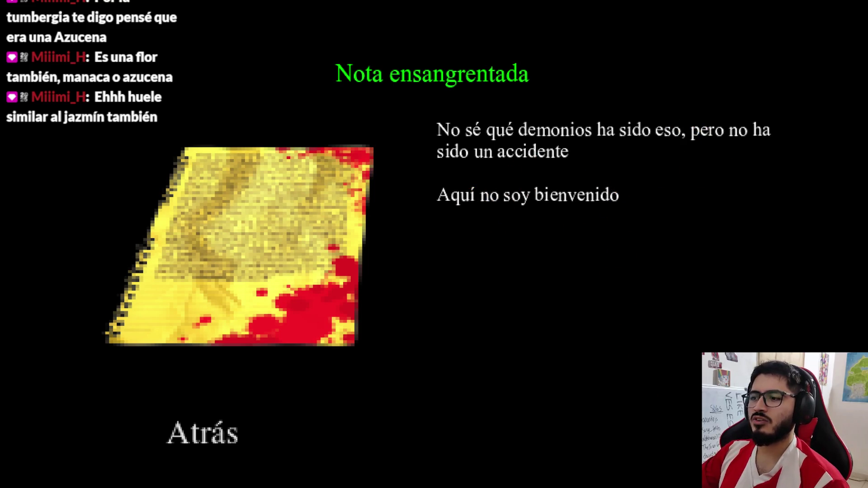
key(Escape)
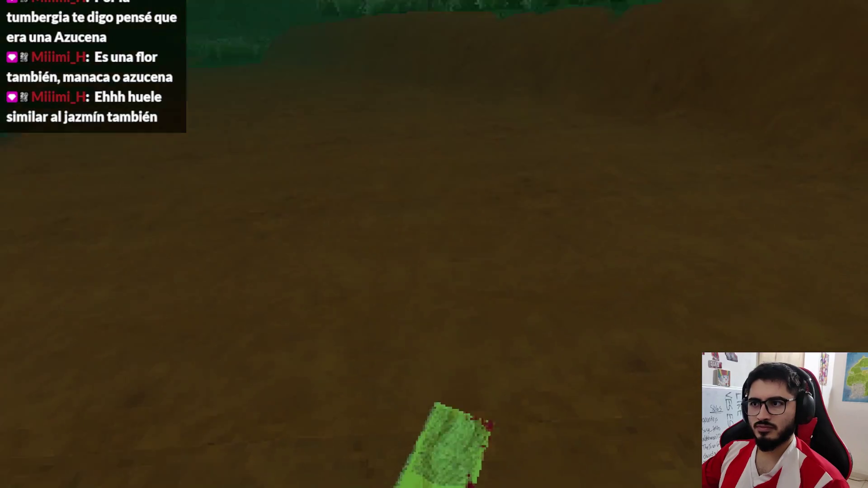
Step: Walk along the dirt path past the grass and log to the green note
key(w)
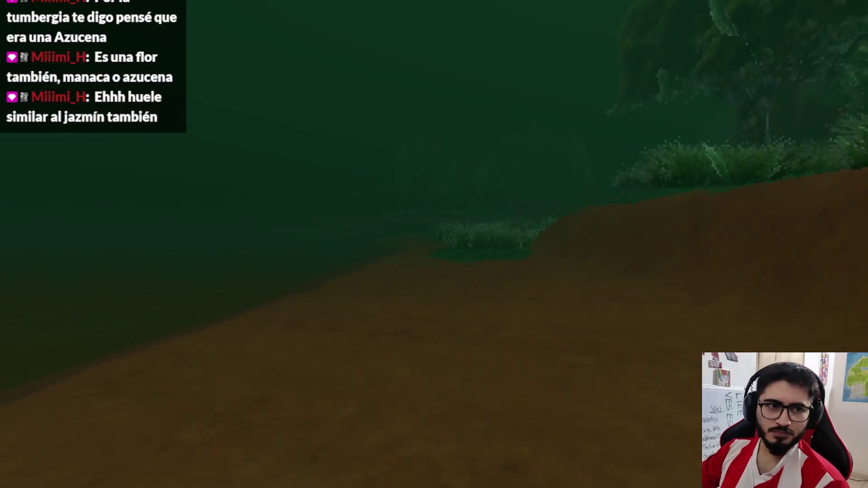
key(w)
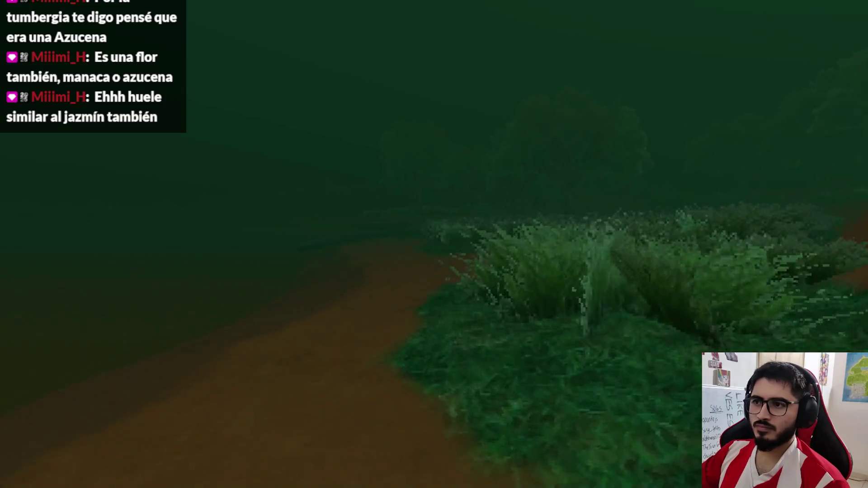
key(w)
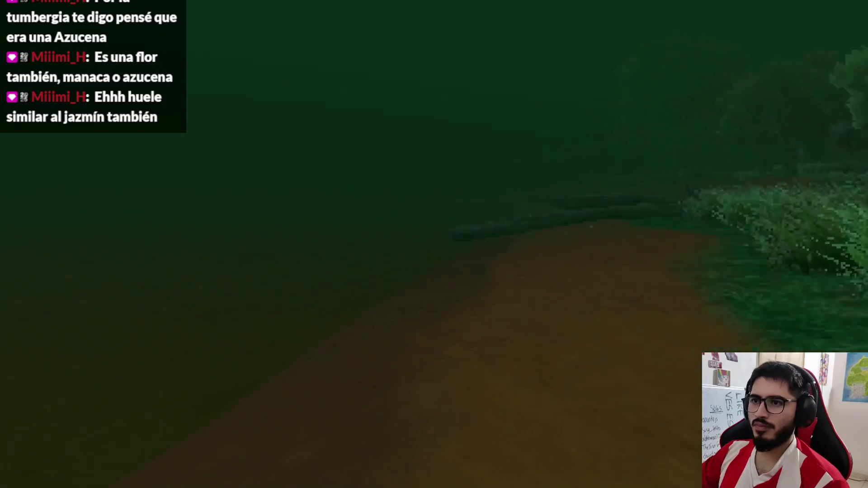
key(w)
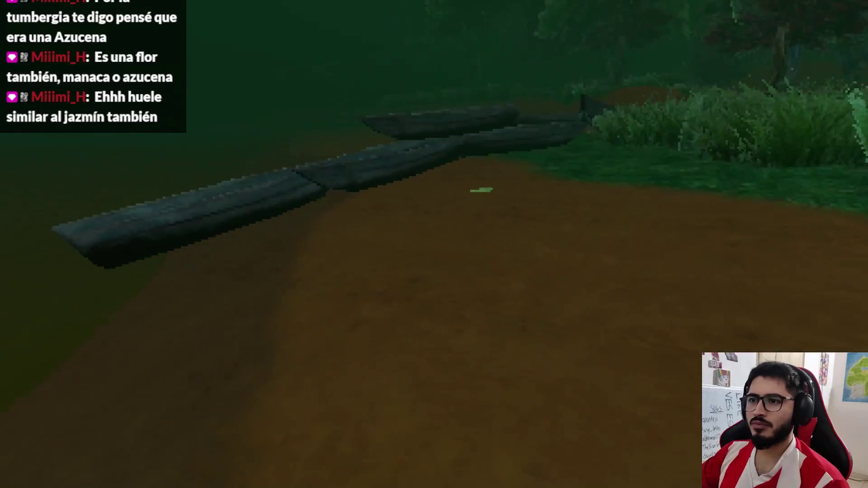
key(w)
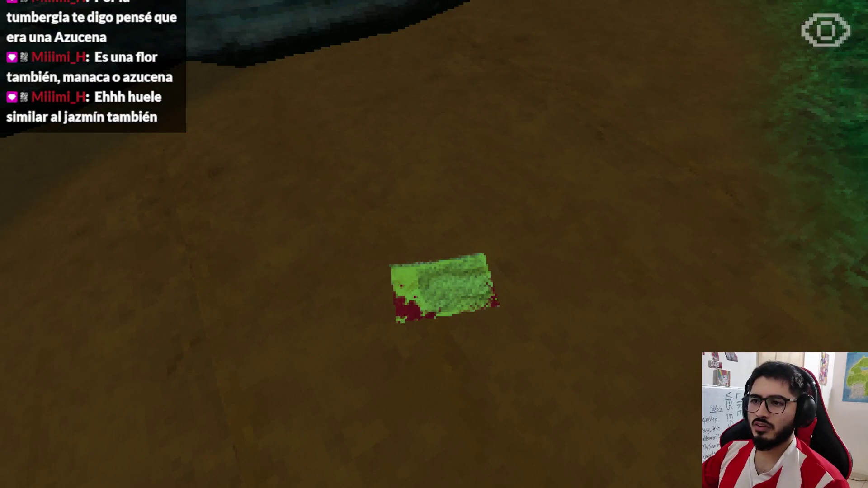
Step: Read both pages of 'Nota cerca de la Laguna', close it, and open the pause menu
key(e)
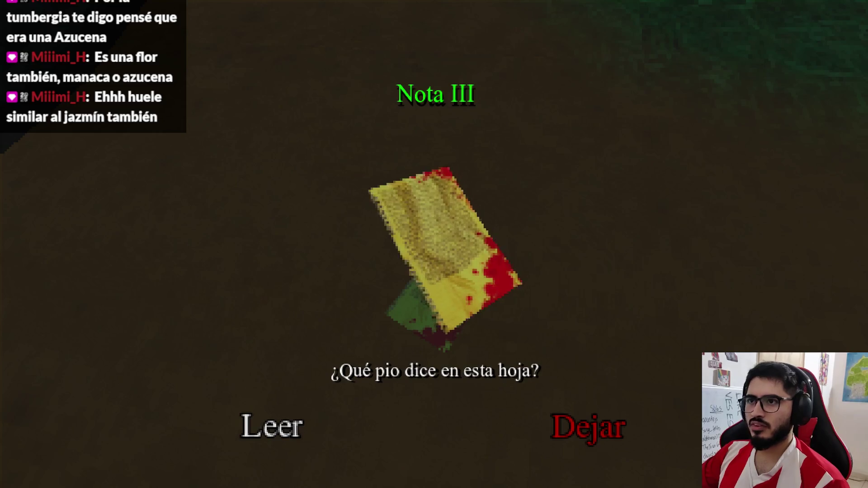
click(302, 432)
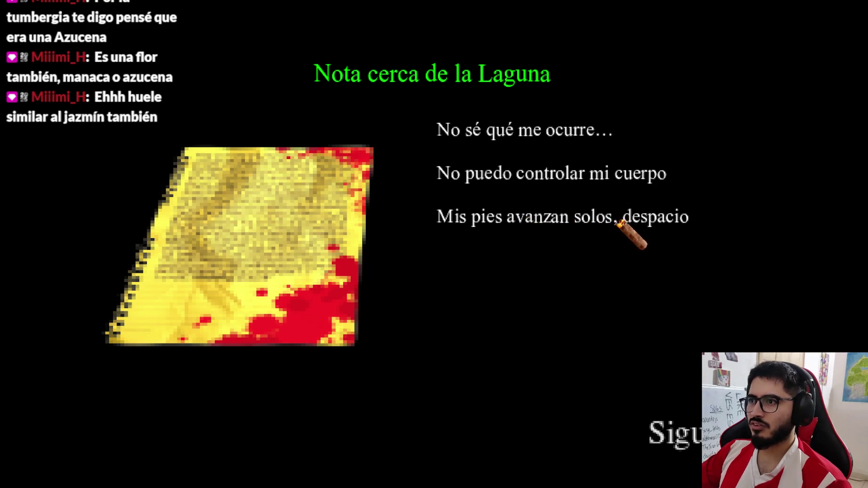
click(693, 448)
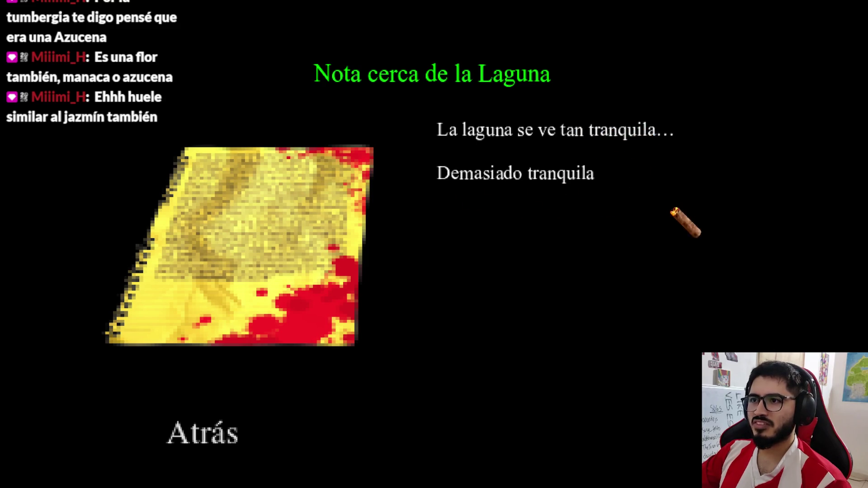
key(Escape)
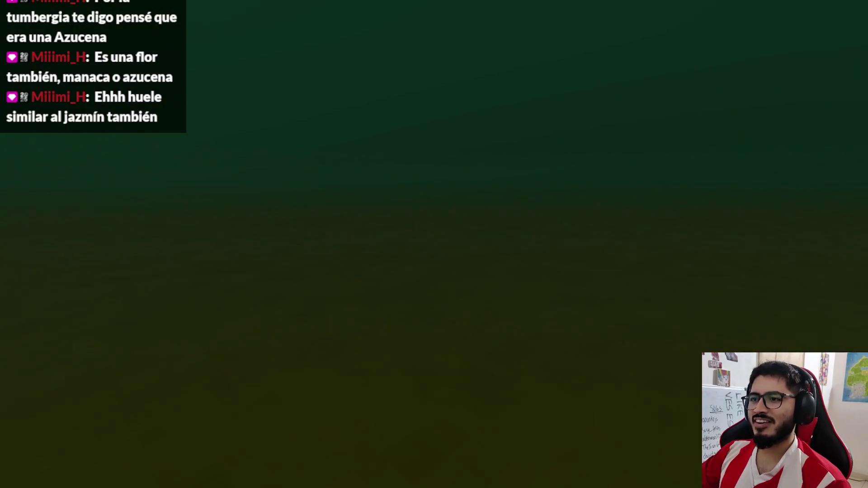
key(w)
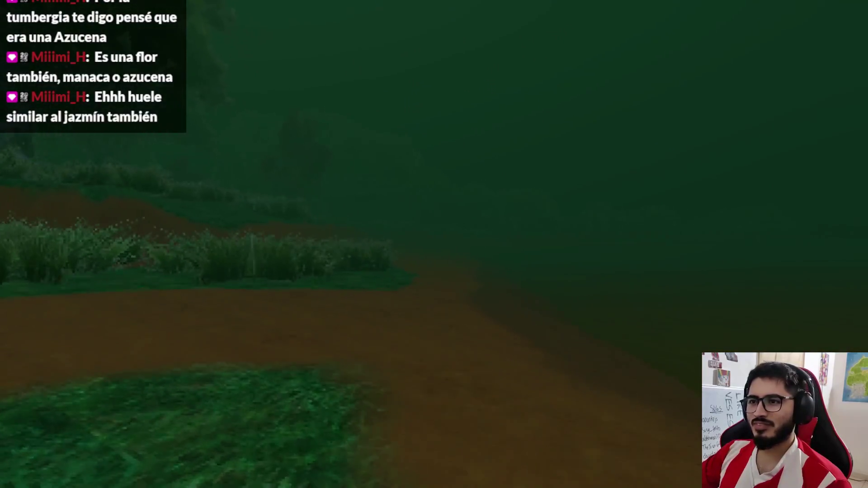
key(Escape)
Step: Quit the game and select the es_ES note texts in C2:C16 of the levellake sheet
click(365, 358)
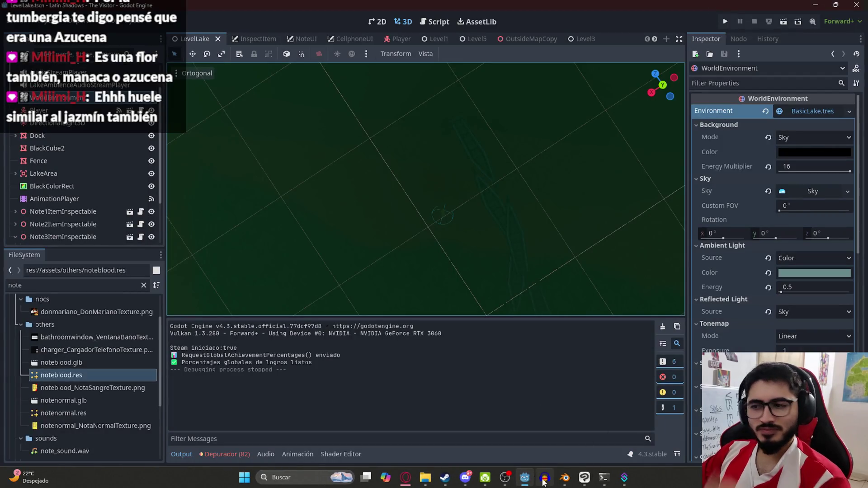
mouse_move(545, 478)
click(413, 483)
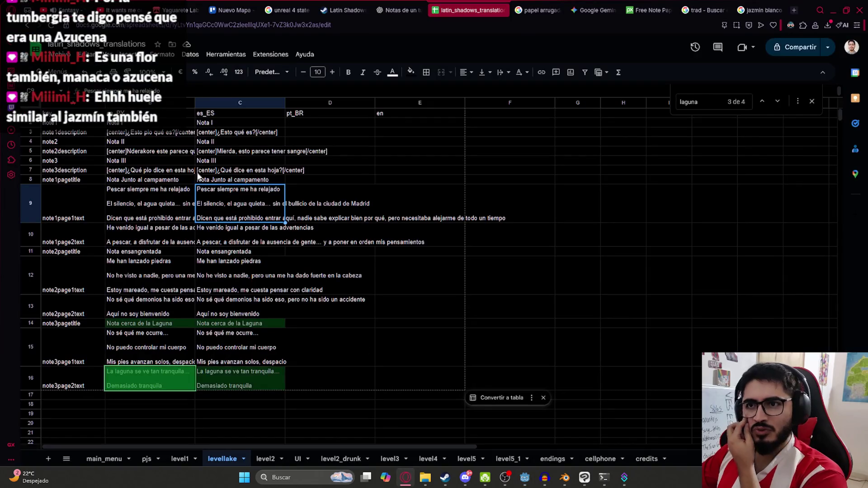
click(192, 252)
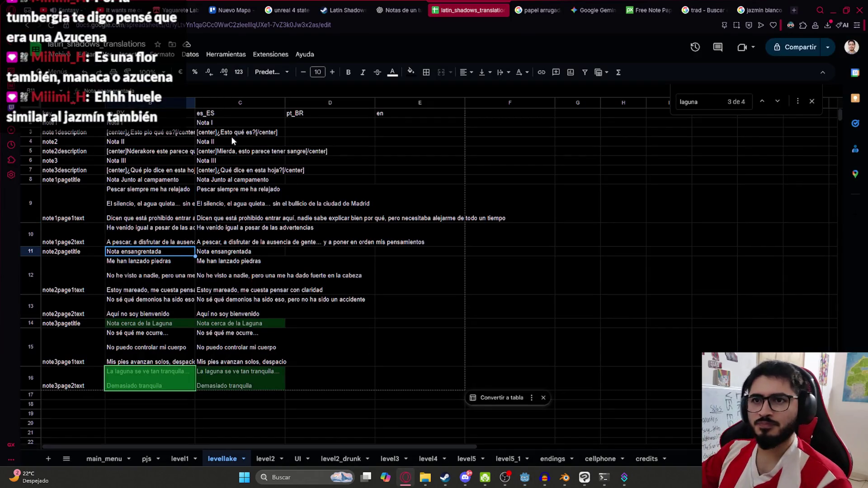
click(219, 123)
key(shift+Down)
key(shift+Down)
key(shift+Down)
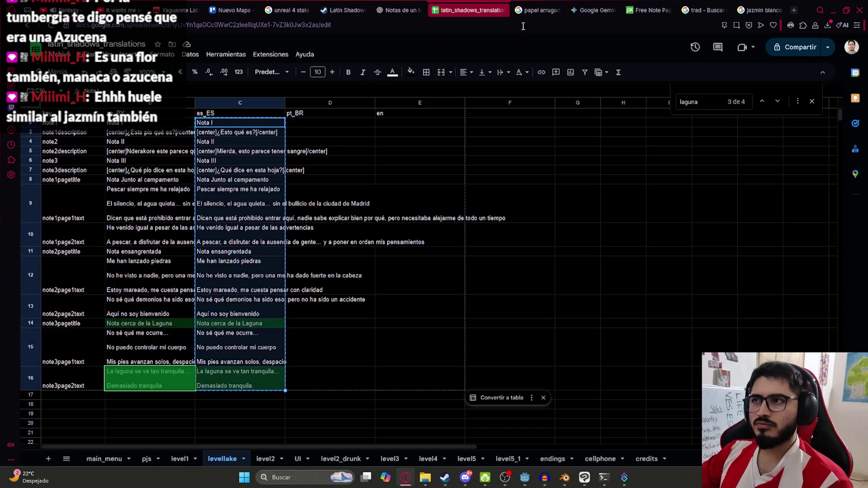
click(410, 4)
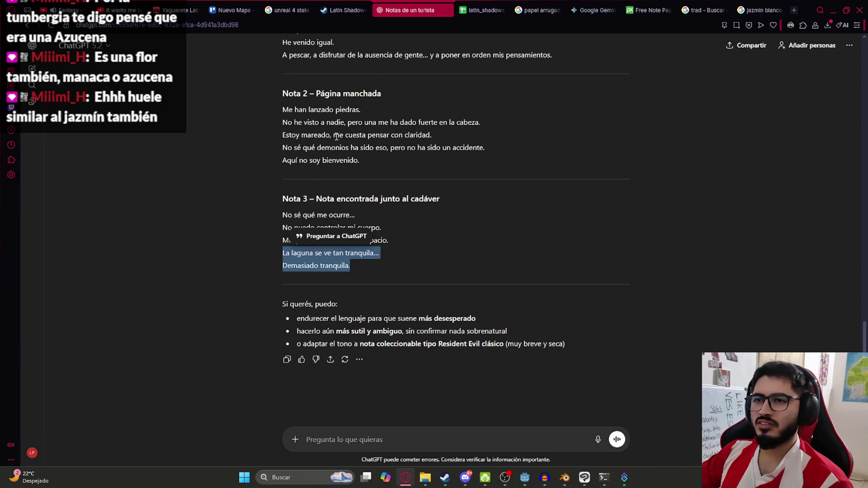
Step: In a new chat, send 'Traduce a portugues brasil todo esto' with the pasted note texts
click(32, 68)
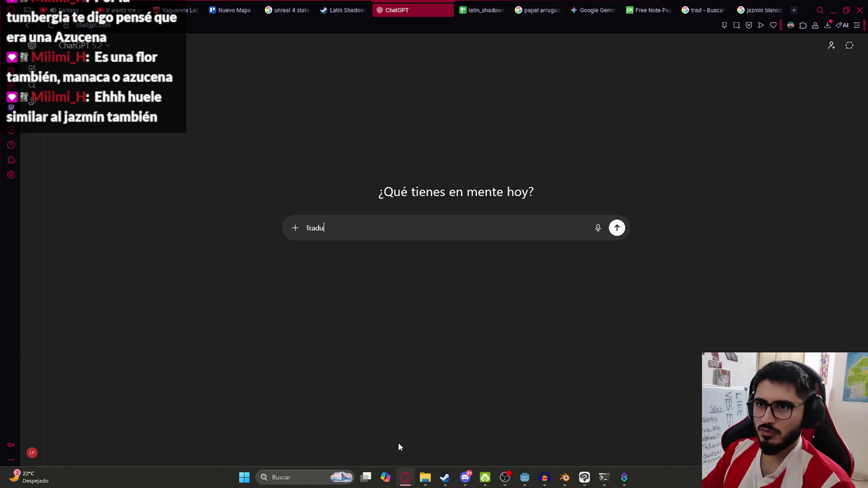
text(ce a portugue)
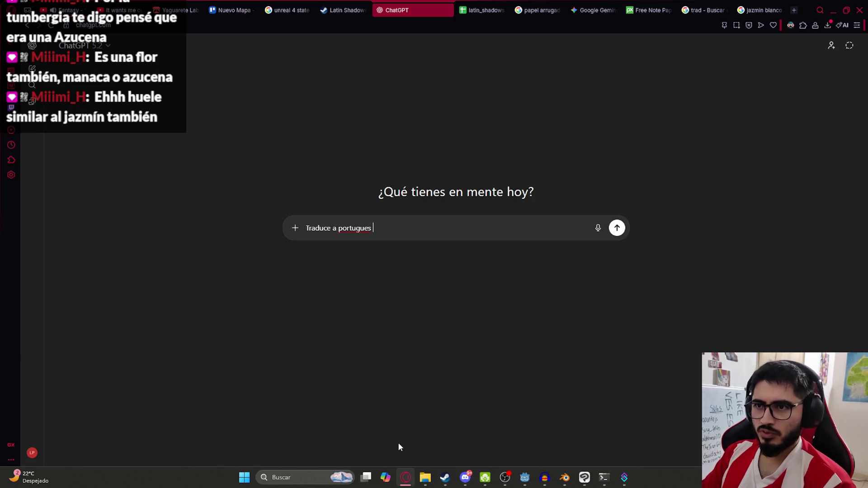
text(sto:)
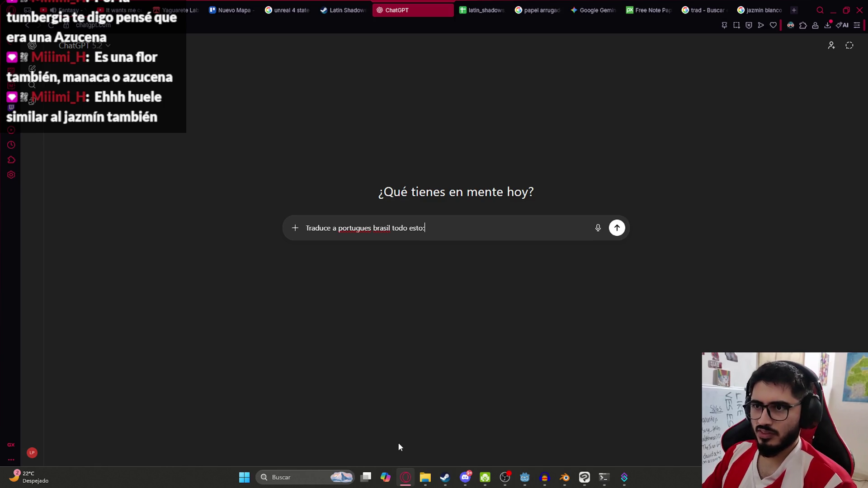
key(ctrl+v)
key(Return)
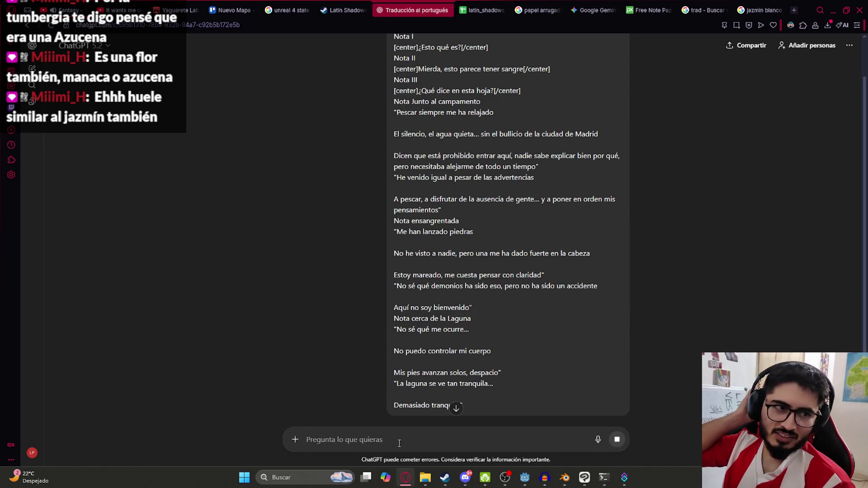
Step: Scroll to the end of the Portuguese reply and select the translated text
scroll(407, 375, down, 4)
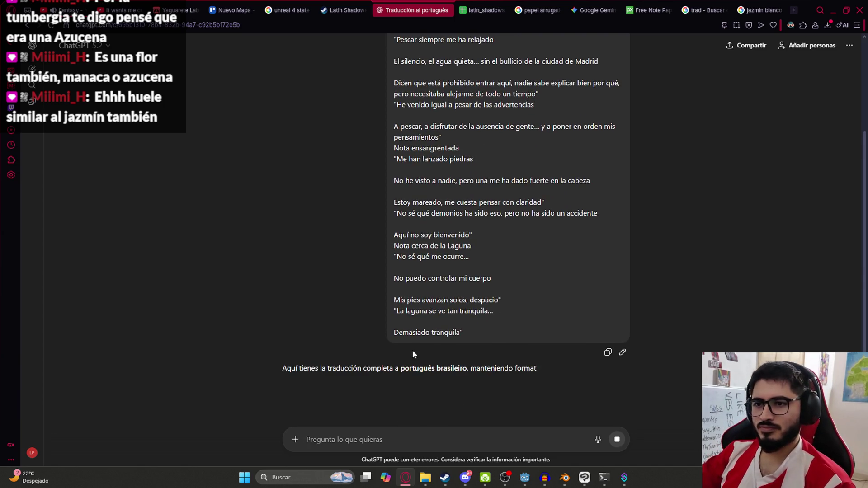
scroll(421, 307, down, 2)
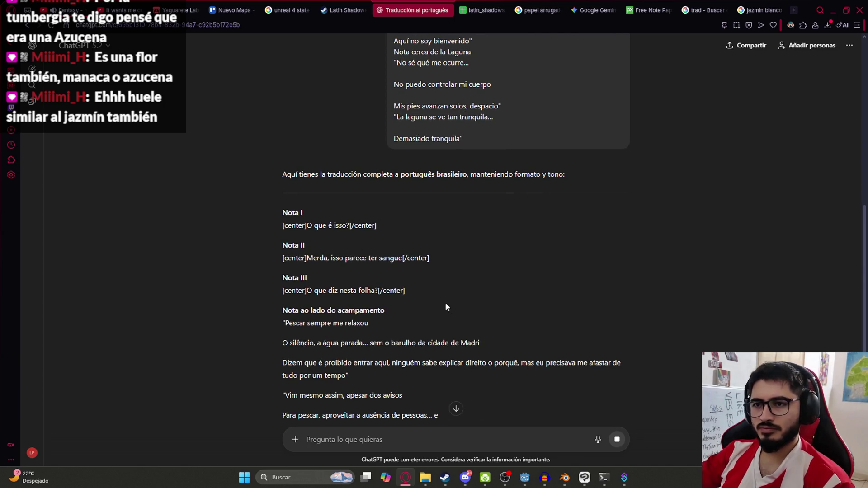
scroll(452, 285, down, 3)
click(456, 409)
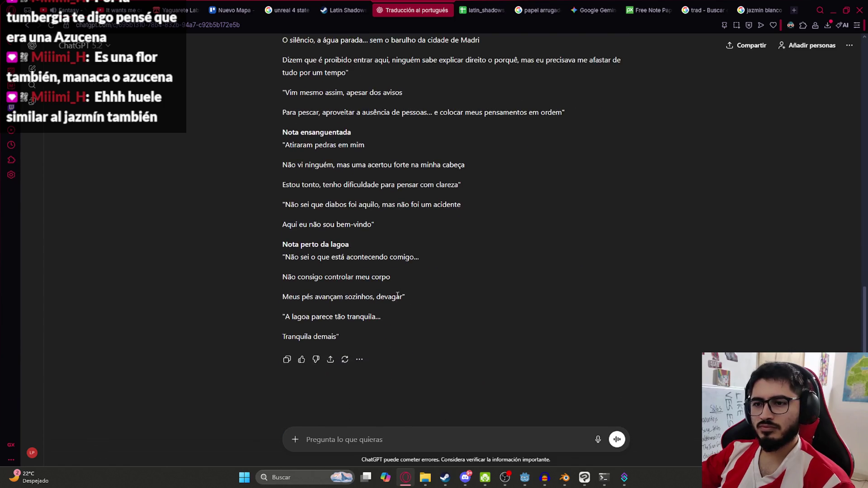
mouse_move(346, 355)
mouse_down()
mouse_move(294, 271)
mouse_move(280, 180)
mouse_up()
key(ctrl+c)
click(471, 10)
Step: Paste the Portuguese translation into D2, then copy the translated Nota I line
click(252, 131)
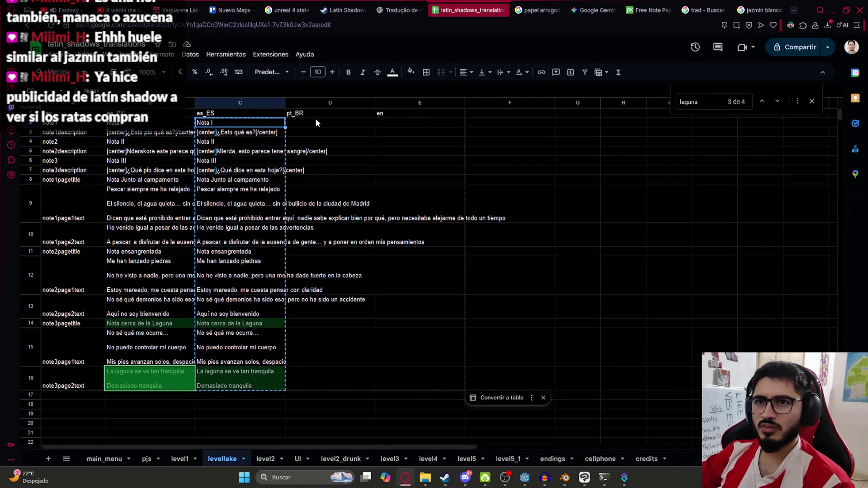
click(316, 123)
key(ctrl+v)
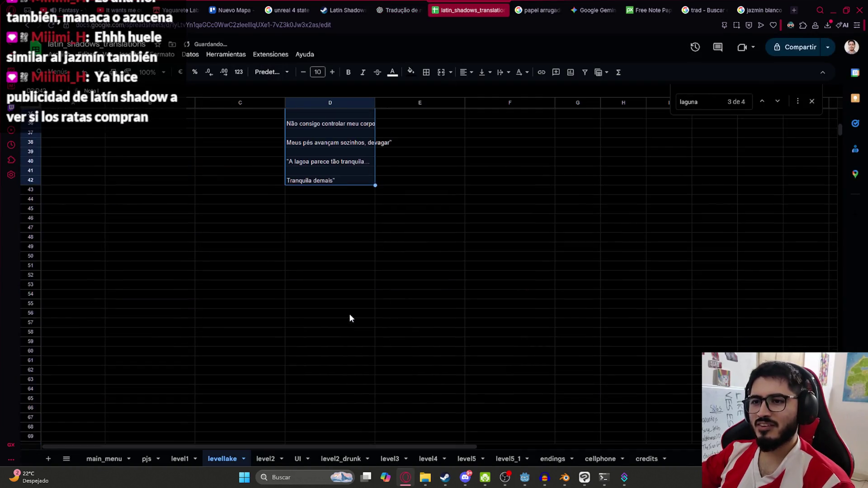
click(404, 9)
drag(397, 194, 283, 193)
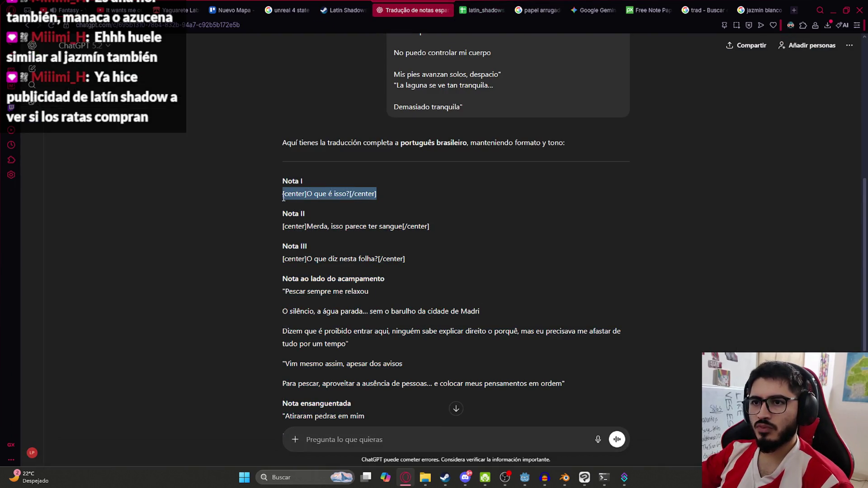
key(ctrl+c)
click(481, 10)
Step: Copy the Nota I, Nota II and Nota III cells into D2, then undo that paste
click(236, 120)
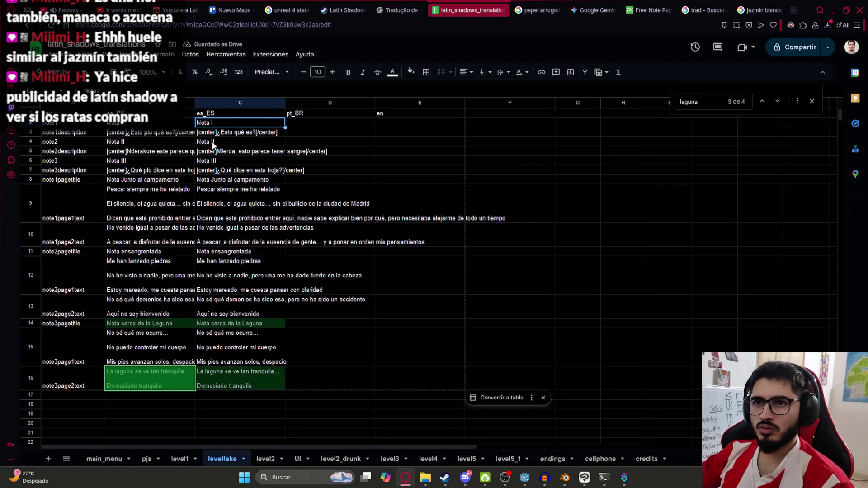
ctrl+click(237, 142)
ctrl+click(236, 161)
key(ctrl+c)
click(304, 120)
key(ctrl+v)
key(ctrl+z)
Step: Copy the column C note texts from row 2 down into the pt_BR column
mouse_move(236, 122)
mouse_down()
mouse_move(262, 337)
mouse_move(258, 383)
mouse_up()
key(ctrl+c)
click(307, 122)
key(ctrl+v)
Step: Clear the copied descriptions from D3, D5, D7 and D8:D16 in pt_BR
click(316, 133)
key(Delete)
click(315, 151)
key(Delete)
click(309, 171)
key(Delete)
click(303, 188)
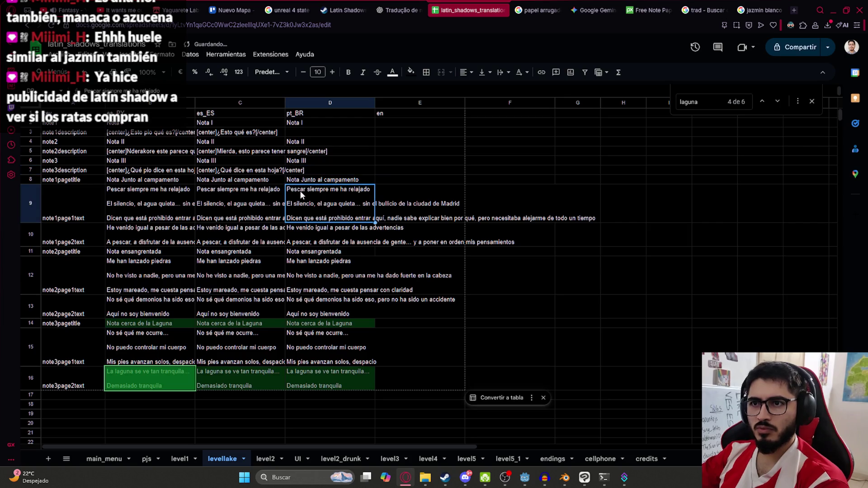
drag(306, 181, 309, 397)
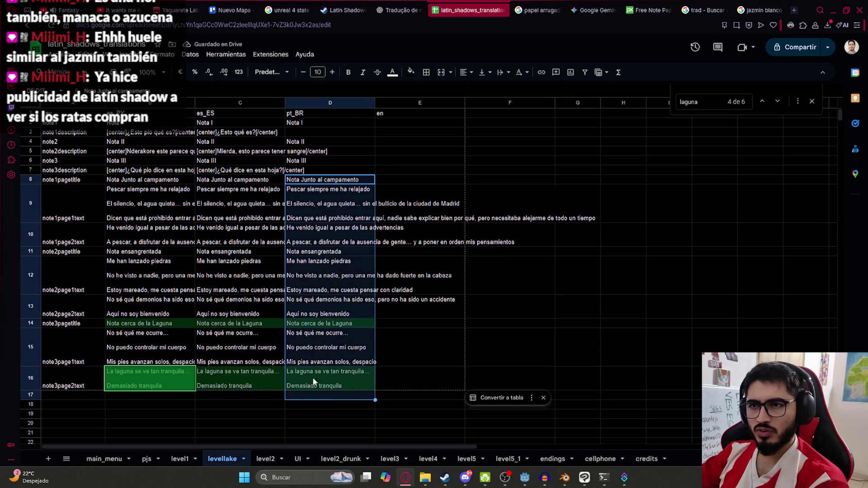
key(Delete)
click(324, 172)
Step: Widen column C and select cell D3
drag(285, 103, 307, 104)
click(345, 131)
click(538, 10)
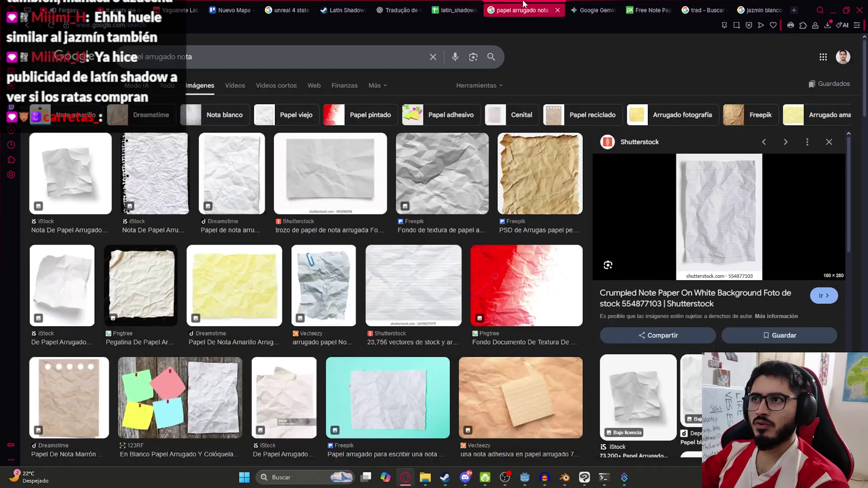
click(468, 10)
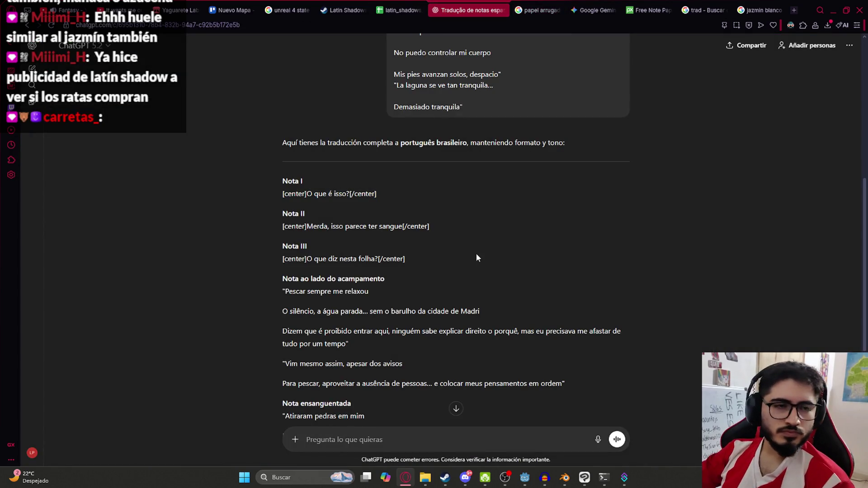
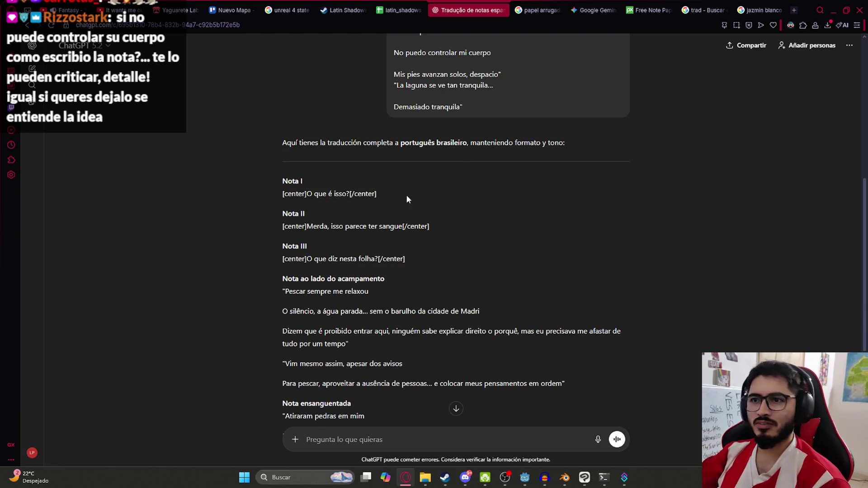
Step: Paste the Portuguese Nota I description from ChatGPT into cell D3
drag(283, 183, 326, 237)
click(291, 191)
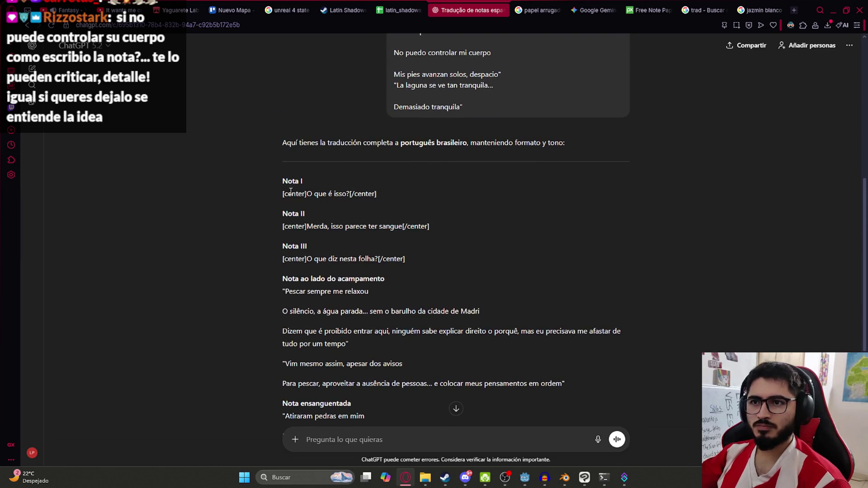
mouse_move(282, 183)
mouse_down()
mouse_move(411, 267)
mouse_move(382, 212)
mouse_move(268, 195)
mouse_up()
key(ctrl+c)
click(380, 207)
drag(398, 10, 464, 2)
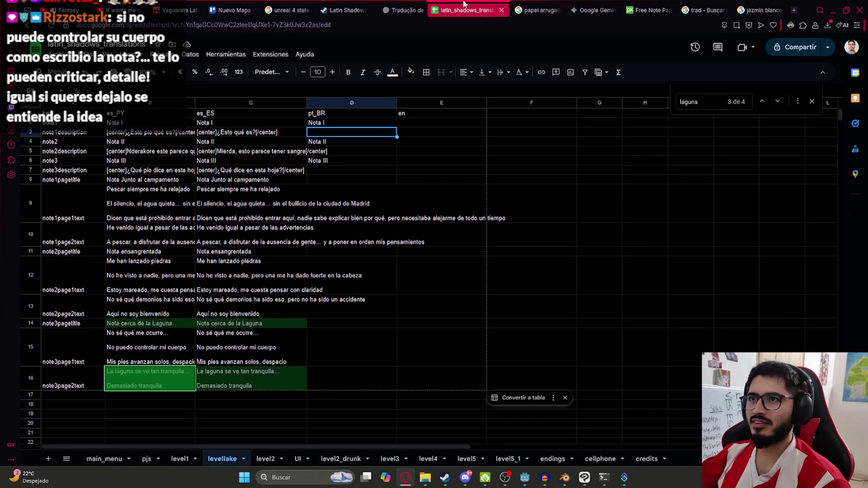
click(358, 131)
key(ctrl+v)
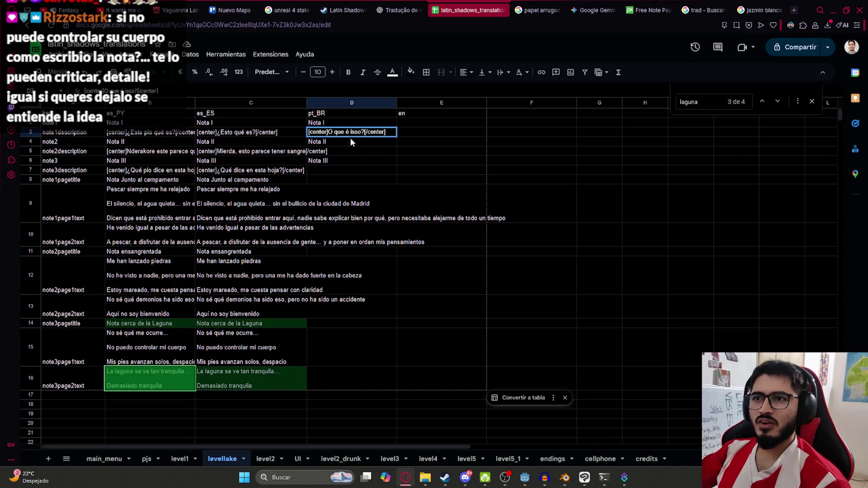
Step: Copy the Nota II and Nota III translations into cells D5 and D7
key(ctrl+Tab)
drag(452, 232, 281, 228)
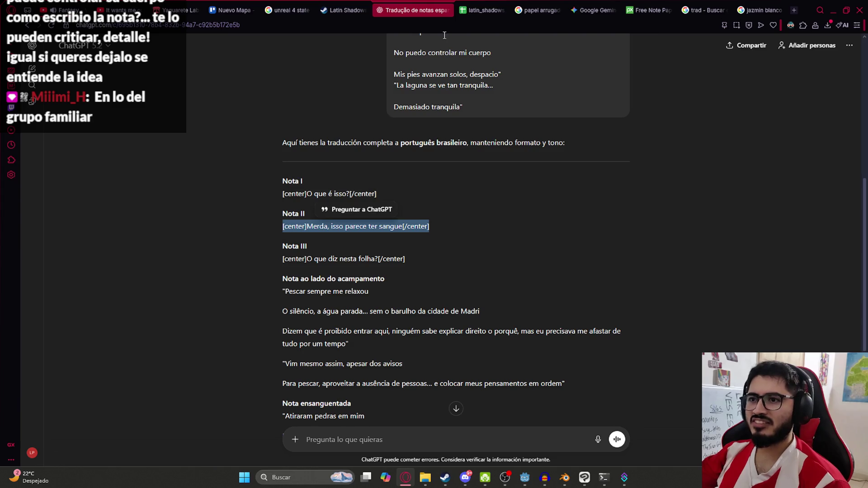
key(ctrl+c)
key(ctrl+Tab)
click(335, 147)
key(ctrl+v)
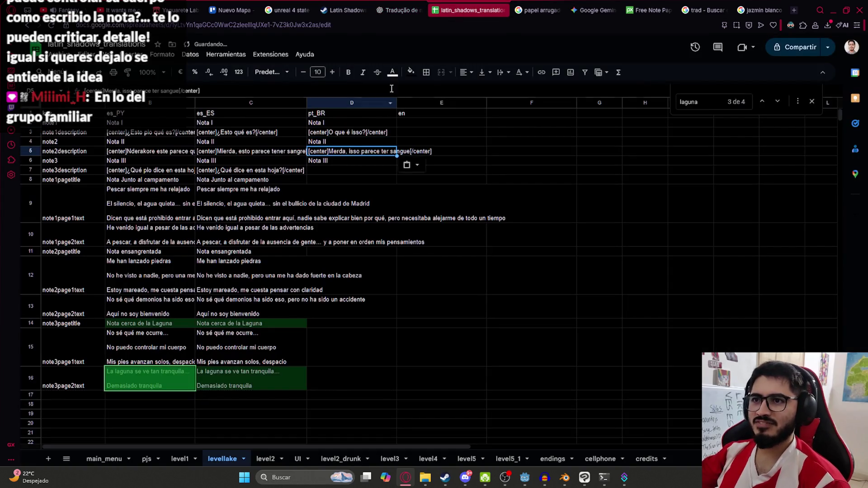
key(ctrl+Tab)
drag(411, 259, 281, 259)
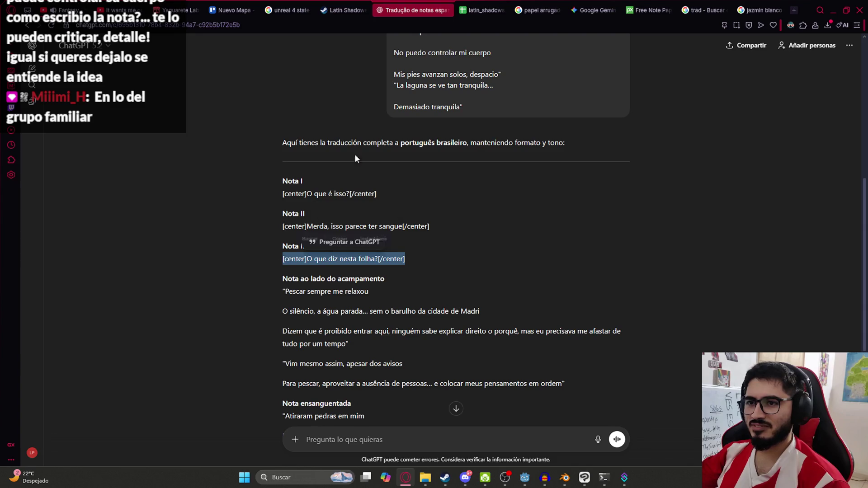
key(ctrl+c)
key(ctrl+Tab)
click(316, 172)
key(ctrl+v)
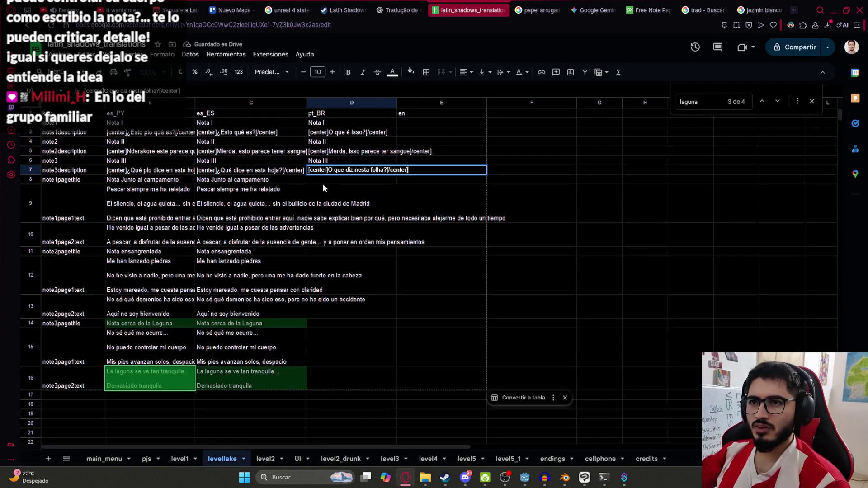
Step: Enter the camp note title 'Nota ao lado do acampamento' in D8
click(388, 191)
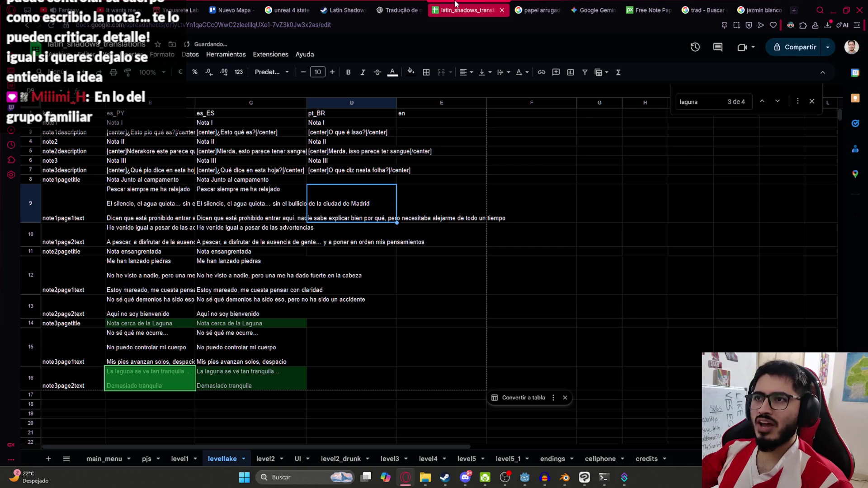
click(405, 10)
click(282, 290)
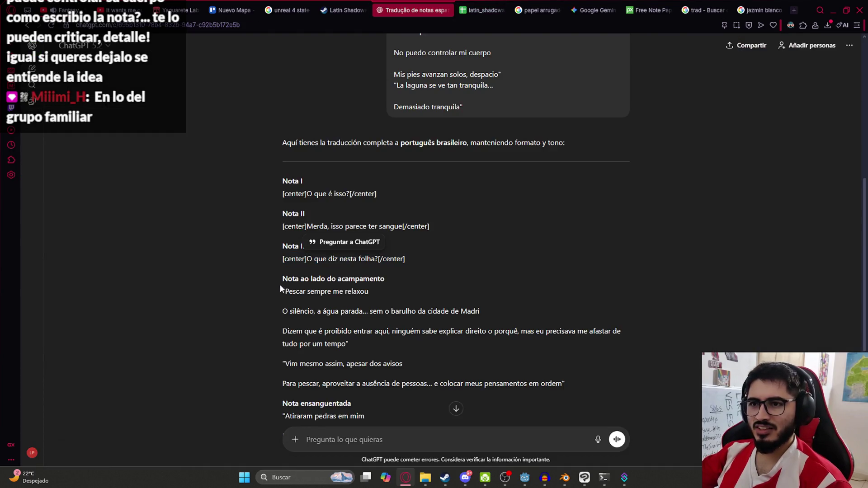
drag(387, 281, 280, 279)
click(484, 10)
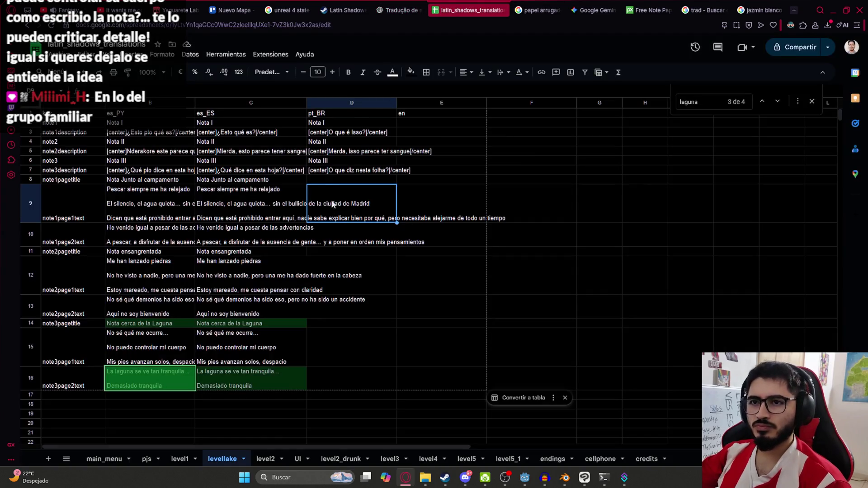
double_click(319, 181)
key(ctrl+v)
key(Return)
Step: Paste the camp note's first page translation into D9
click(400, 10)
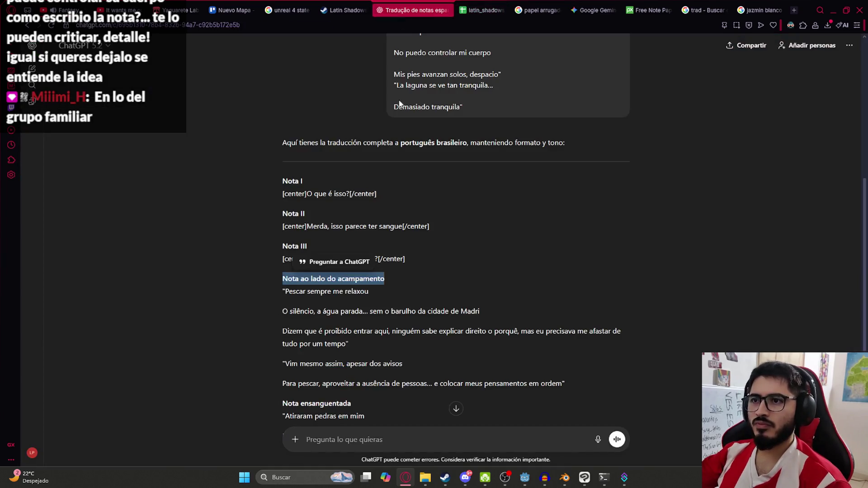
click(302, 301)
drag(287, 291, 346, 344)
click(482, 10)
double_click(336, 216)
key(ctrl+v)
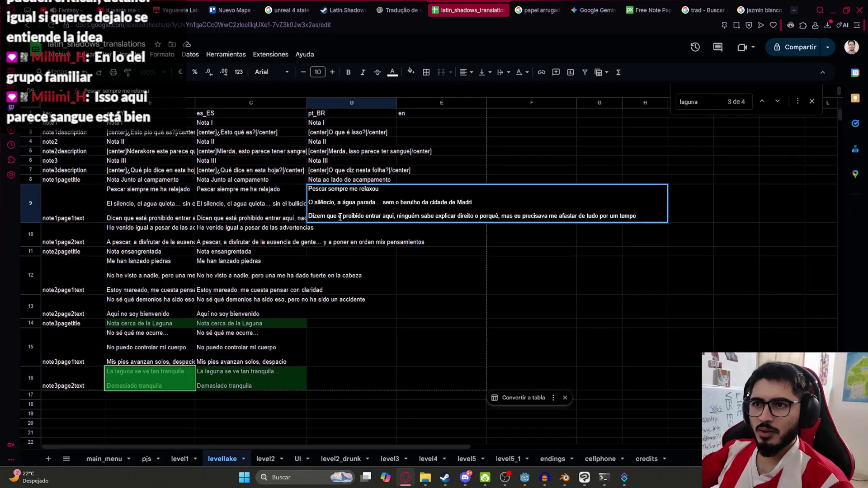
click(333, 271)
key(ctrl+plus)
key(ctrl+plus)
key(ctrl+plus)
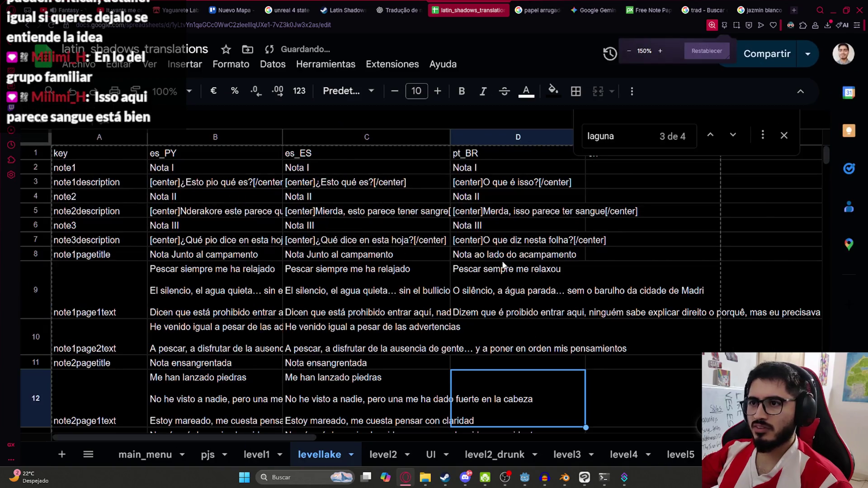
Step: Correct 'Madri' to 'Madrid' in the camp note text in D9
click(503, 264)
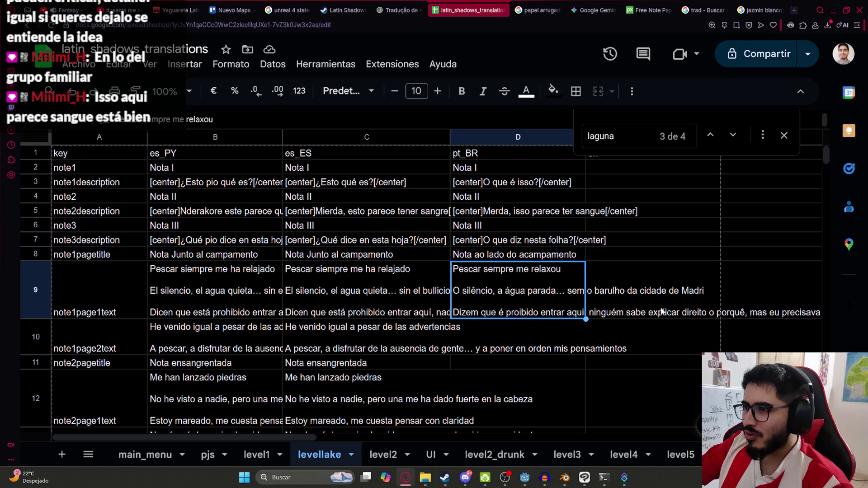
double_click(533, 291)
click(709, 291)
text(d)
key(Return)
click(528, 311)
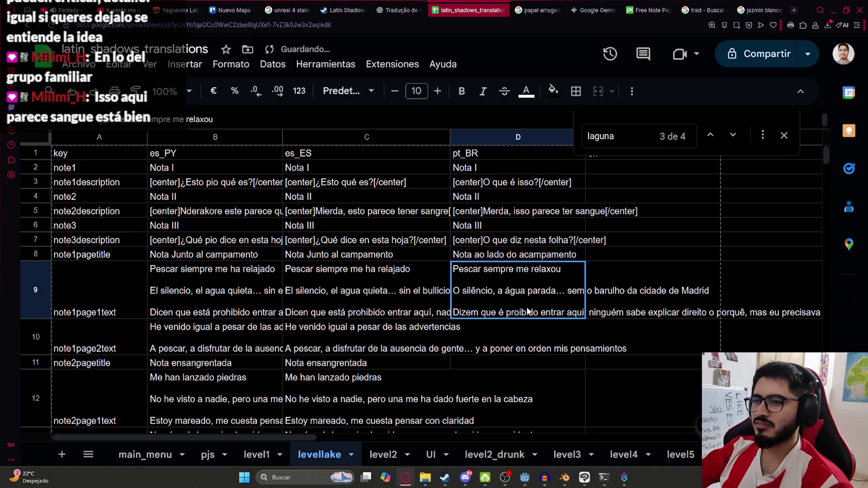
double_click(505, 317)
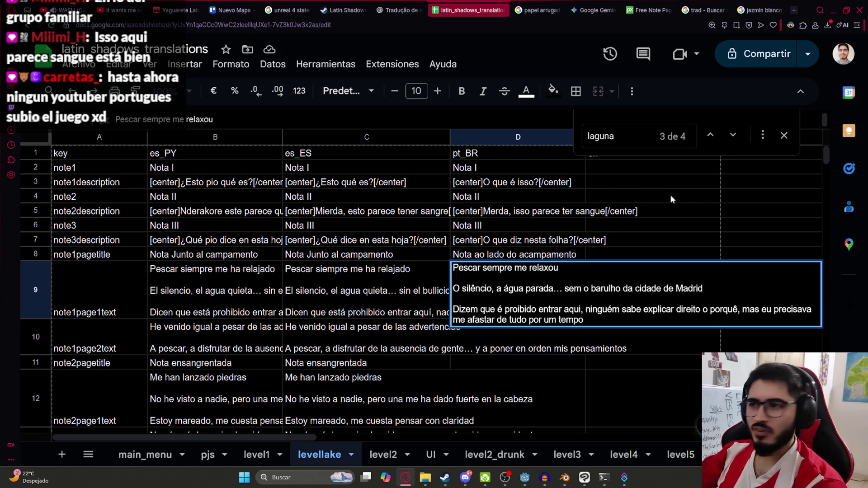
Step: Reword the Nota II description in D5 to 'isso aqui parece sangue'
click(537, 211)
click(512, 253)
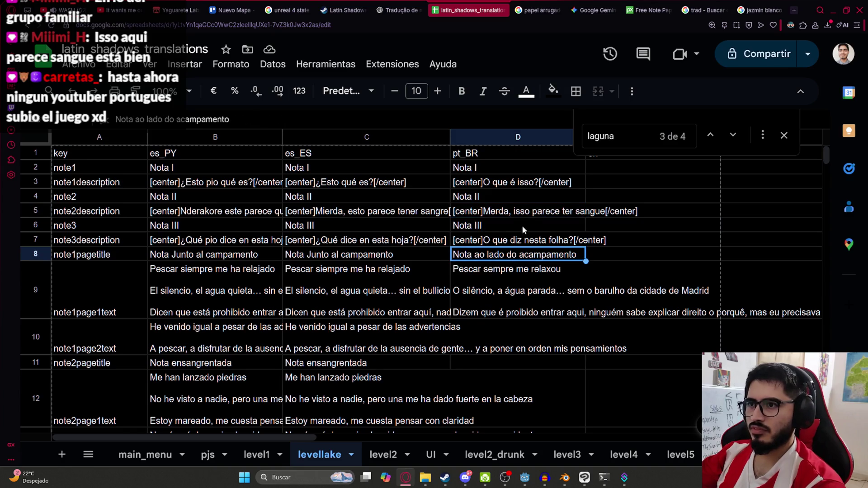
double_click(526, 216)
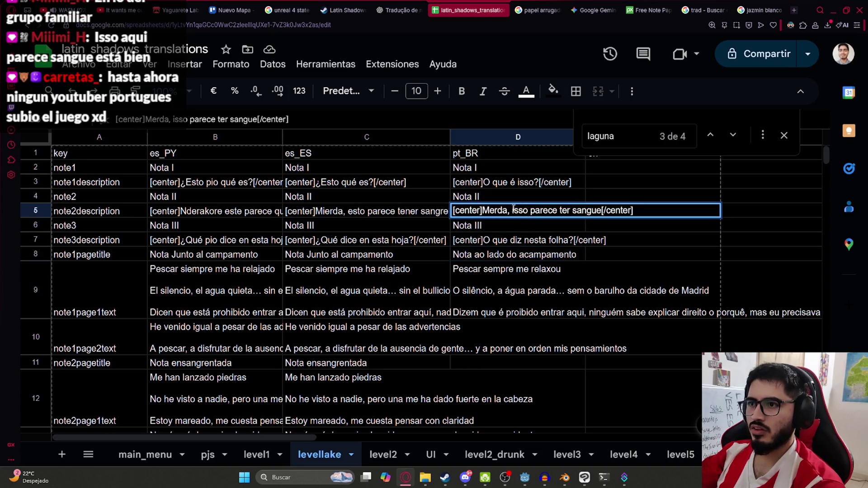
drag(512, 211, 603, 210)
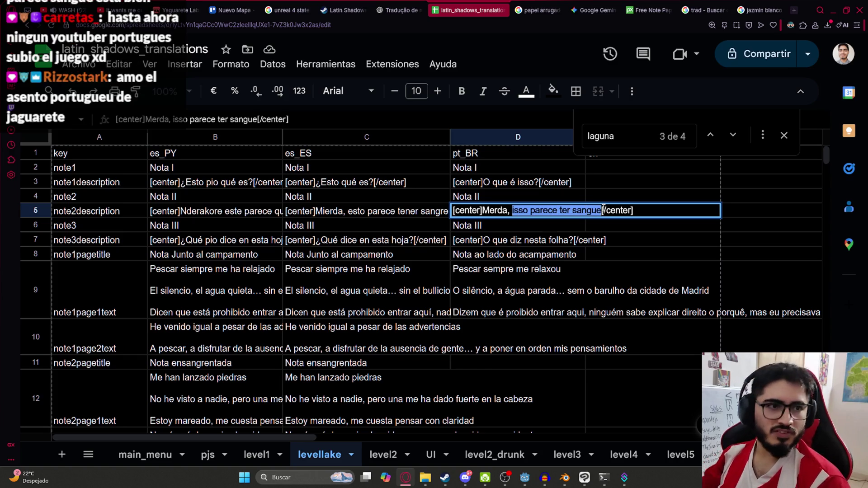
key(BackSpace)
text(isso aqu)
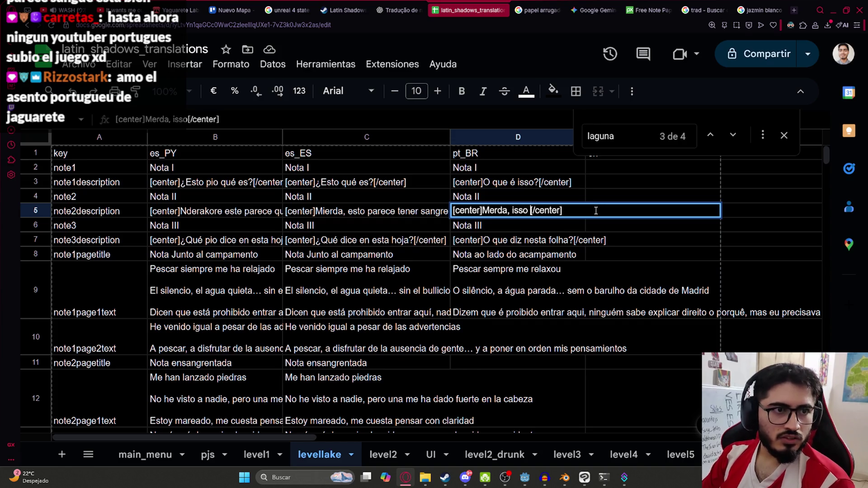
text(i parece sangu)
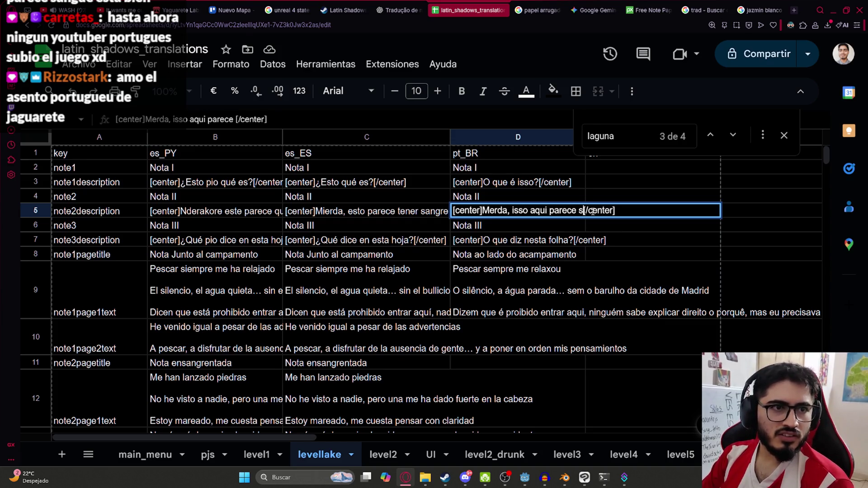
text(e)
key(ctrl+Return)
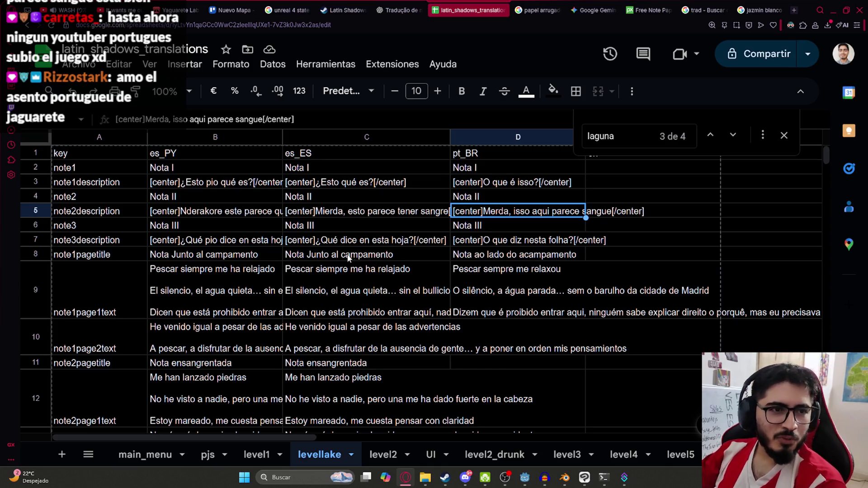
Step: Review D7 and D9, then move down to cell D10
click(542, 246)
click(522, 281)
scroll(514, 298, down, 1)
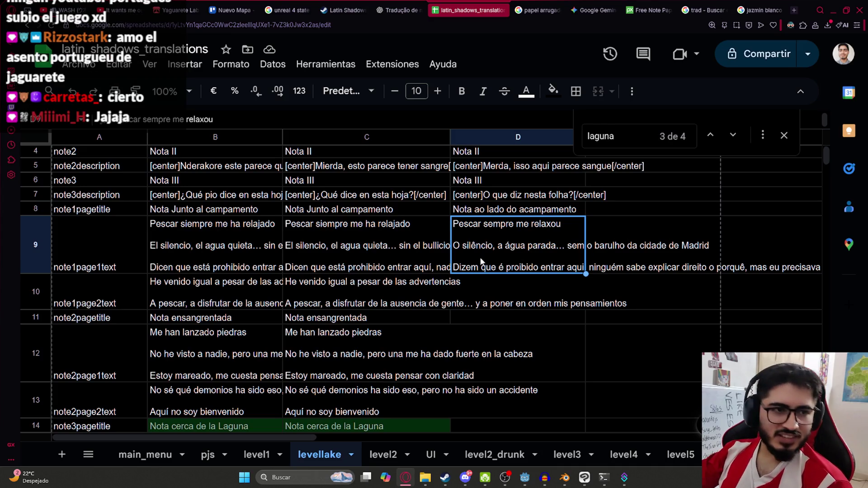
click(479, 283)
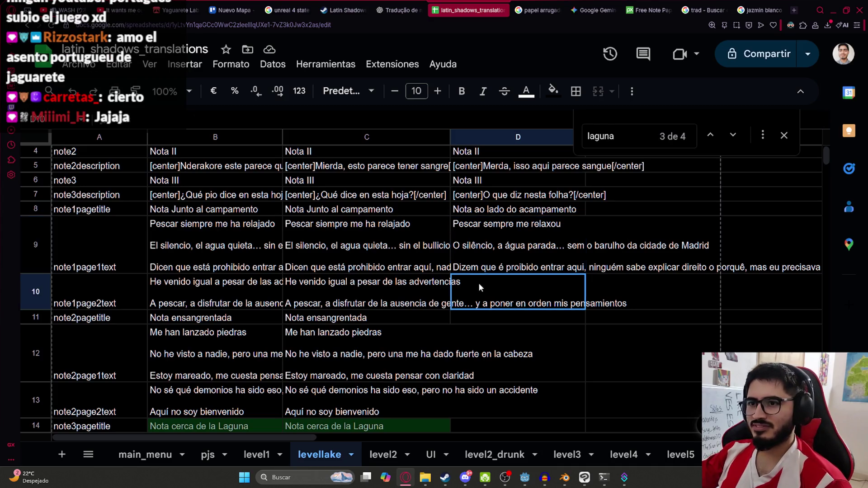
Step: Paste the camp note's second page translation into D10
click(419, 6)
scroll(344, 303, down, 2)
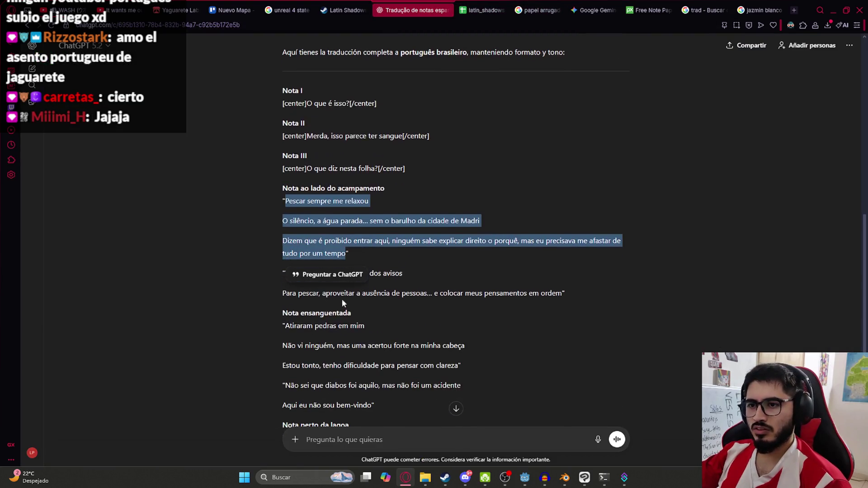
click(295, 317)
mouse_move(285, 274)
mouse_down()
mouse_move(322, 292)
mouse_move(564, 294)
mouse_up()
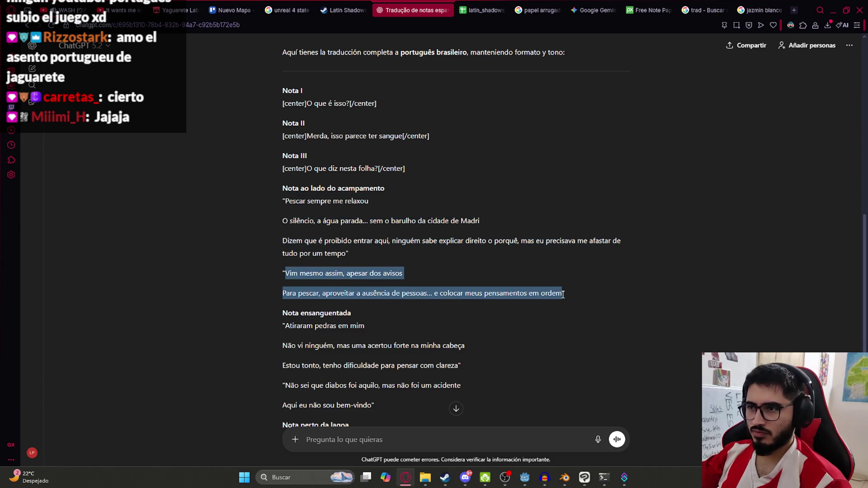
key(ctrl+c)
click(471, 9)
double_click(497, 285)
key(ctrl+v)
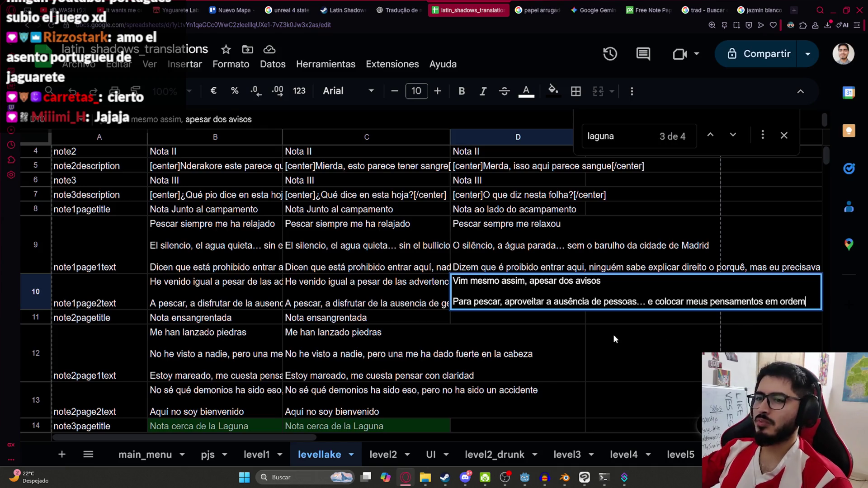
key(Return)
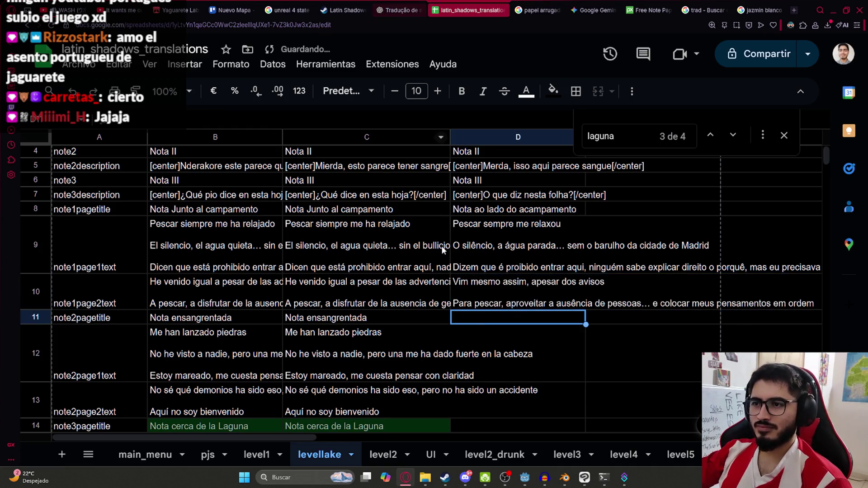
Step: Put the heading 'Nota ensanguentada' into D11
click(396, 10)
scroll(535, 221, down, 1)
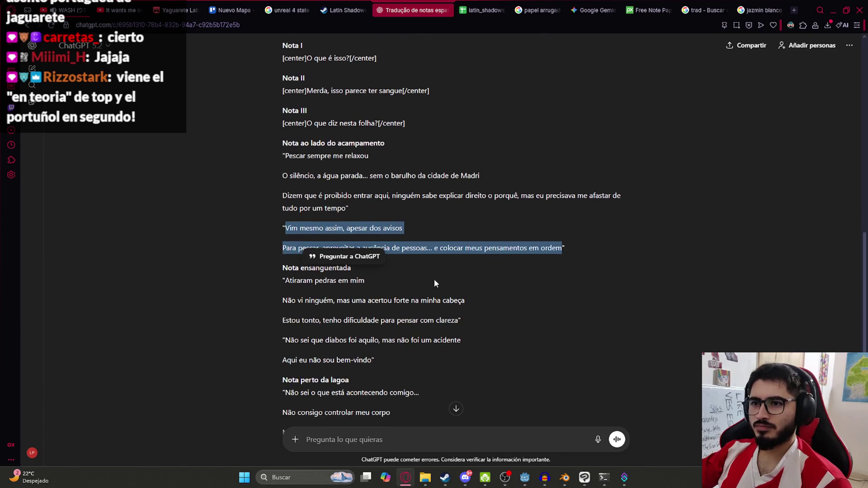
click(362, 297)
drag(283, 270, 351, 268)
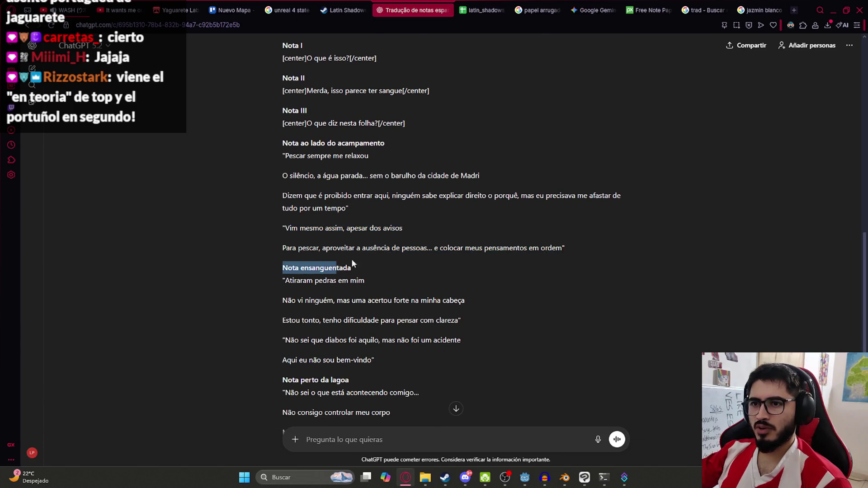
click(482, 10)
key(ctrl+v)
Step: Paste the three lines from 'Atiraram' to 'clareza' into D12
click(398, 10)
click(356, 322)
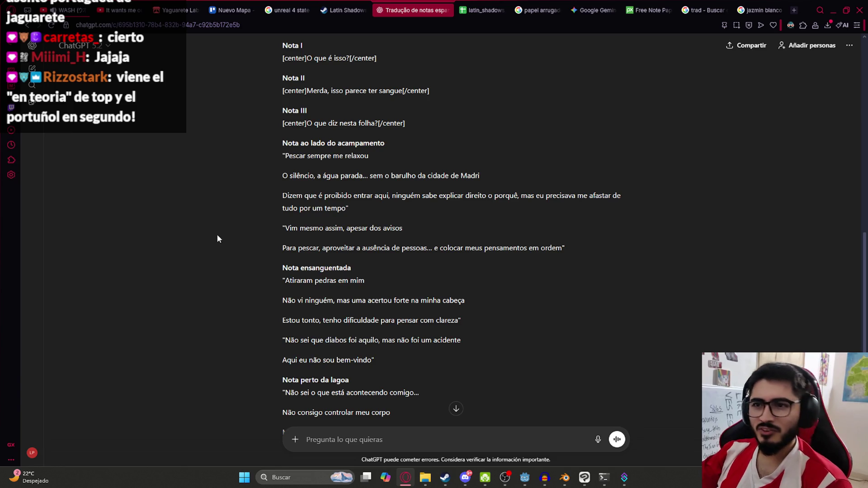
mouse_move(284, 283)
mouse_down()
mouse_move(385, 320)
mouse_move(458, 320)
mouse_up()
click(475, 5)
double_click(491, 253)
key(ctrl+v)
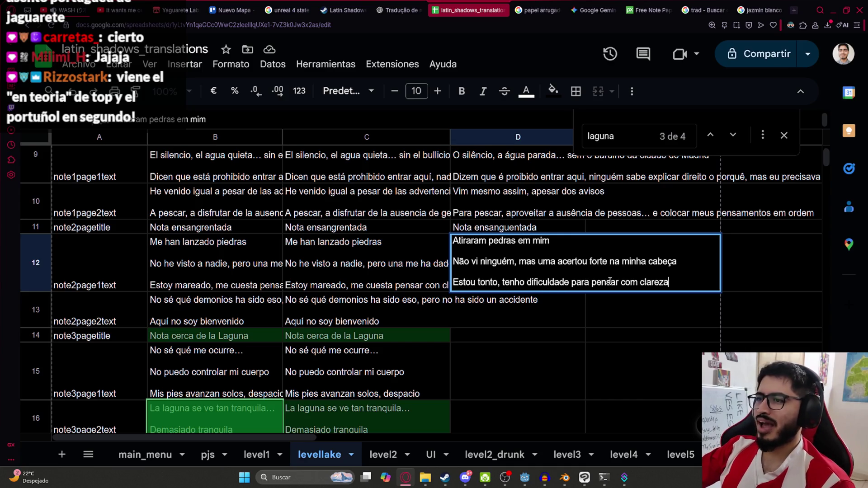
Step: Paste the lines from 'Não sei que diabos' to 'bem-vindo' into D13
key(Return)
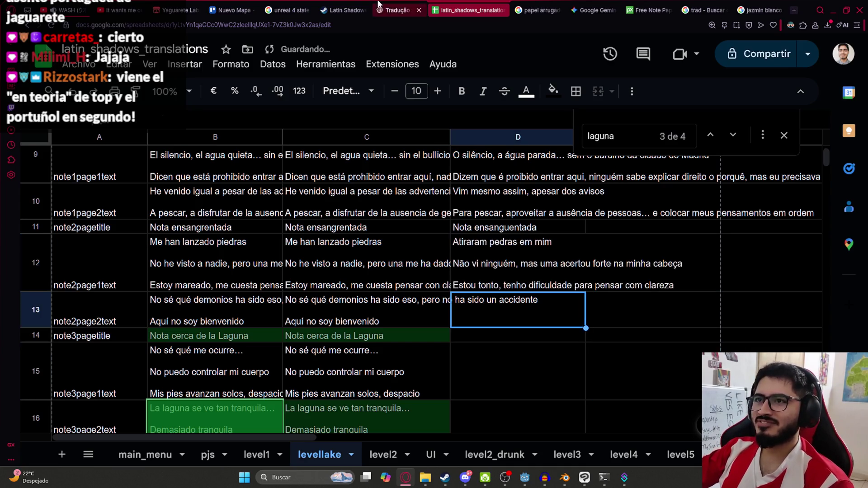
click(379, 6)
drag(287, 297, 375, 315)
key(ctrl+c)
key(ctrl+Tab)
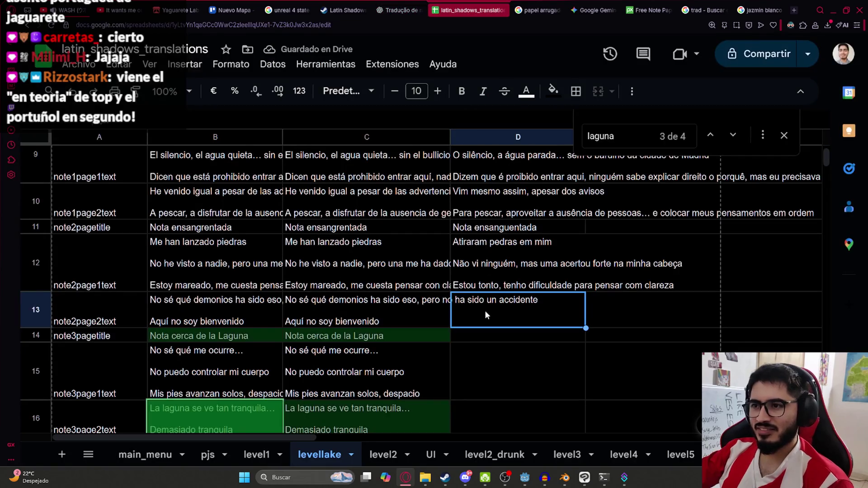
double_click(485, 311)
key(ctrl+v)
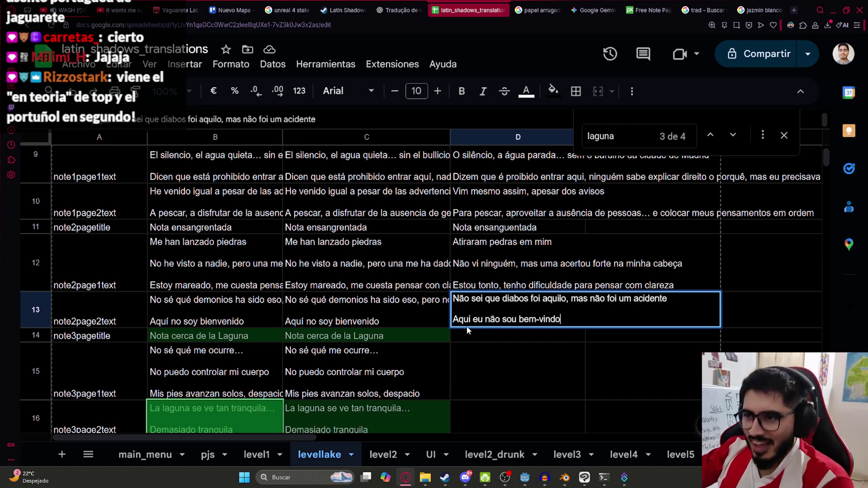
click(504, 338)
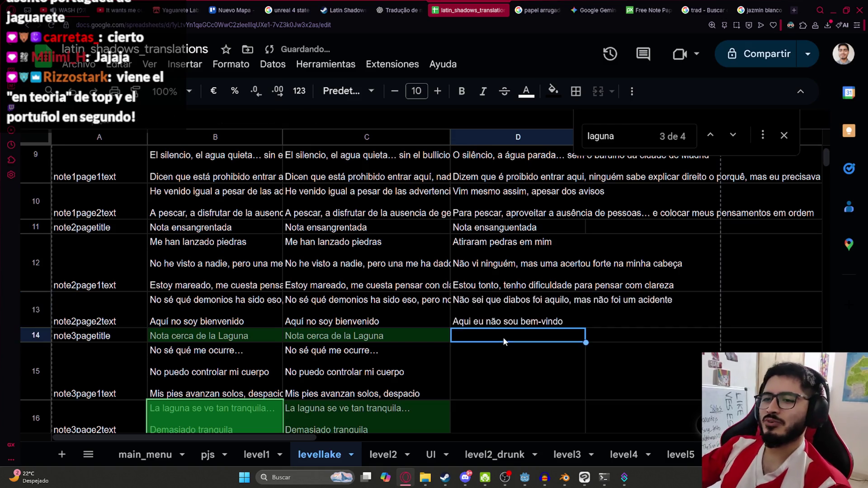
Step: Enter the lake note heading 'Nota perto da lagoa' in D14
click(394, 4)
drag(349, 335, 283, 336)
click(470, 10)
double_click(469, 334)
key(ctrl+v)
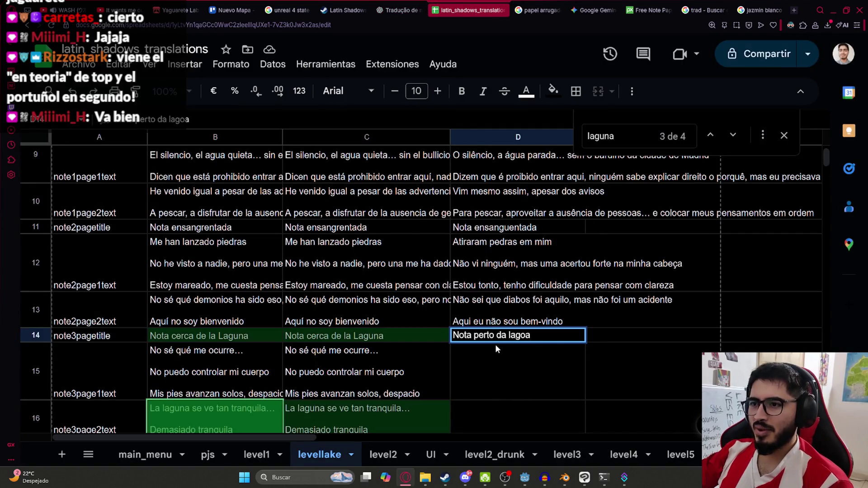
click(495, 365)
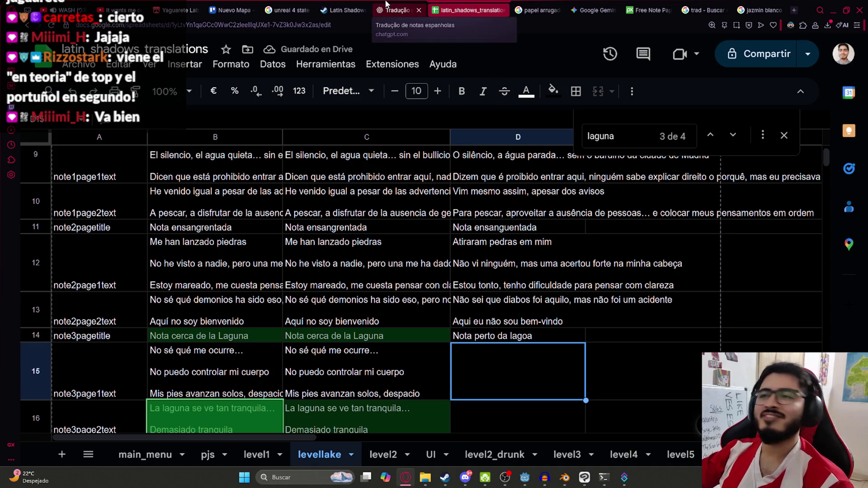
Step: Paste the lines from 'Não sei o que' to 'devagar' into D15
click(387, 3)
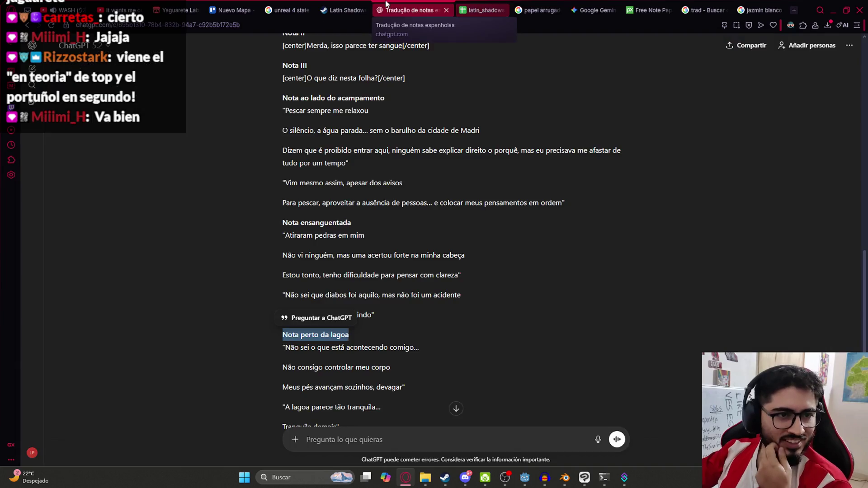
scroll(382, 331, down, 2)
click(334, 257)
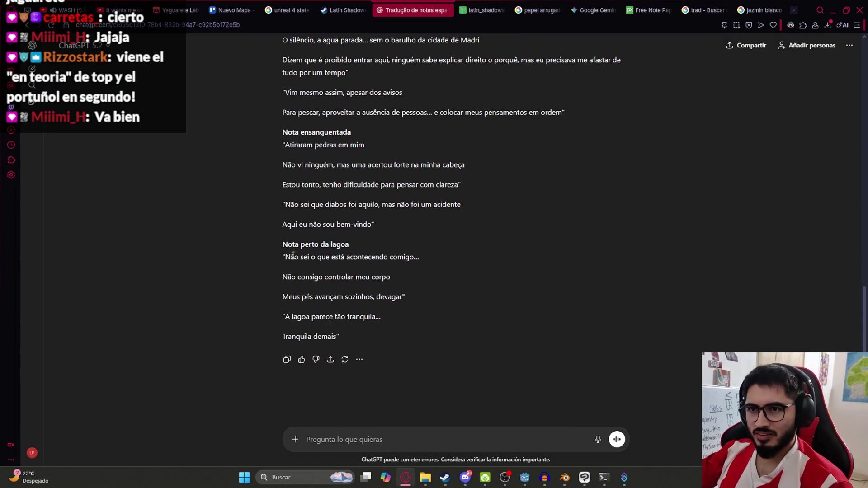
mouse_move(287, 256)
mouse_down()
mouse_move(291, 277)
mouse_move(392, 279)
mouse_move(406, 295)
mouse_up()
key(ctrl+c)
key(ctrl+Tab)
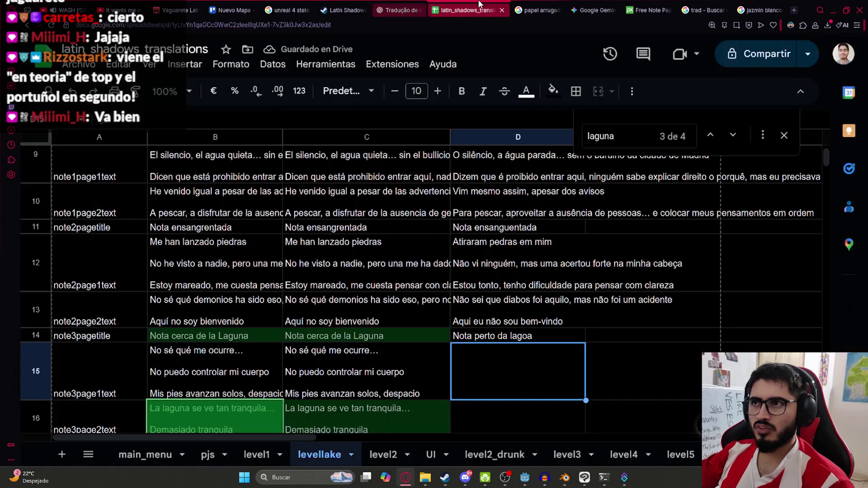
double_click(490, 366)
key(ctrl+v)
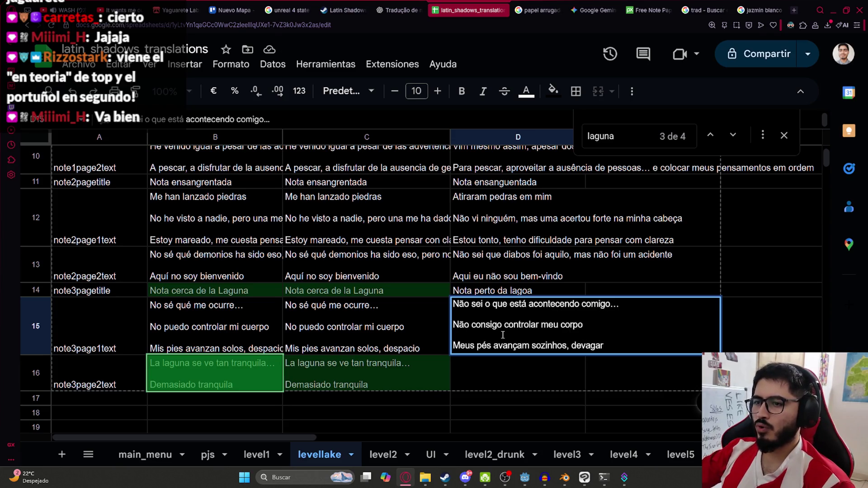
click(506, 379)
Step: Paste the lake note's last two lines into D16
click(398, 10)
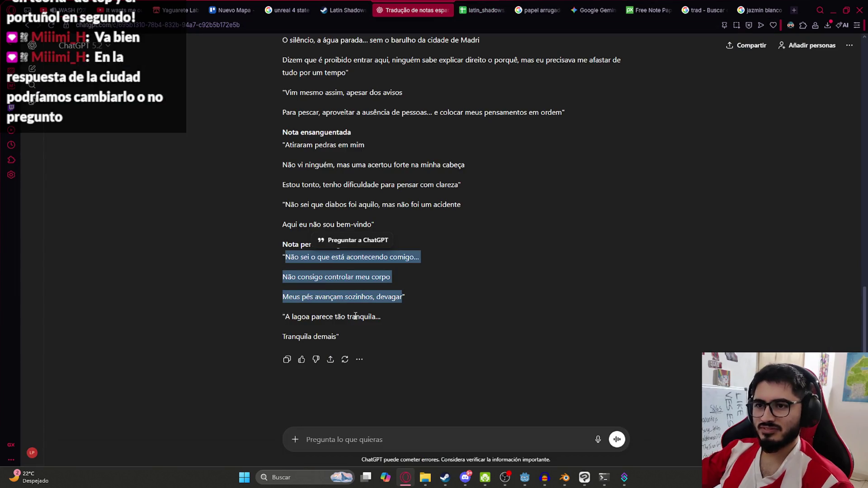
mouse_move(336, 336)
mouse_down()
mouse_move(312, 336)
mouse_move(287, 316)
mouse_up()
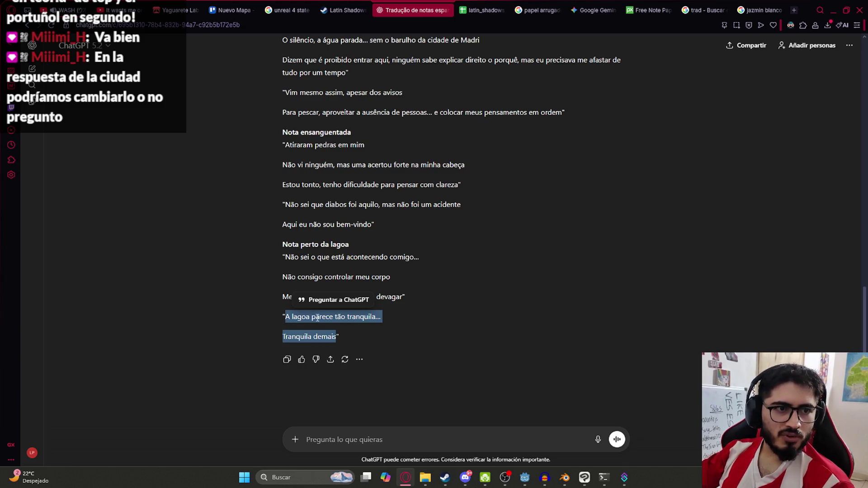
key(ctrl+c)
click(482, 10)
double_click(492, 383)
key(ctrl+v)
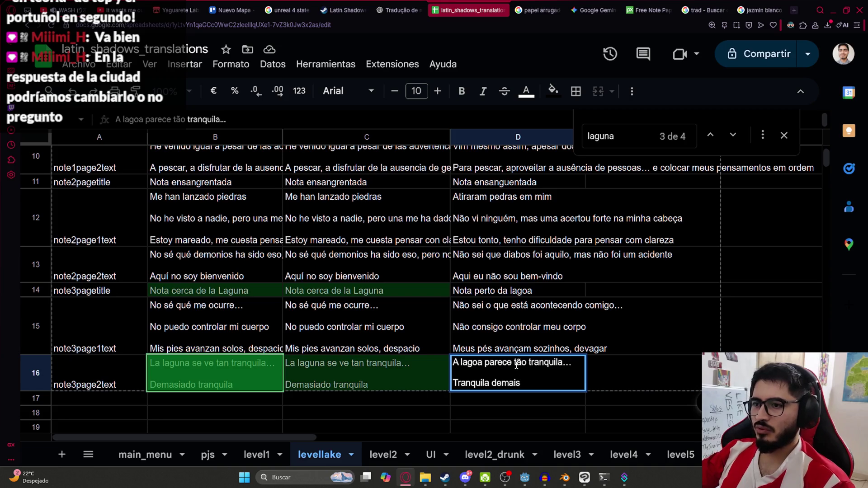
click(520, 404)
Step: Check D16 and D12, then reread the full camp note text in D9
click(530, 380)
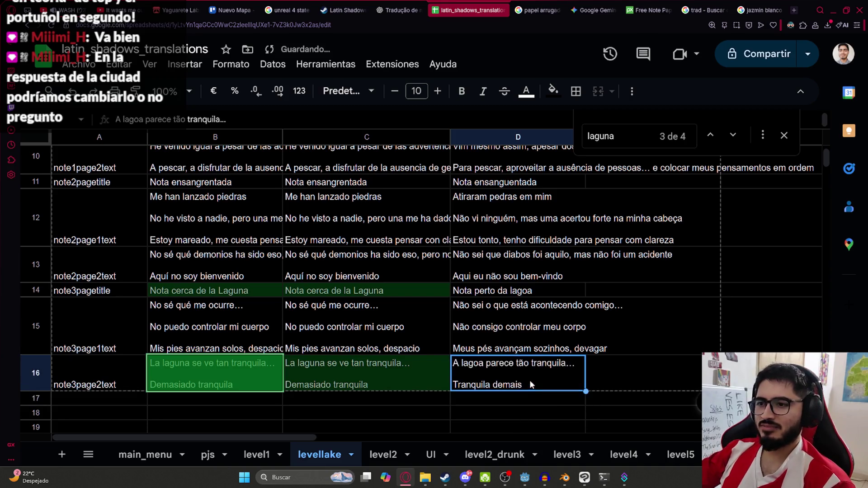
scroll(538, 328, down, 1)
scroll(520, 299, up, 3)
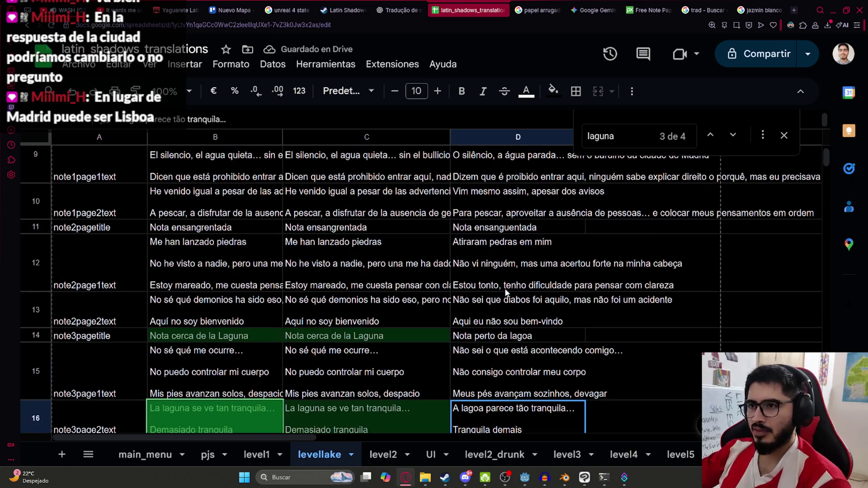
click(517, 317)
scroll(522, 303, up, 3)
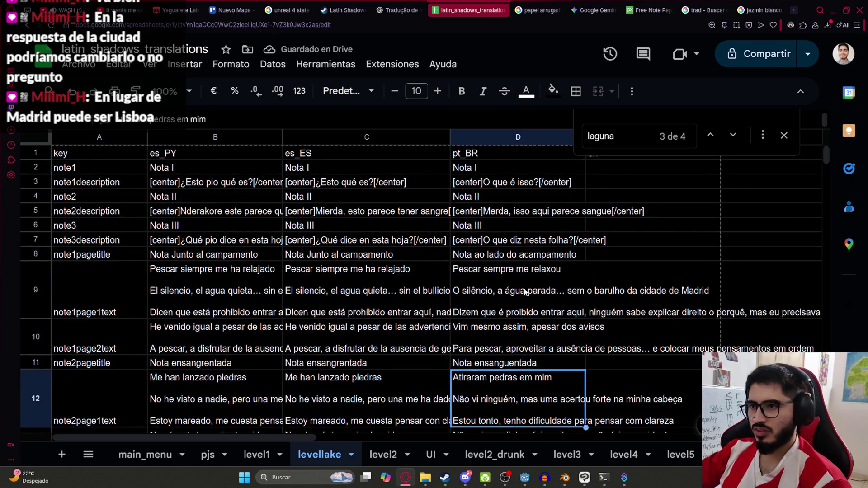
click(523, 309)
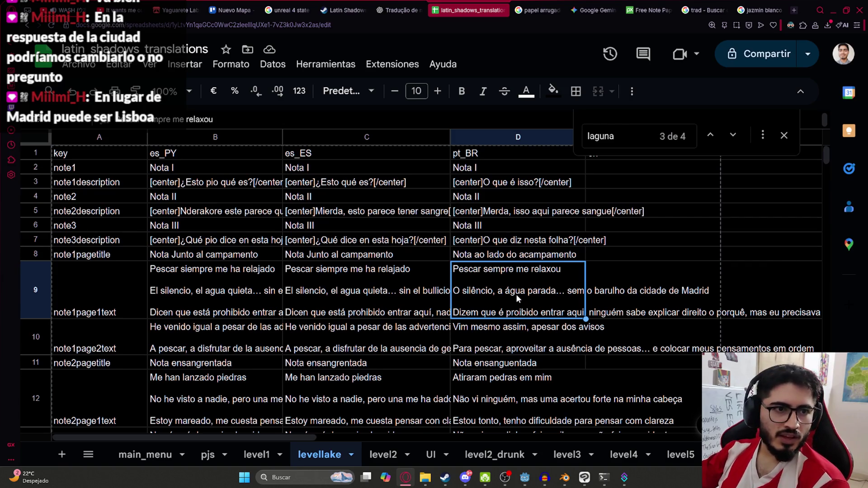
double_click(514, 295)
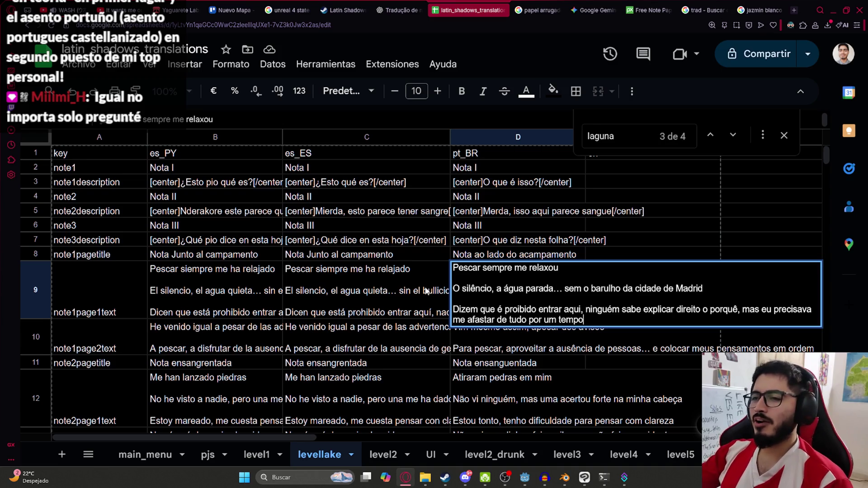
click(412, 311)
Step: Copy the Spanish notes in C2:C16
scroll(433, 304, down, 1)
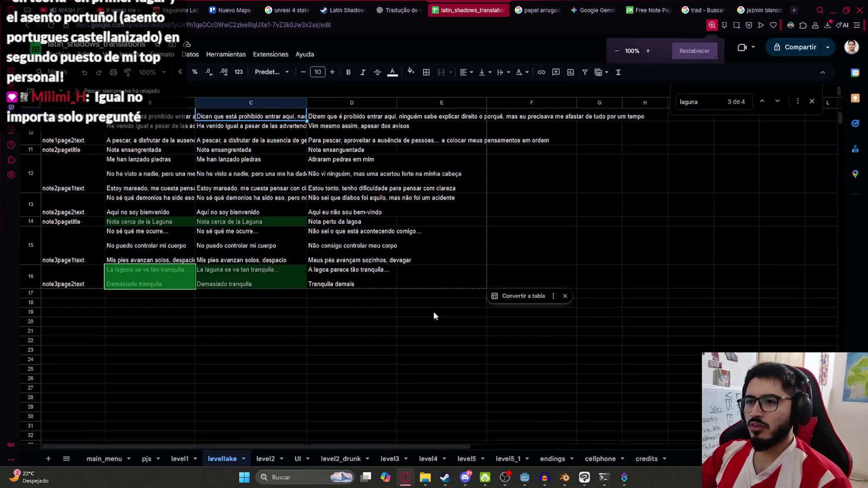
click(295, 352)
mouse_move(295, 347)
mouse_down()
mouse_move(253, 119)
mouse_move(251, 127)
mouse_up()
key(ctrl+c)
Step: Send ChatGPT 'Traduceme a inglesto' followed by the pasted Spanish notes
click(381, 4)
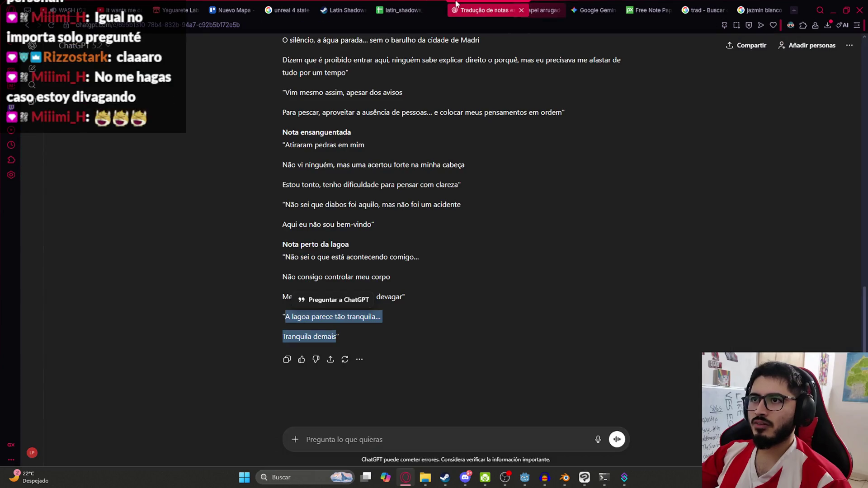
click(391, 437)
text(Traduceme a ingle)
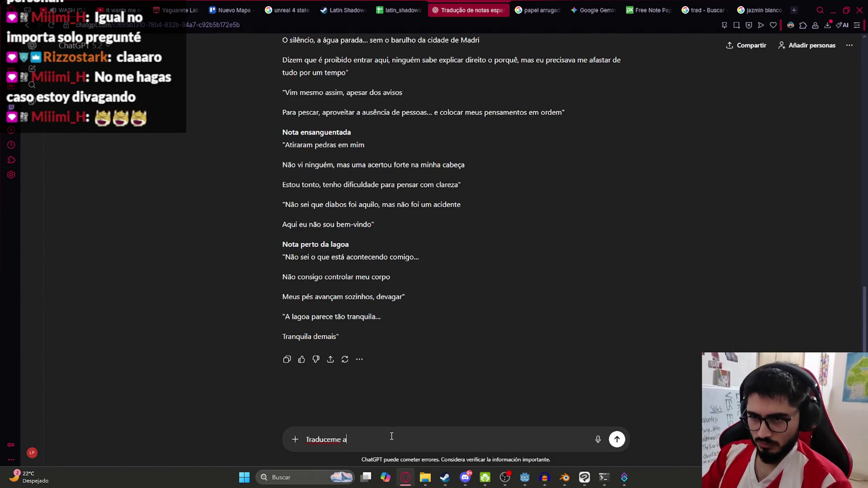
text(sto)
key(shift+Return)
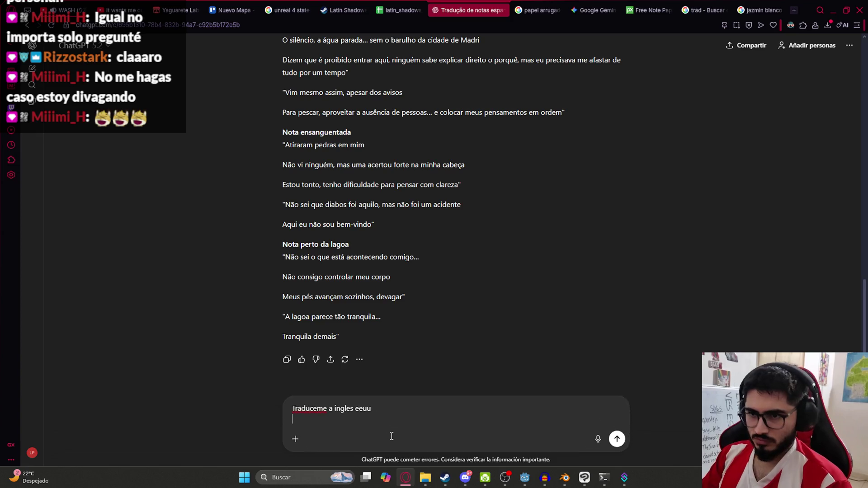
key(ctrl+v)
key(Return)
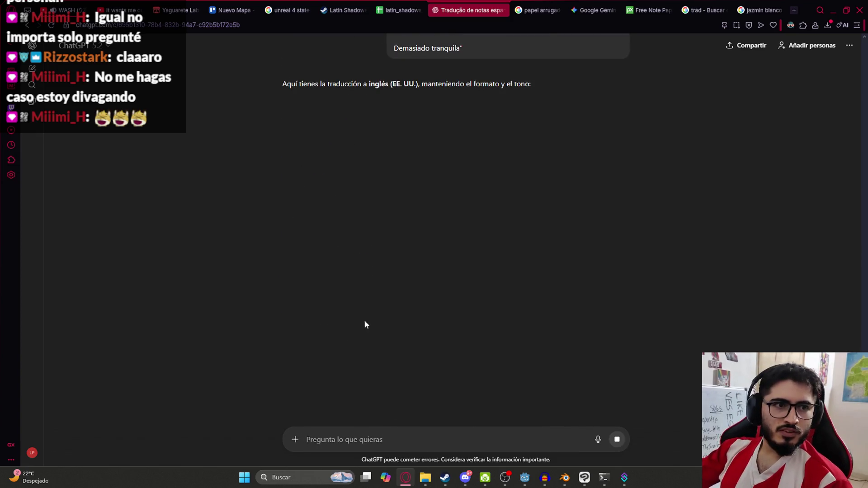
click(402, 10)
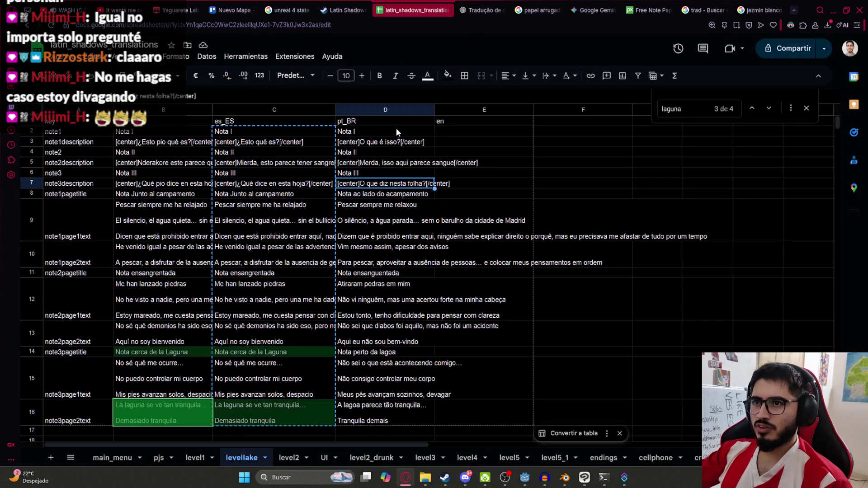
Step: Enter the English titles 'Note I' in E2 and 'Note II' in E4
click(397, 131)
click(449, 131)
text(Nota I)
click(376, 149)
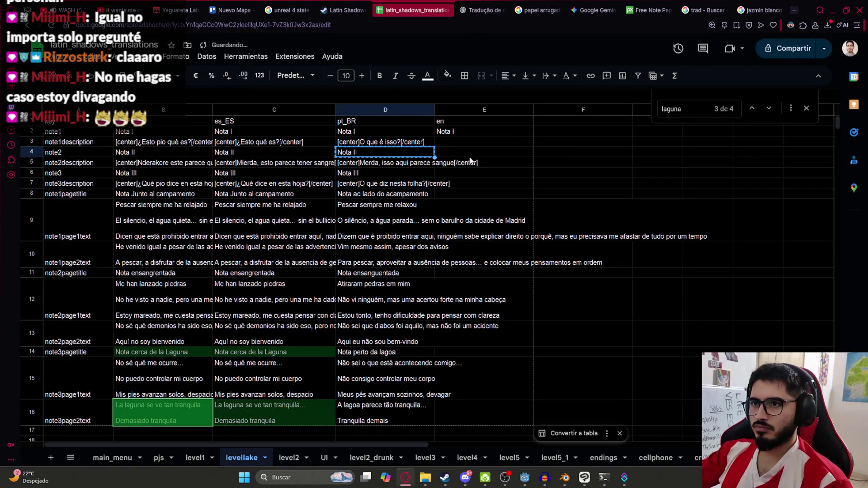
click(469, 152)
key(ctrl+v)
double_click(449, 132)
click(452, 131)
key(BackSpace)
text(e)
double_click(450, 152)
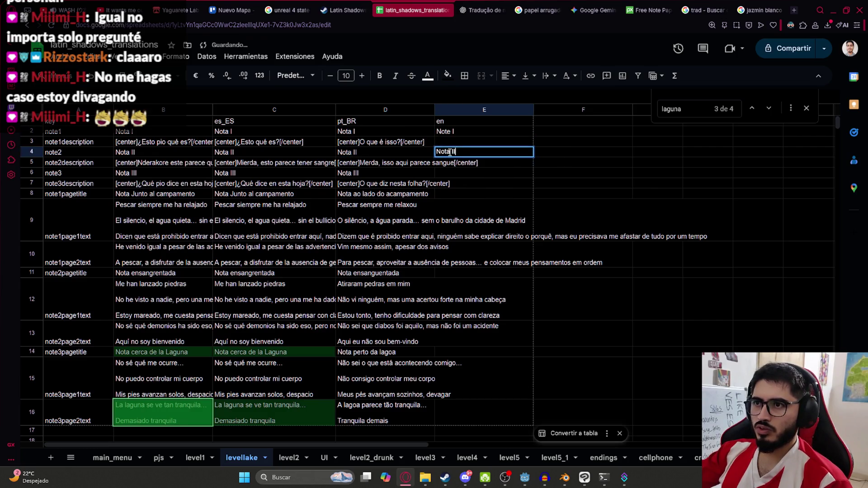
key(Return)
Step: Copy 'Note II' into E6 and turn it into 'Note III'
key(Up)
key(ctrl+c)
click(455, 175)
key(ctrl+v)
double_click(452, 173)
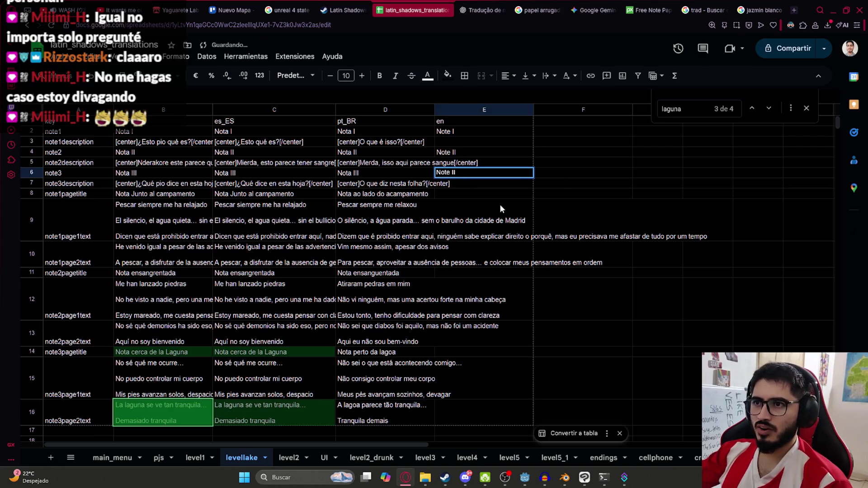
text(I)
click(482, 153)
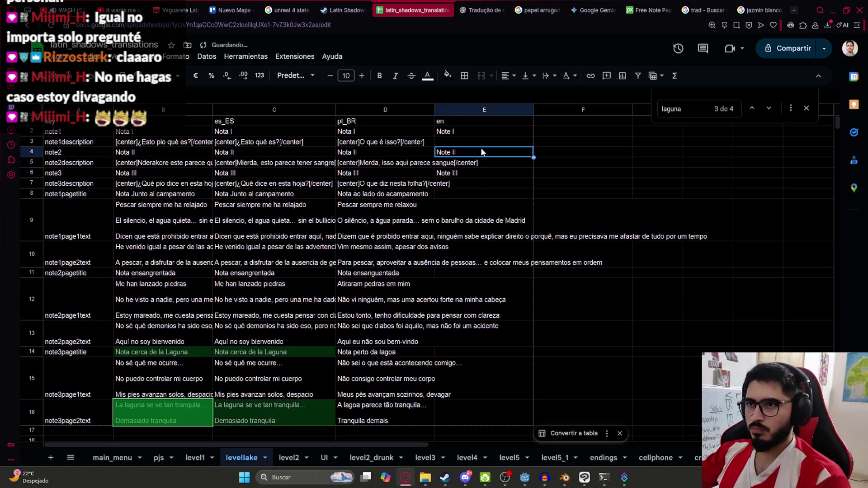
Step: Paste the English Note I description from ChatGPT into E3
key(ctrl+Tab)
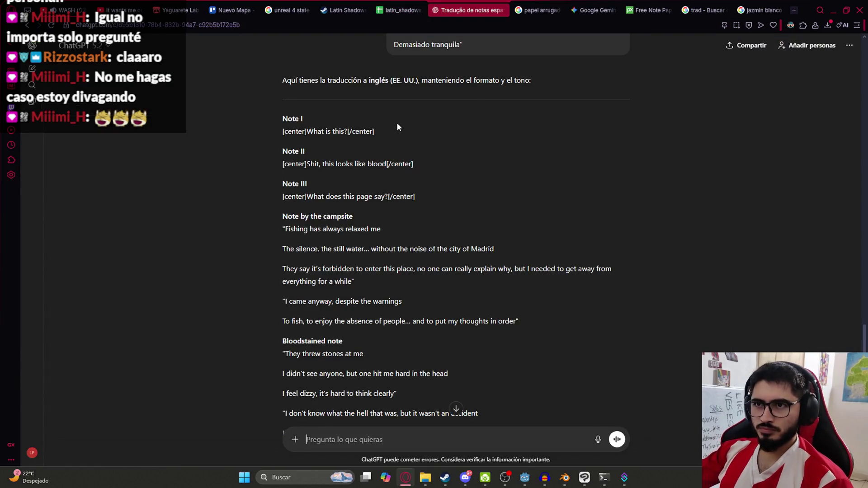
drag(397, 127, 253, 126)
key(ctrl+c)
key(ctrl+shift+Tab)
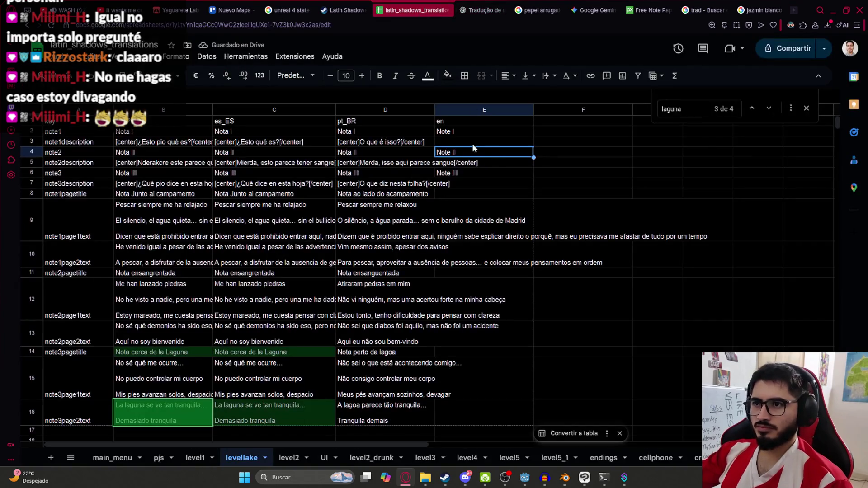
click(473, 144)
key(ctrl+v)
Step: Paste the English Note II description from ChatGPT into E5
click(471, 9)
drag(414, 164, 271, 167)
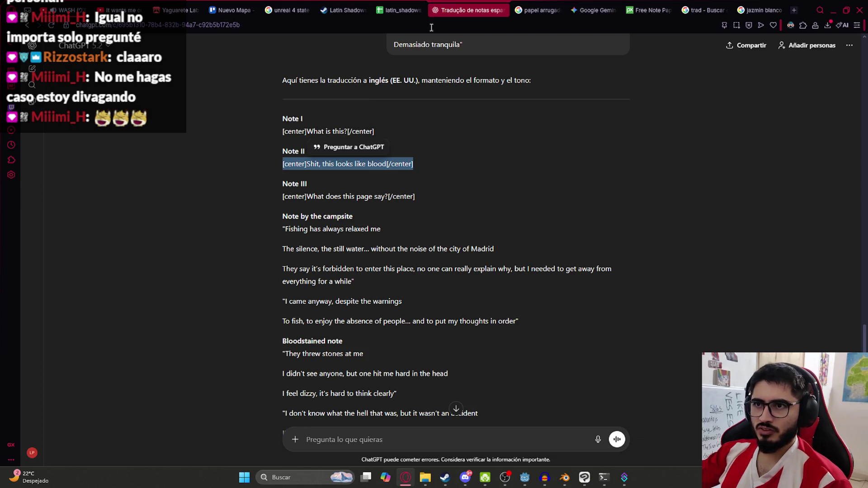
key(ctrl+c)
click(400, 10)
double_click(468, 163)
key(ctrl+v)
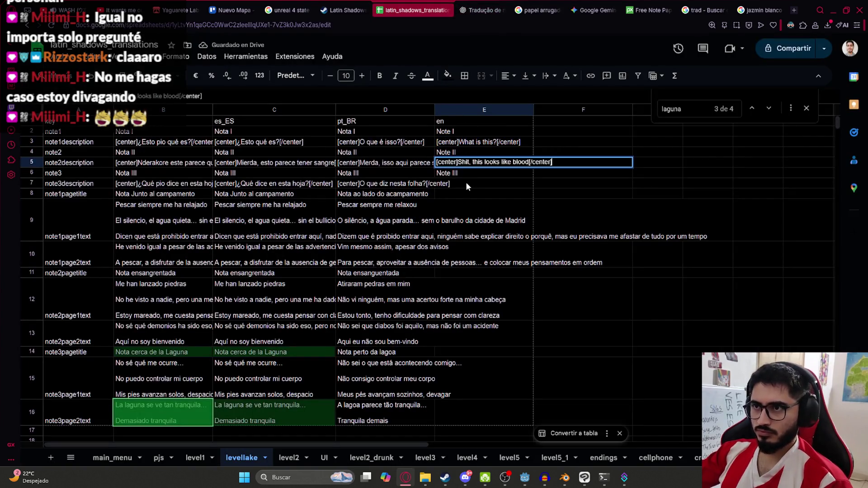
click(467, 184)
Step: Paste the English Note III description from ChatGPT into E7
click(466, 10)
drag(415, 196, 283, 197)
click(517, 6)
click(400, 10)
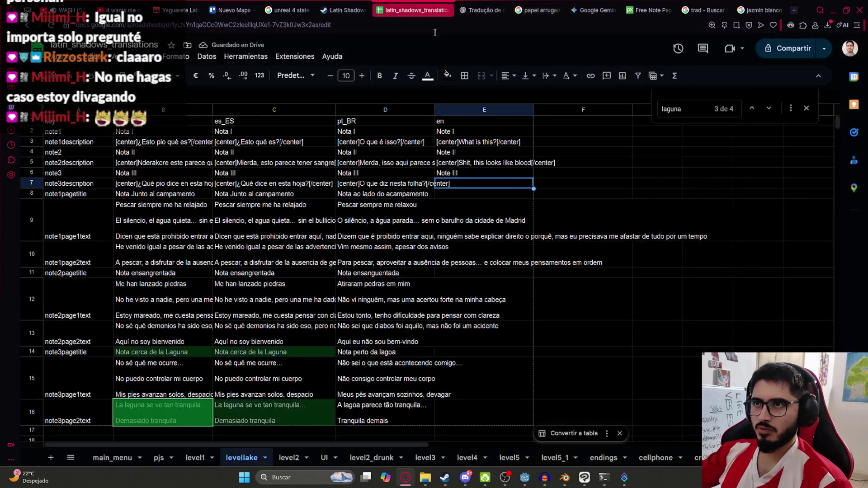
key(ctrl+v)
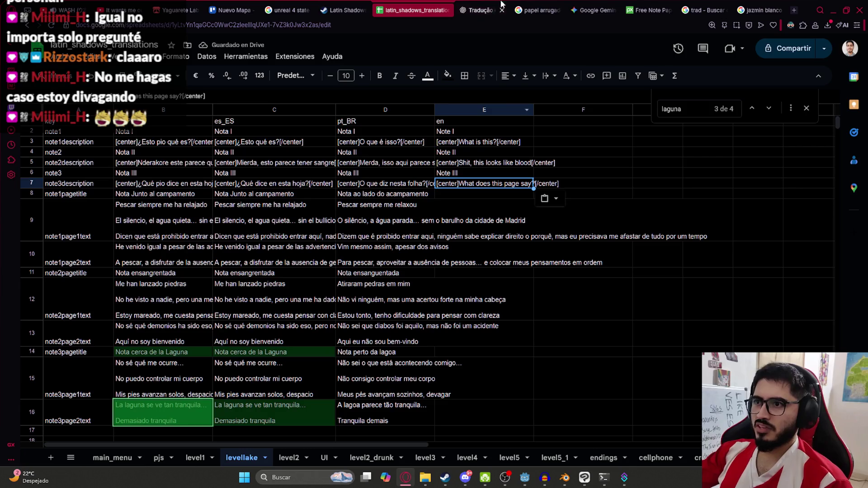
Step: Put the page title 'Note by the campsite' into E8
click(482, 10)
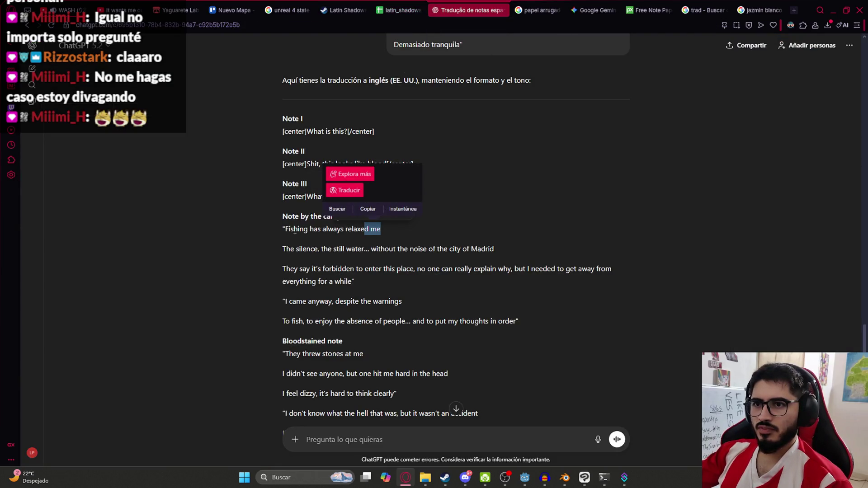
drag(279, 218, 364, 217)
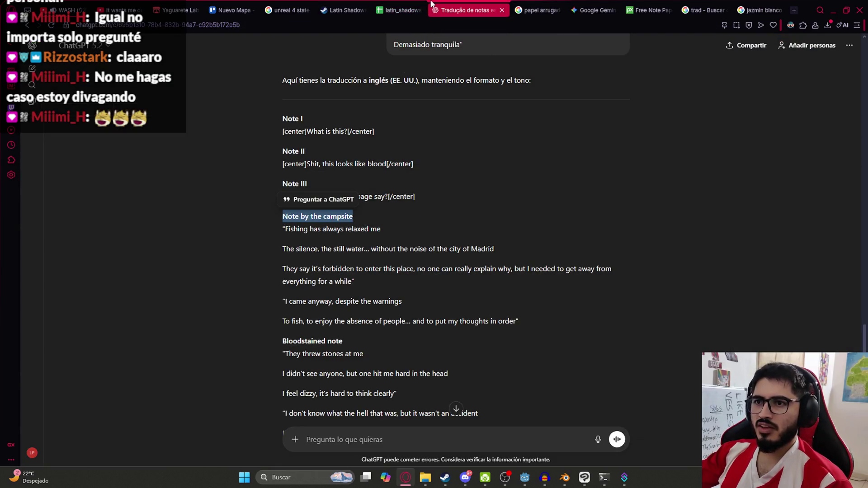
key(ctrl+shift+Tab)
click(449, 193)
key(ctrl+v)
click(449, 207)
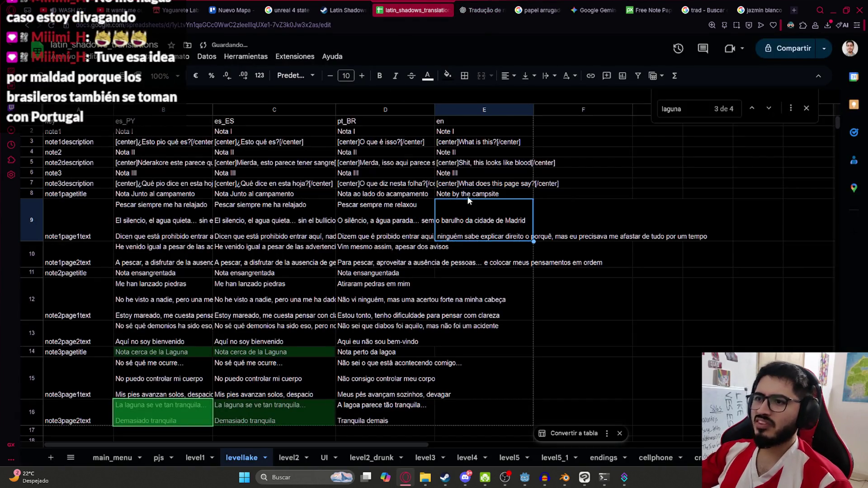
double_click(468, 196)
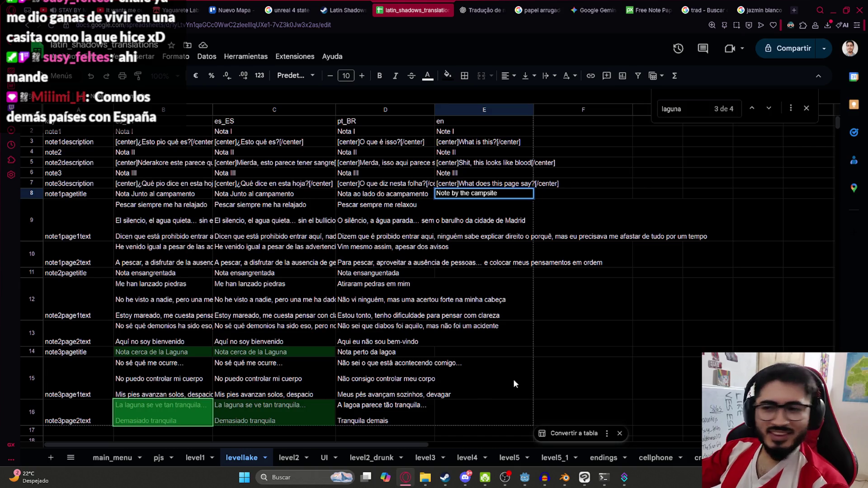
click(465, 478)
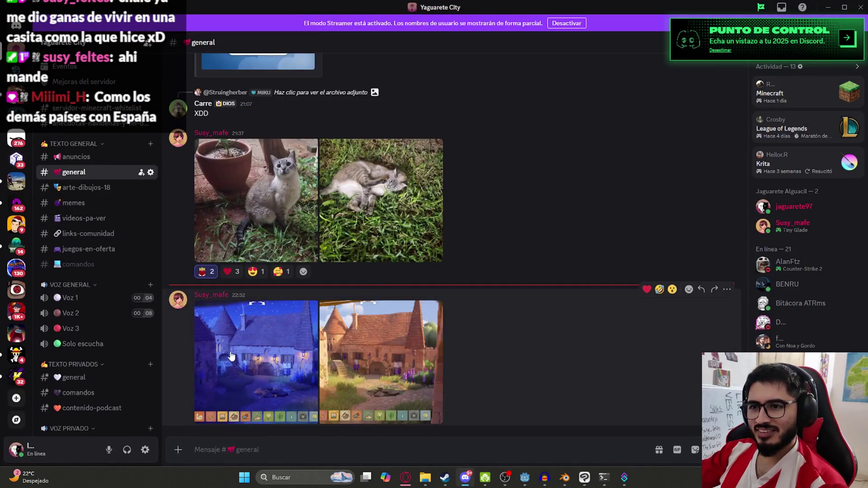
click(250, 351)
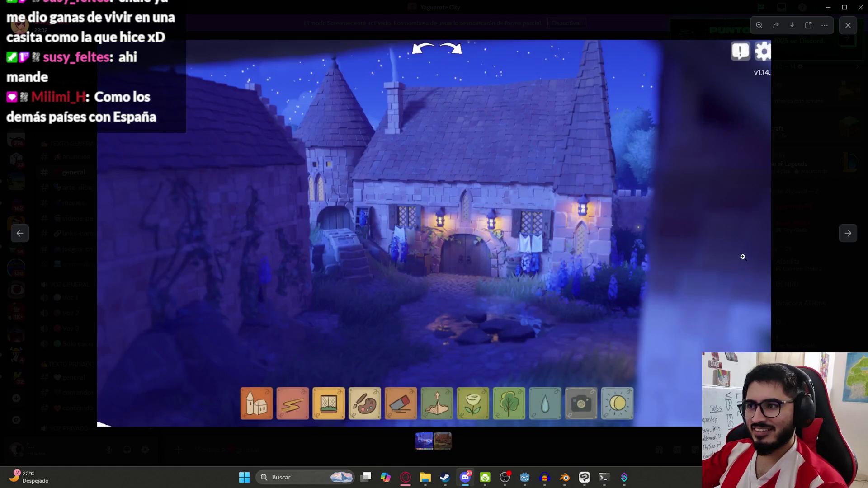
click(847, 236)
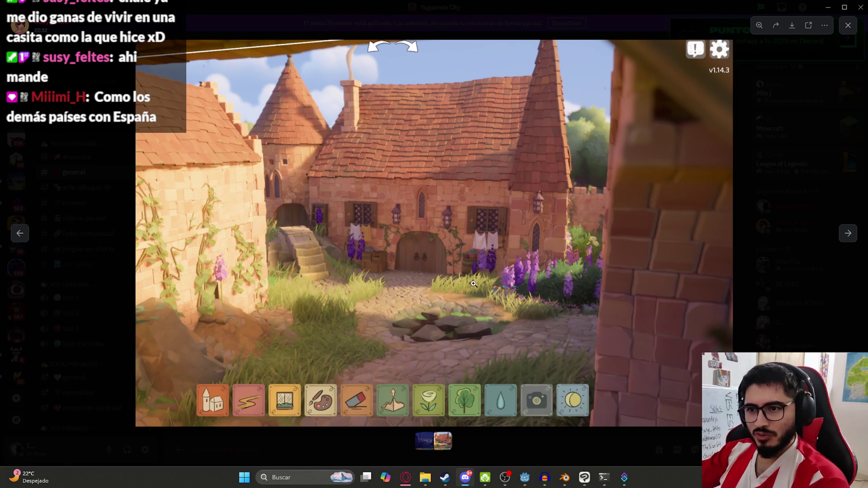
click(816, 291)
click(465, 478)
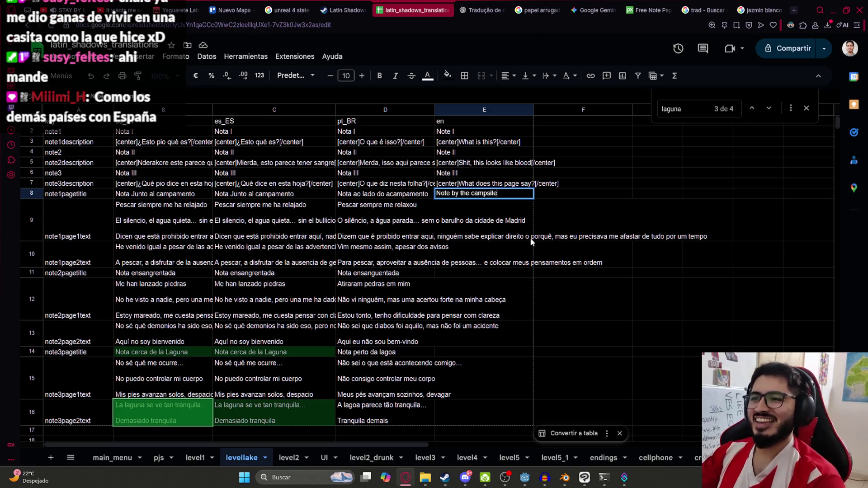
Step: Paste the campsite note's first three English paragraphs into E9
key(Return)
click(466, 5)
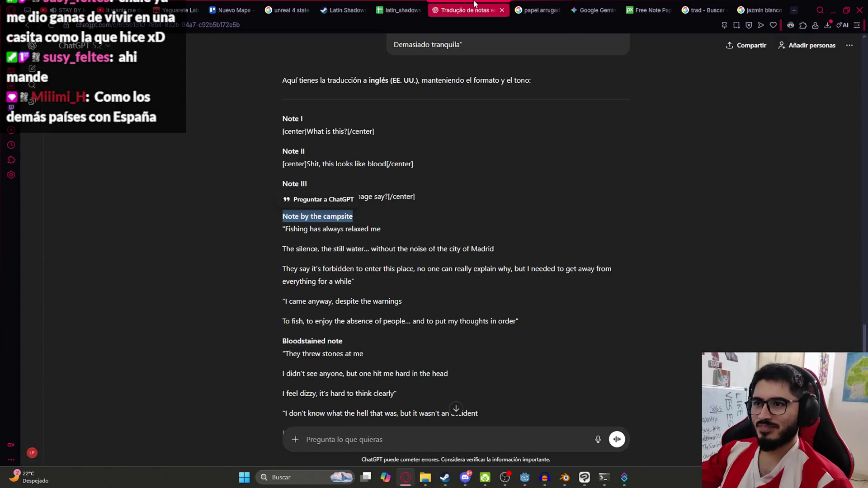
drag(286, 242, 351, 287)
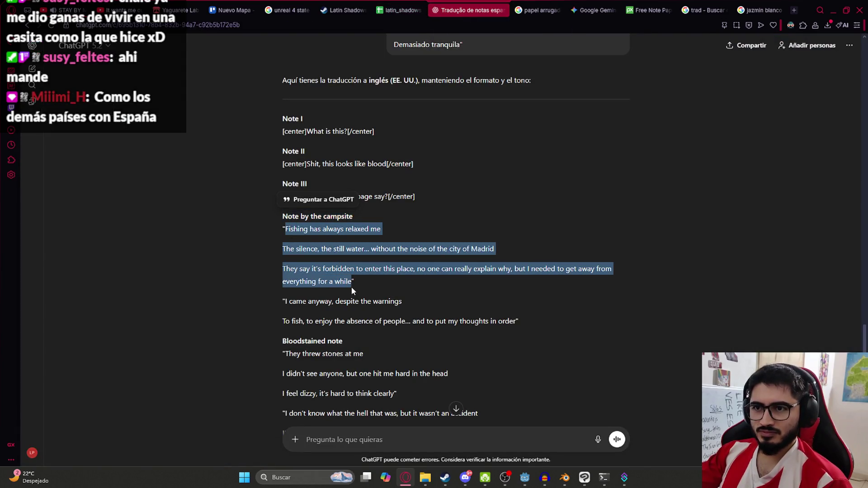
key(ctrl+Tab)
double_click(459, 217)
key(ctrl+v)
click(478, 266)
double_click(472, 230)
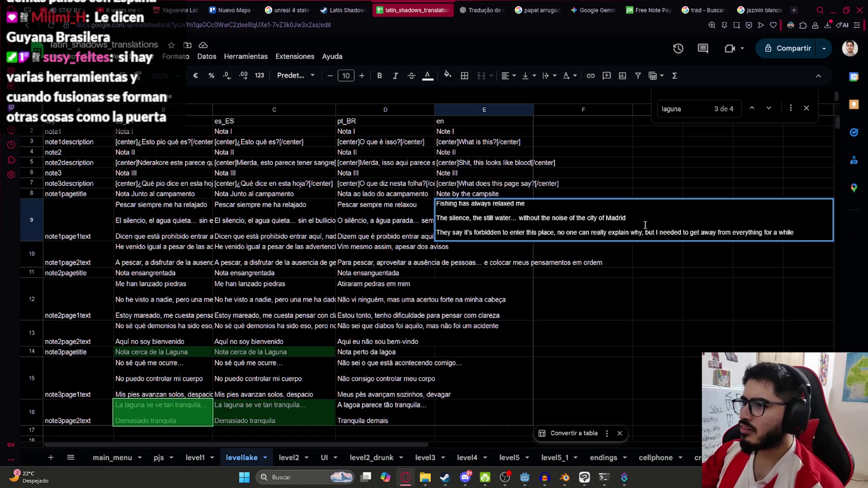
click(454, 245)
Step: Paste the campsite note's last two English paragraphs into E10
click(460, 4)
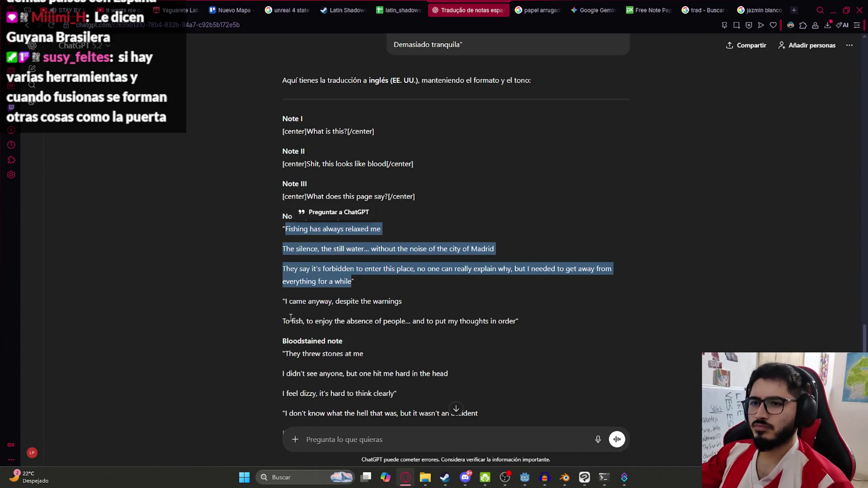
mouse_move(284, 303)
mouse_down()
mouse_move(340, 343)
mouse_move(515, 319)
mouse_up()
click(400, 10)
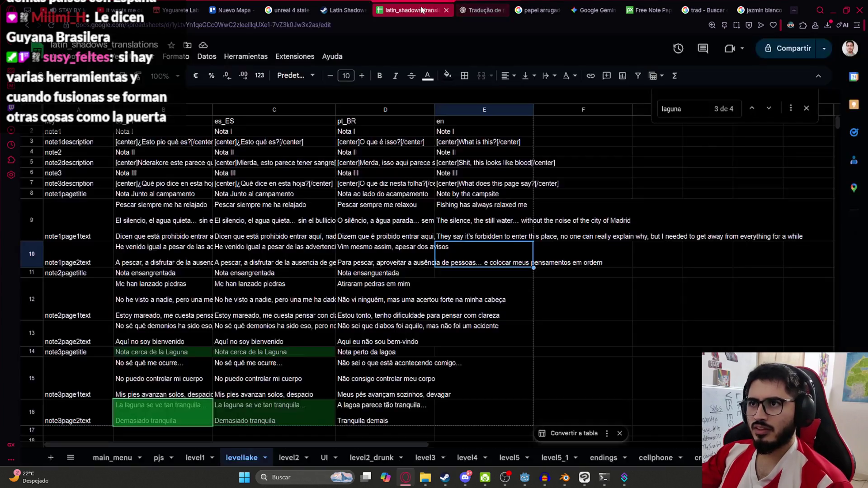
double_click(498, 249)
key(ctrl+v)
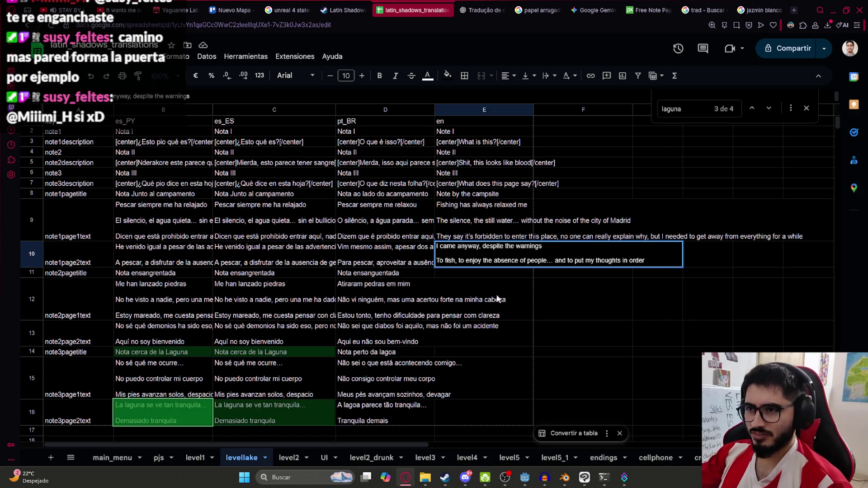
click(454, 275)
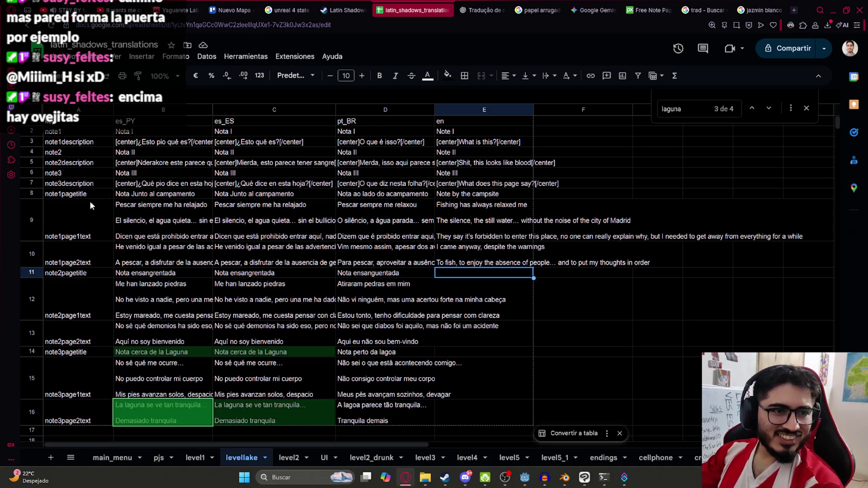
click(500, 264)
click(483, 272)
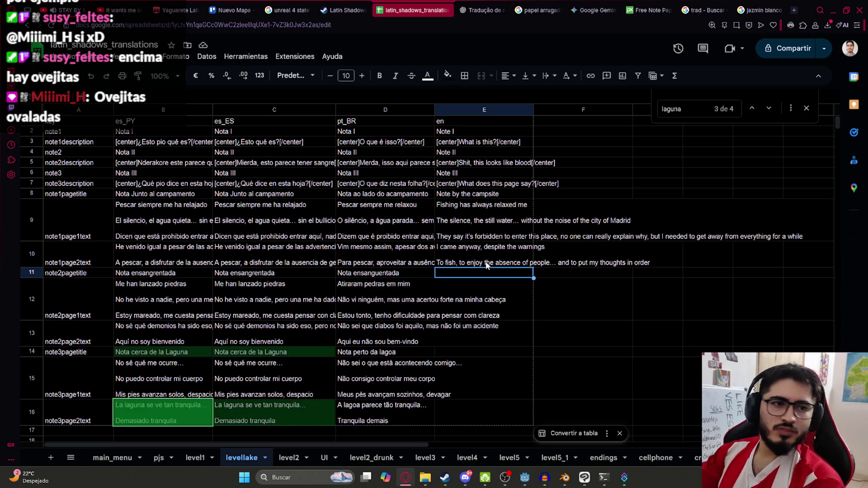
click(466, 477)
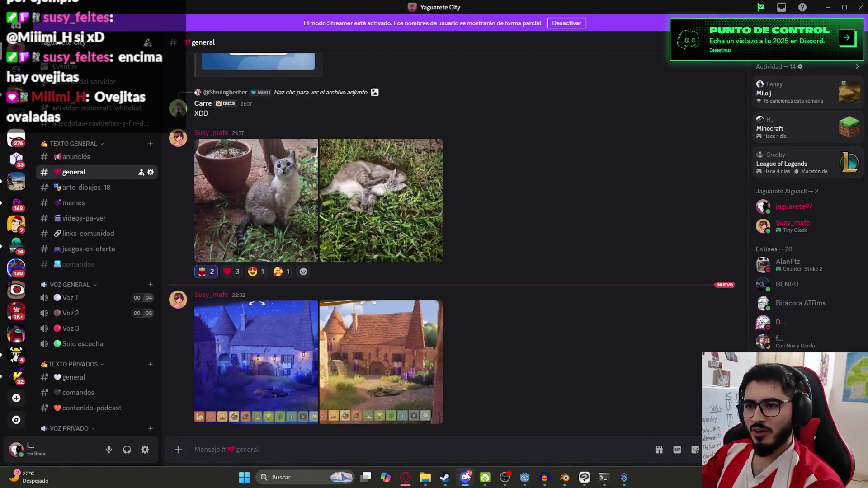
click(466, 477)
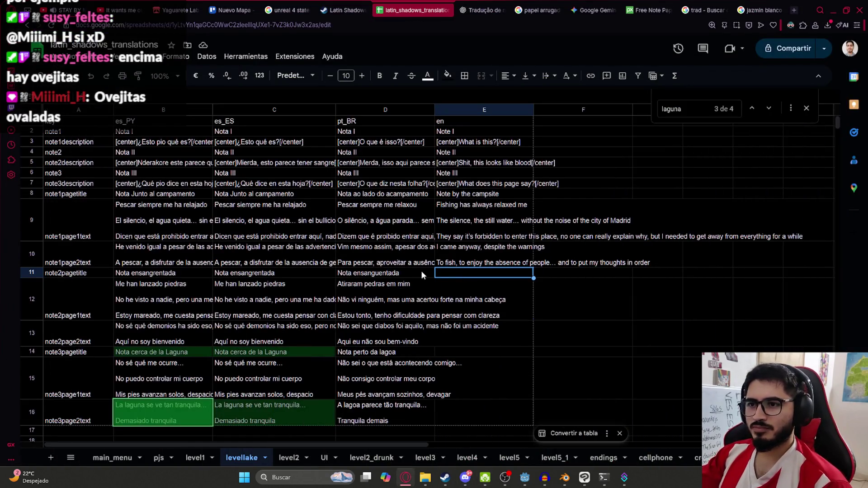
Step: Paste the English Bloodstained note title into E11
click(483, 5)
scroll(412, 313, down, 2)
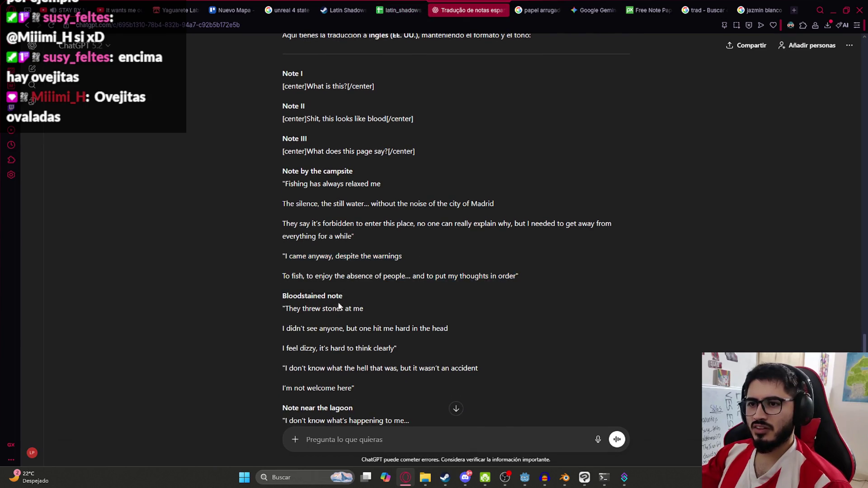
drag(342, 296, 254, 294)
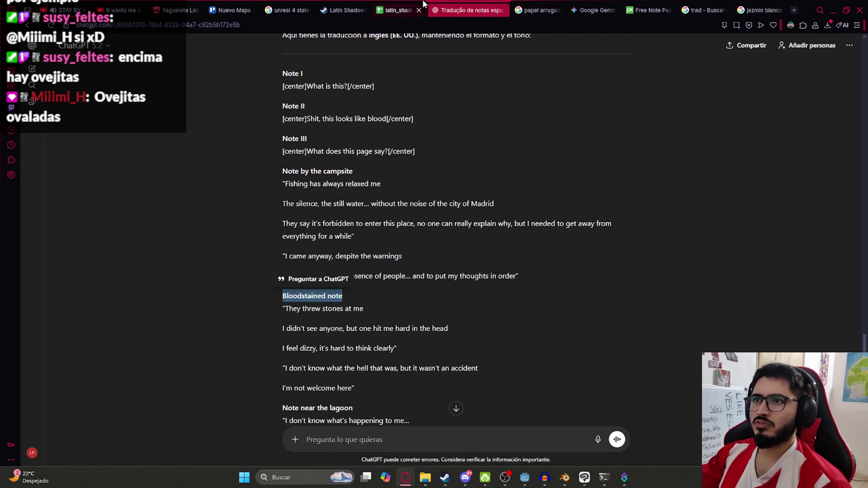
click(398, 10)
key(ctrl+v)
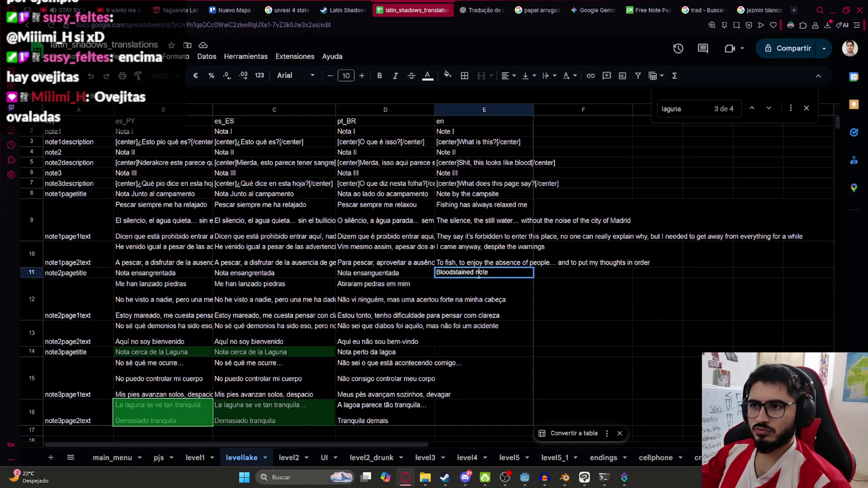
key(Return)
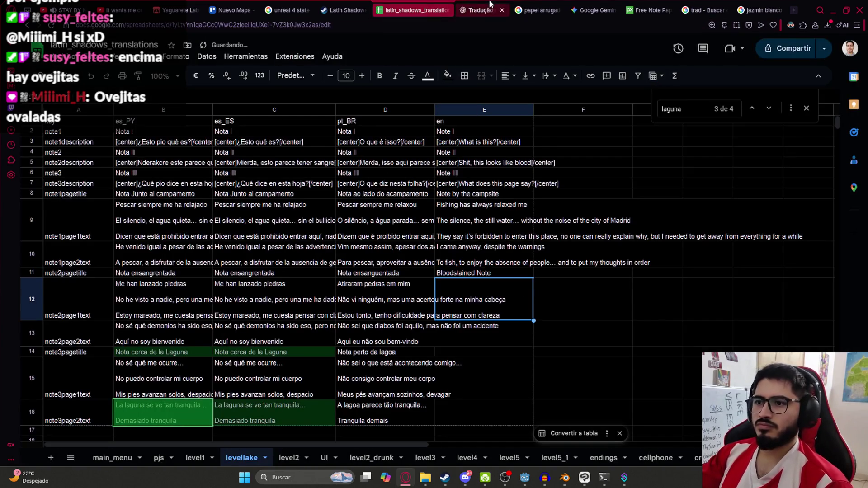
Step: Paste the first three Bloodstained note lines into E12
click(473, 10)
scroll(447, 343, down, 2)
click(307, 233)
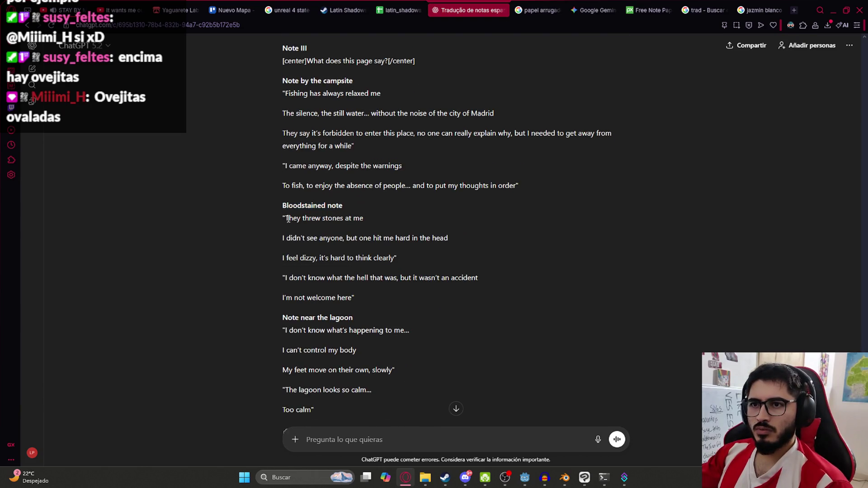
drag(287, 219, 392, 255)
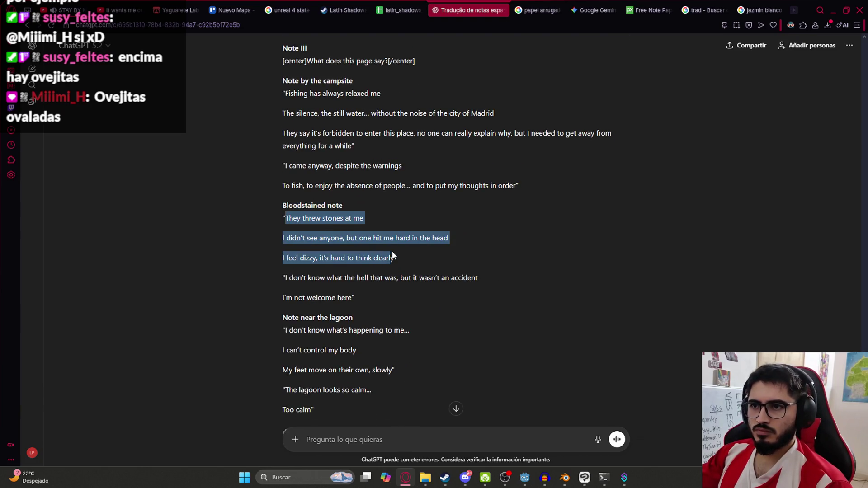
key(ctrl+Tab)
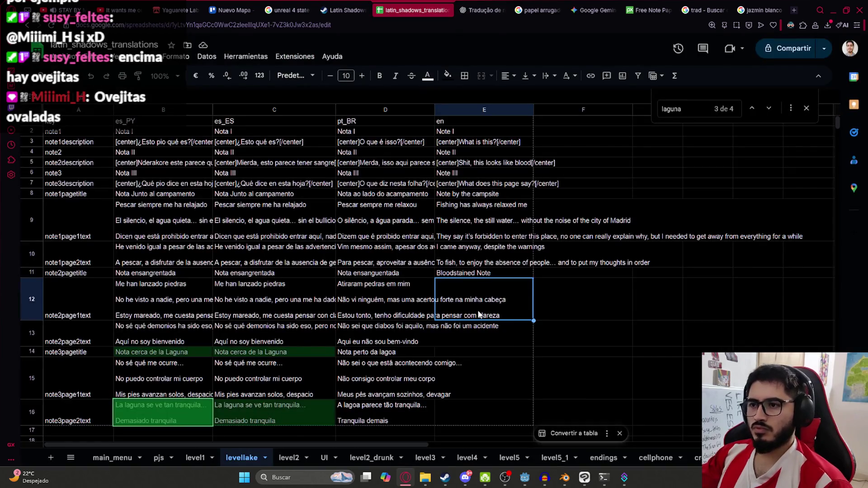
double_click(479, 315)
text(They threw stones at me  I didn't see anyone, but one hit me hard in the head  I feel dizzy, it's hard to think clearly)
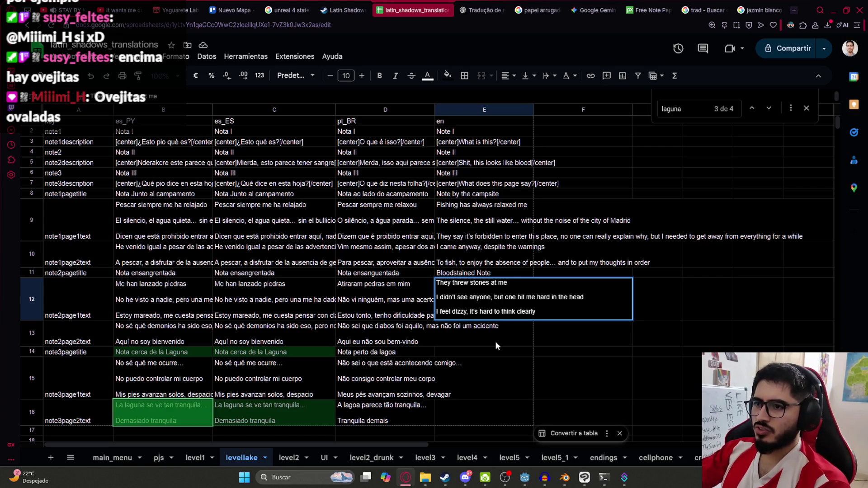
click(485, 335)
Step: Paste the last two Bloodstained note lines into E13
click(470, 10)
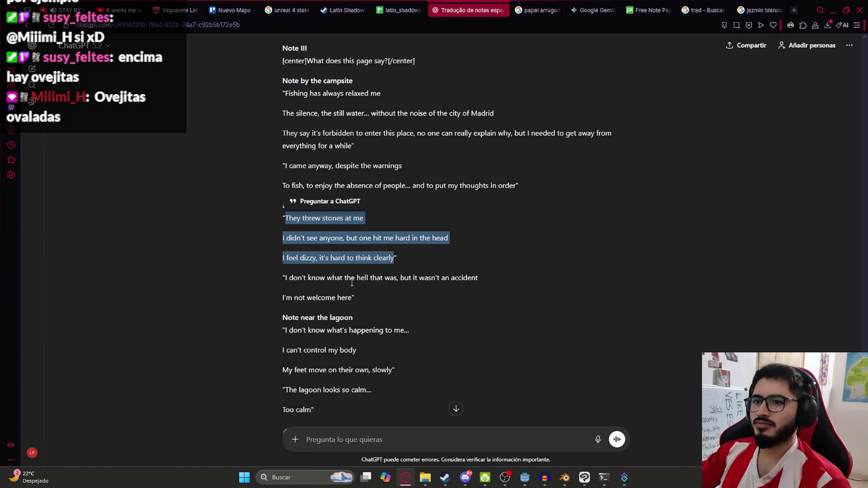
drag(350, 299, 292, 277)
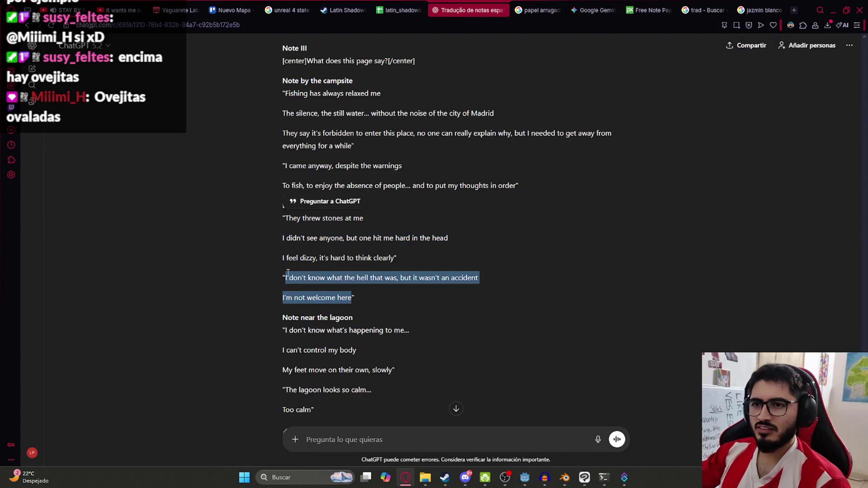
key(ctrl+c)
click(403, 10)
double_click(505, 337)
key(ctrl+v)
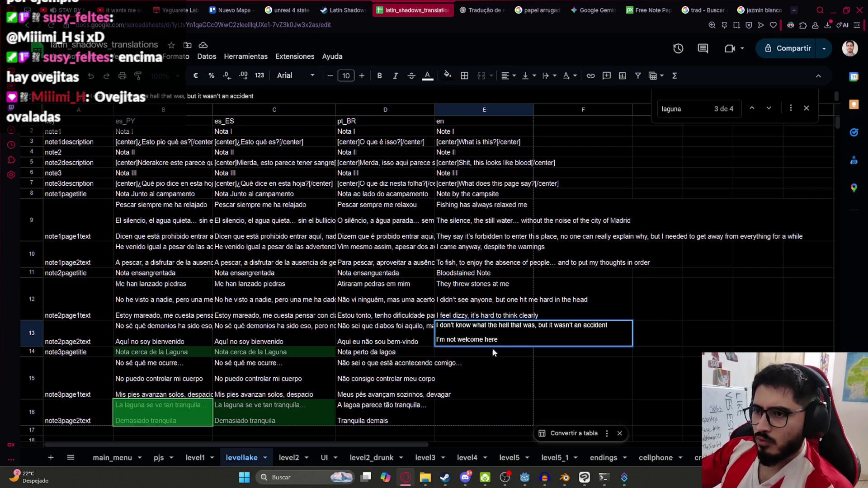
key(Return)
Step: Paste the title 'Note near the lagoon' into E14
click(471, 10)
drag(354, 320, 282, 319)
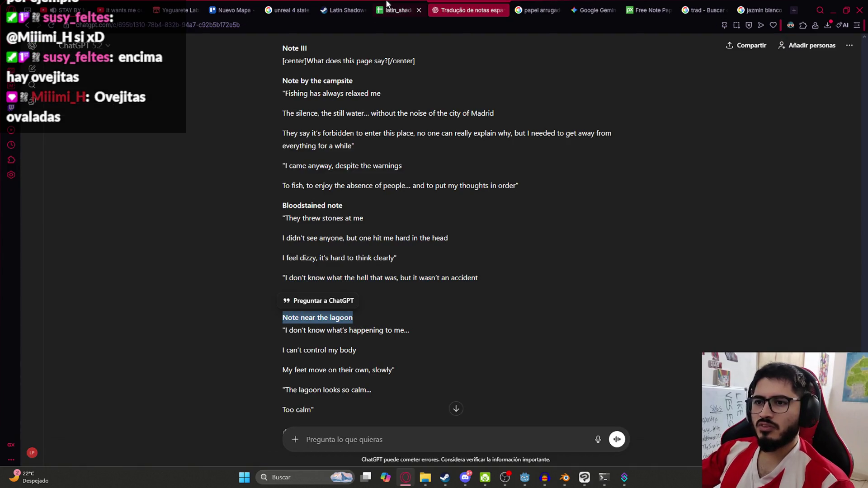
key(ctrl+c)
click(402, 9)
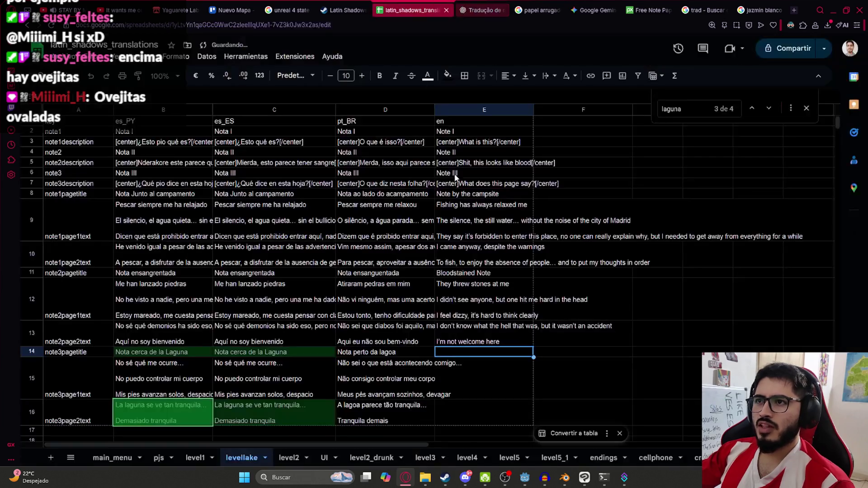
key(ctrl+v)
Step: Paste the first three lagoon note lines into E15
click(470, 10)
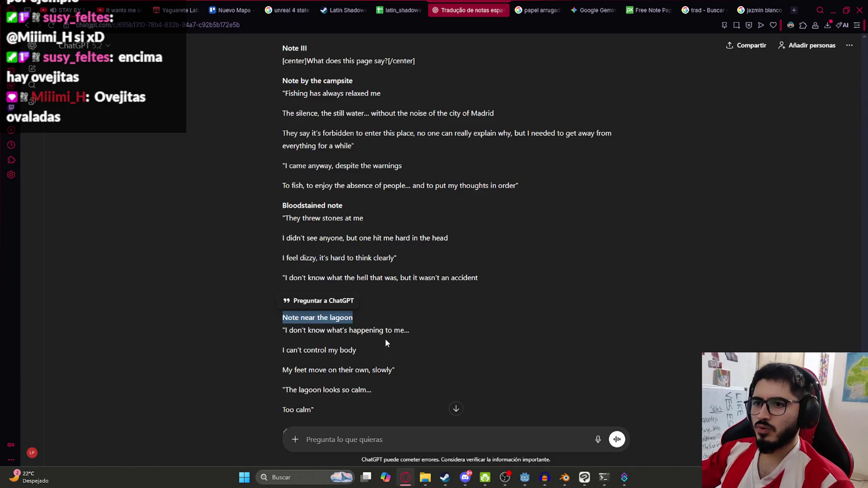
mouse_move(284, 329)
mouse_down()
mouse_move(289, 347)
mouse_move(394, 370)
mouse_up()
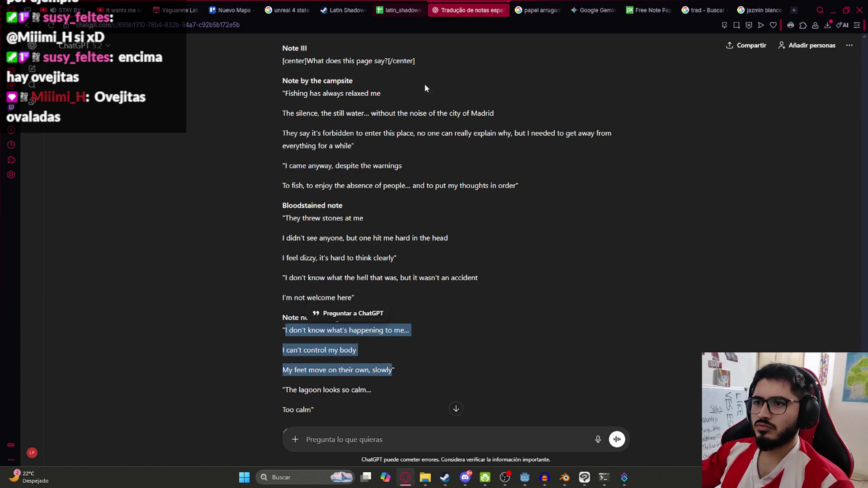
click(402, 10)
double_click(472, 370)
key(ctrl+v)
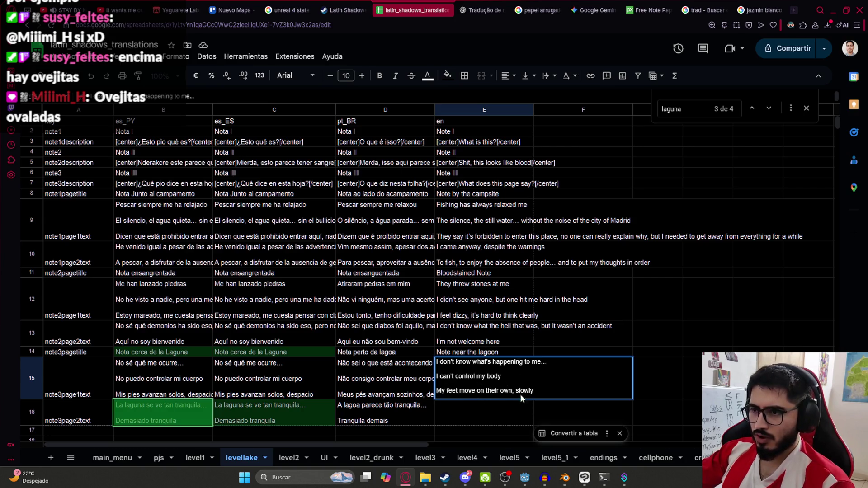
Step: Paste the last two lagoon note lines, ending 'Too calm', into E16
click(343, 10)
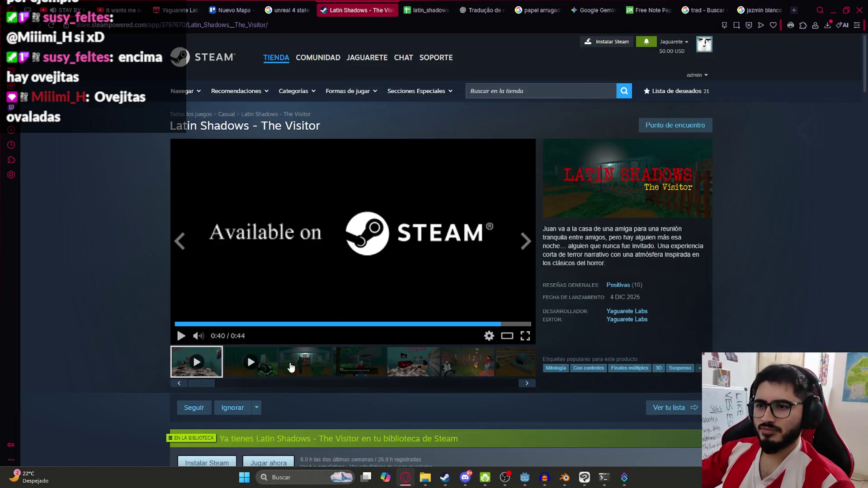
key(ctrl+Tab)
key(ctrl+Tab)
drag(284, 390, 314, 410)
key(ctrl+shift+Tab)
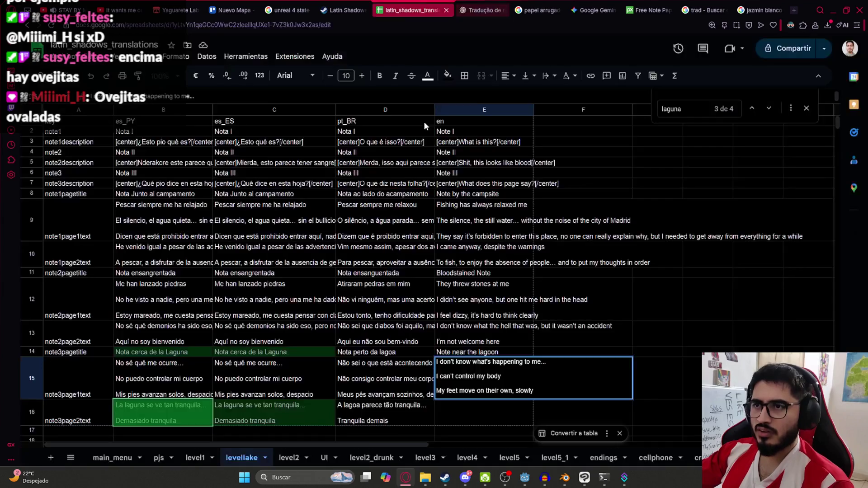
click(477, 403)
key(ctrl+v)
key(ctrl+z)
double_click(468, 421)
key(ctrl+v)
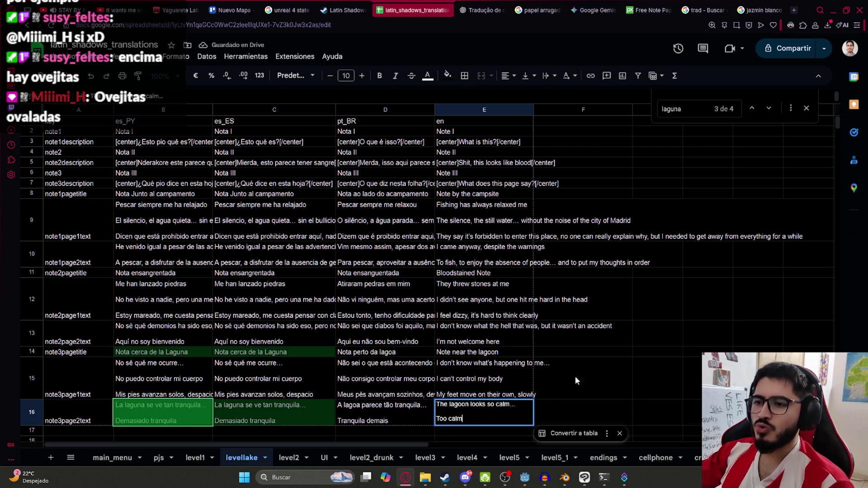
scroll(528, 164, down, 3)
Step: Recheck the campsite text in E9 against the Portuguese original in D9
click(469, 10)
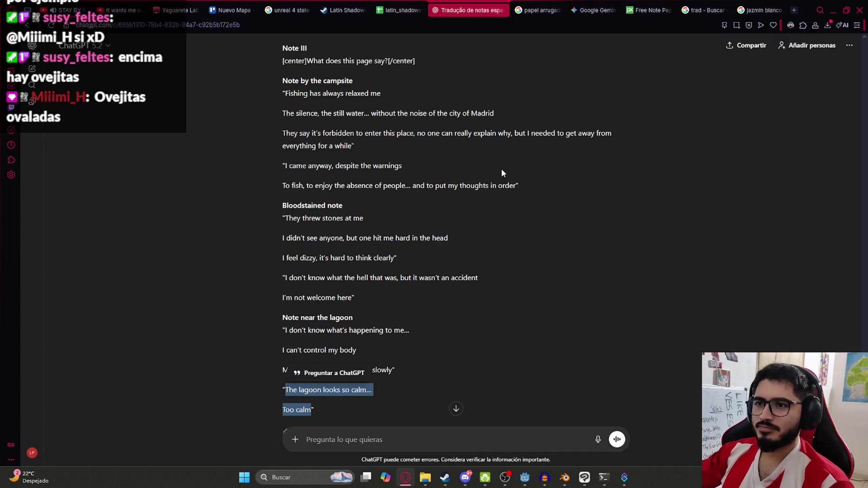
key(ctrl+Tab)
click(432, 329)
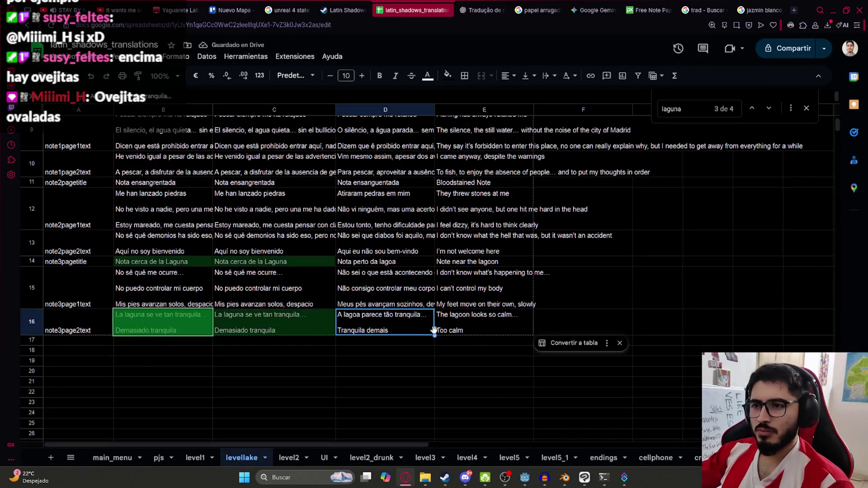
scroll(433, 330, up, 3)
click(454, 200)
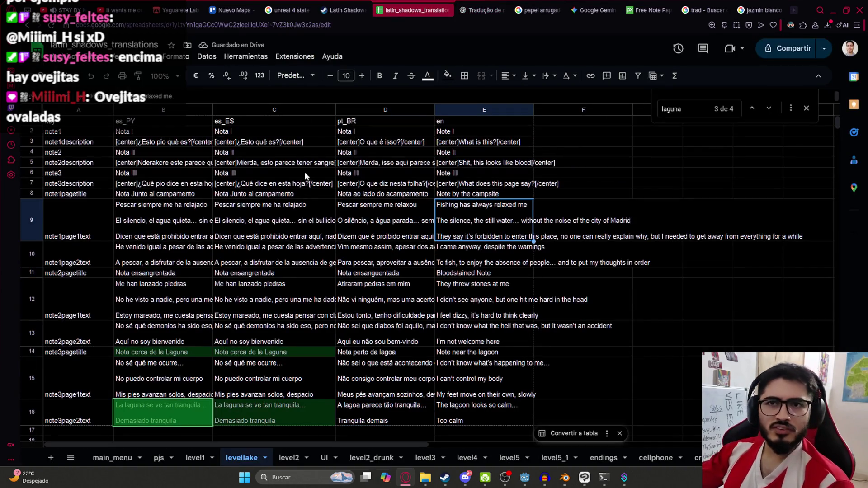
click(60, 58)
key(Escape)
key(Left)
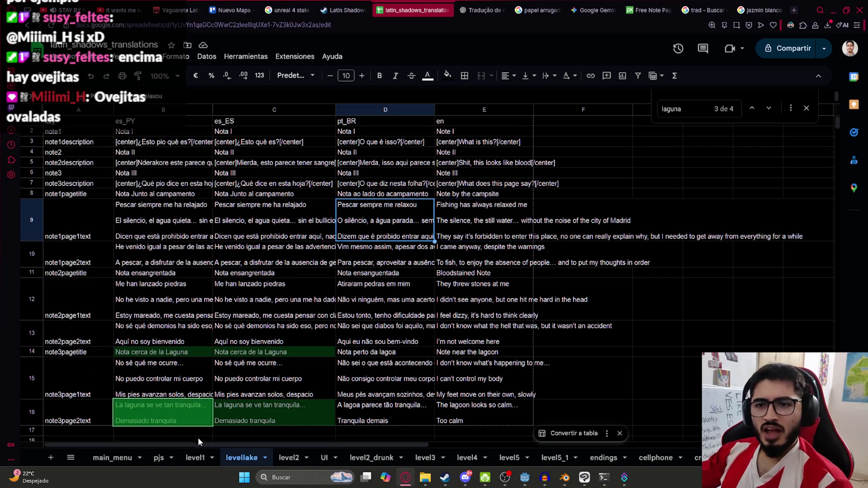
click(187, 461)
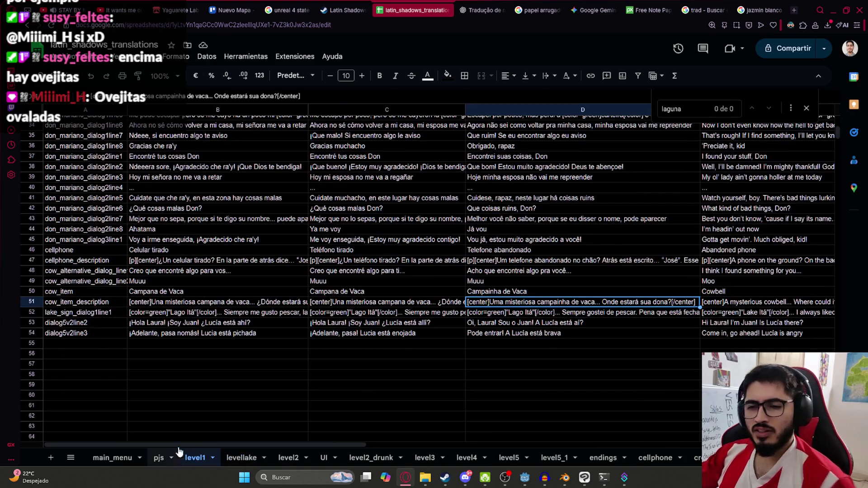
Step: Search the level1 sheet for 'lago' to find the lake lines in row 52
click(288, 326)
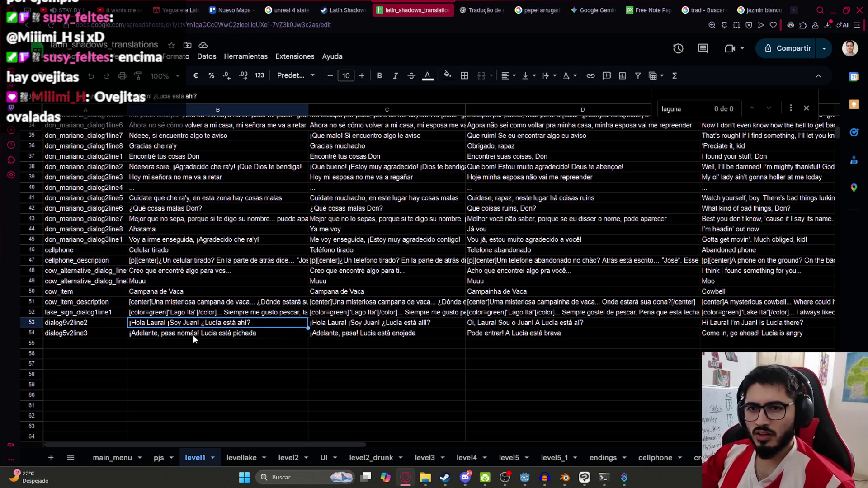
key(ctrl+f)
scroll(194, 338, up, 10)
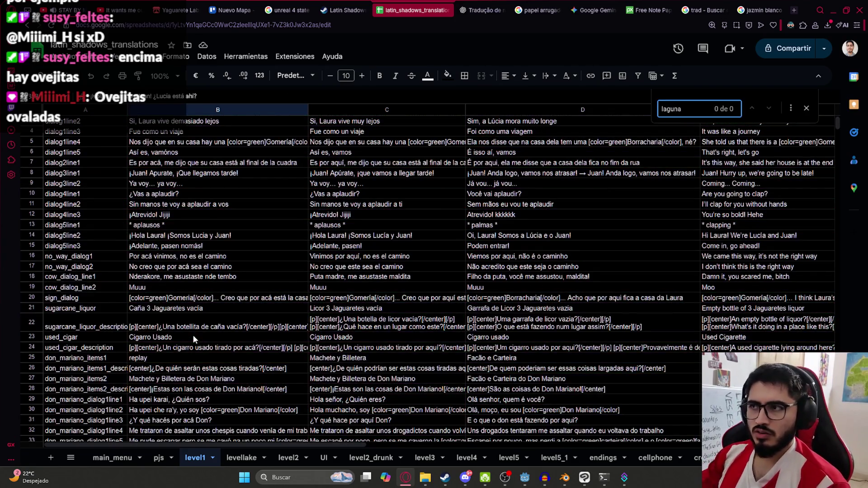
key(BackSpace)
key(BackSpace)
key(BackSpace)
text(o)
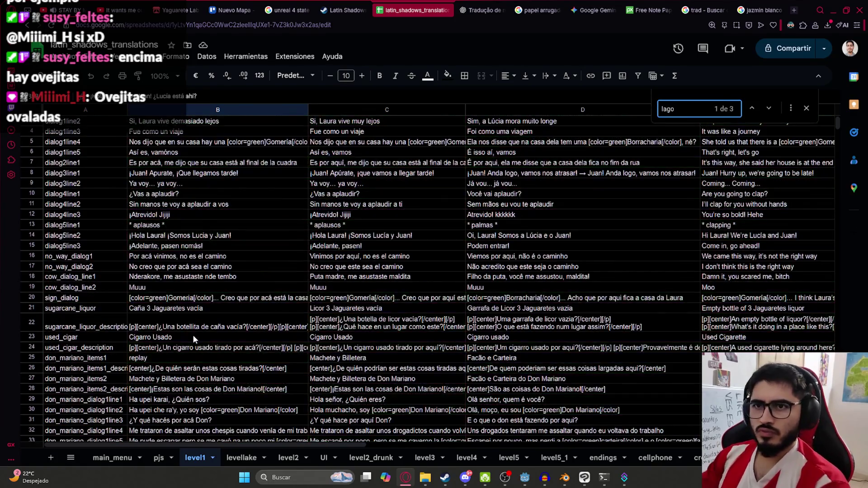
key(Return)
key(Return)
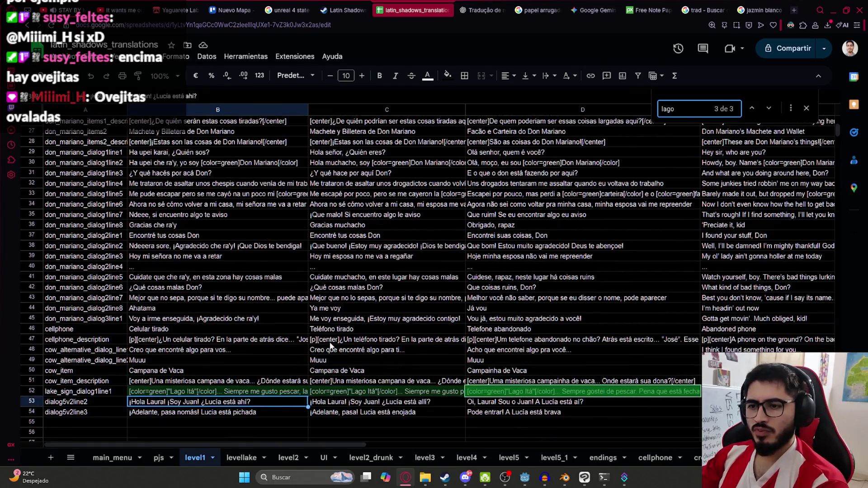
Step: Change 'Lago' to 'Laguna' in the lake sign line in B52
click(285, 392)
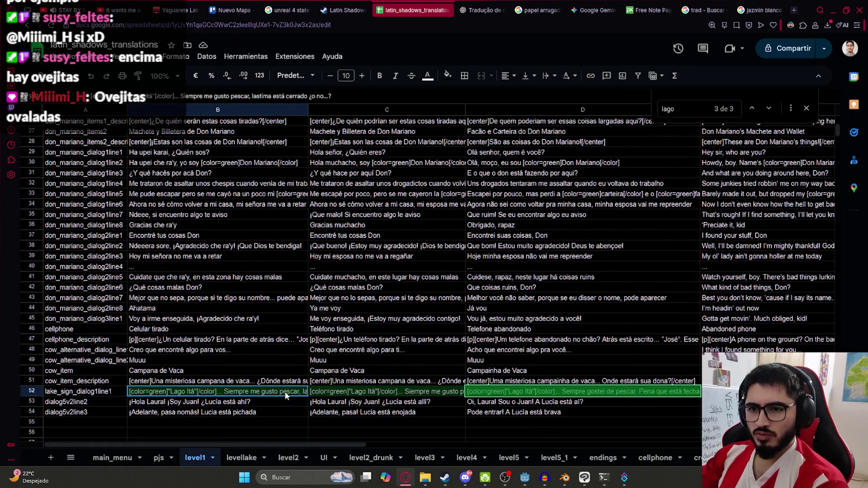
key(Return)
click(181, 391)
key(BackSpace)
text(una)
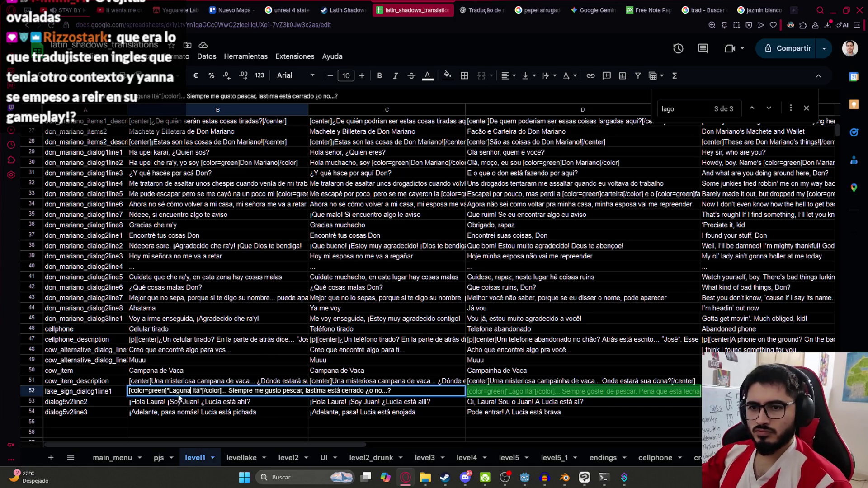
click(357, 391)
Step: Rename the lake to 'Laguna Itá' in cells C52 and D52
double_click(358, 391)
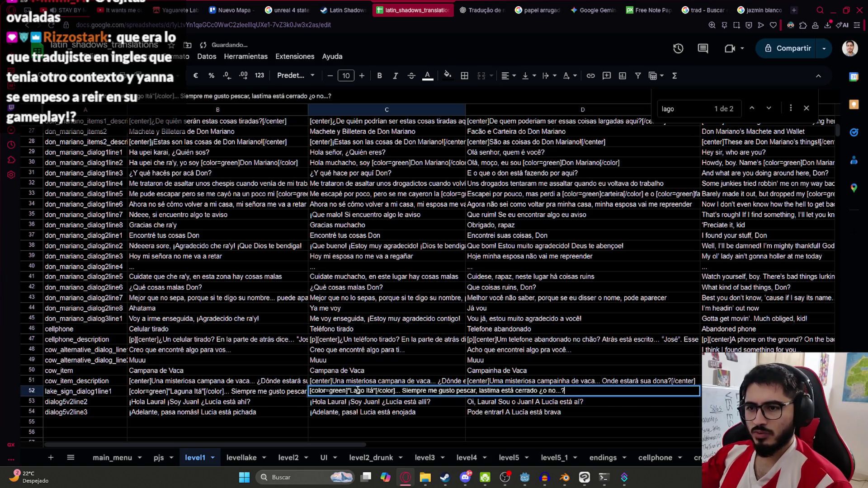
text(Laguna)
key(Return)
click(498, 392)
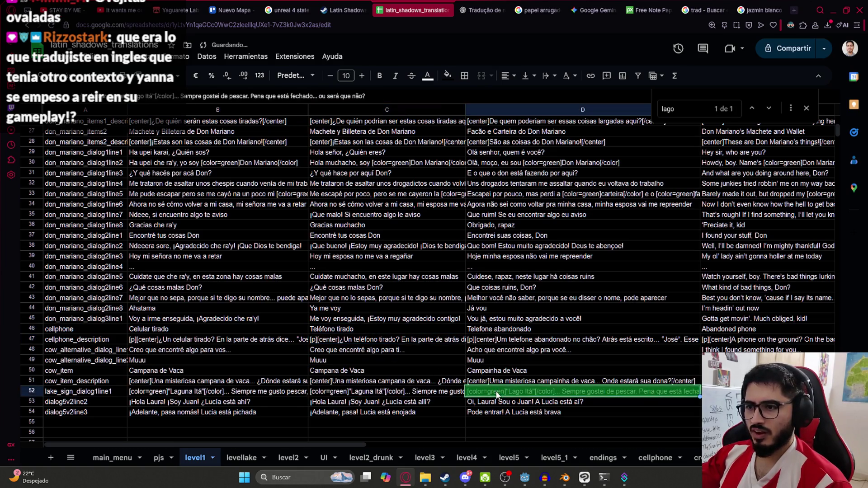
double_click(515, 392)
text(Laguna)
key(Return)
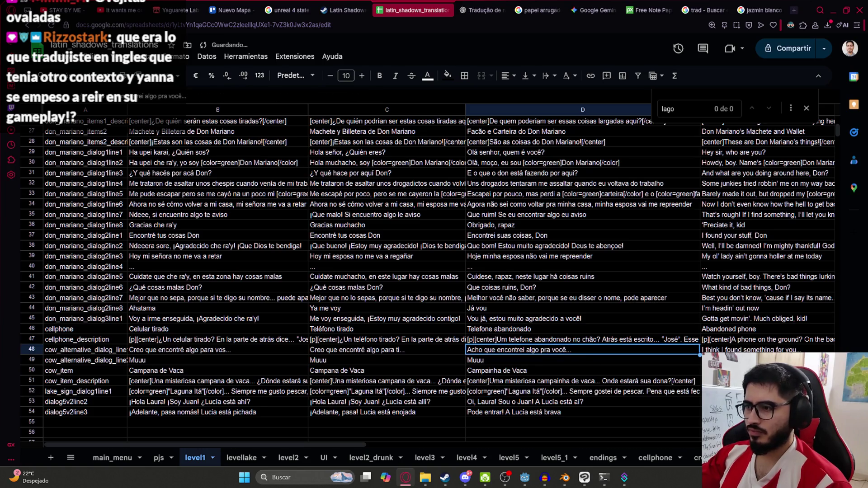
Step: Correct E52's English fishing line to call it 'Itá Lake' instead of 'Lago'
click(724, 392)
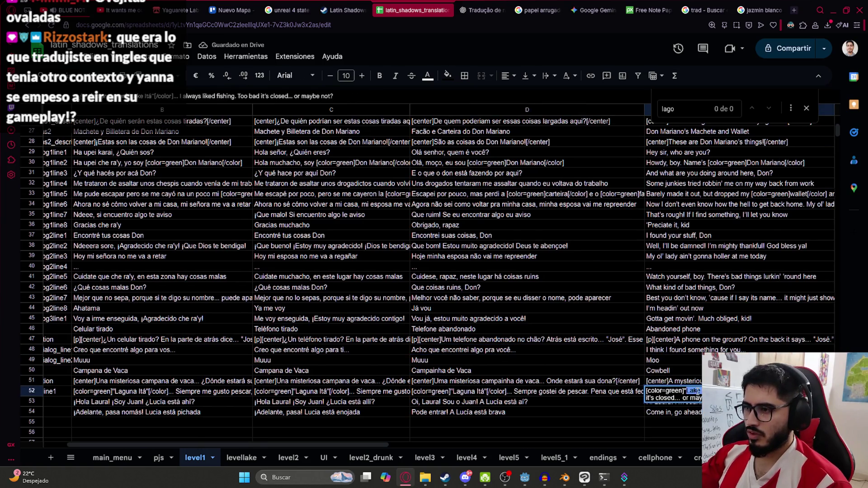
text(Lagoon)
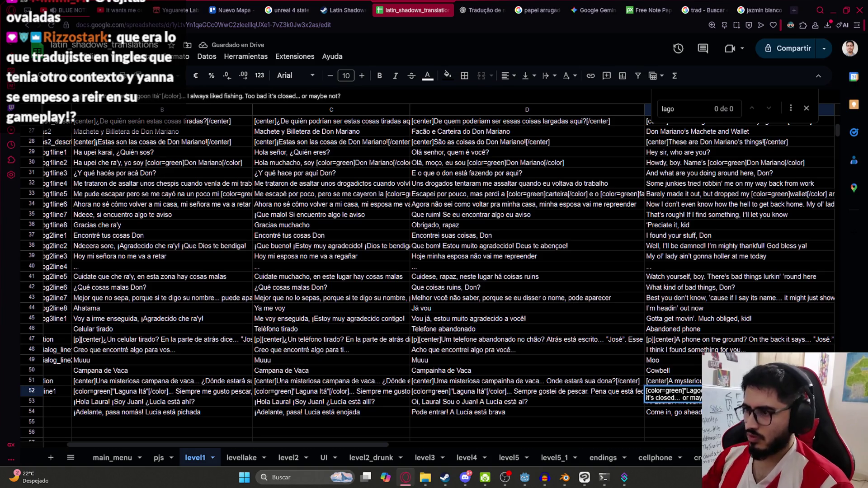
click(470, 10)
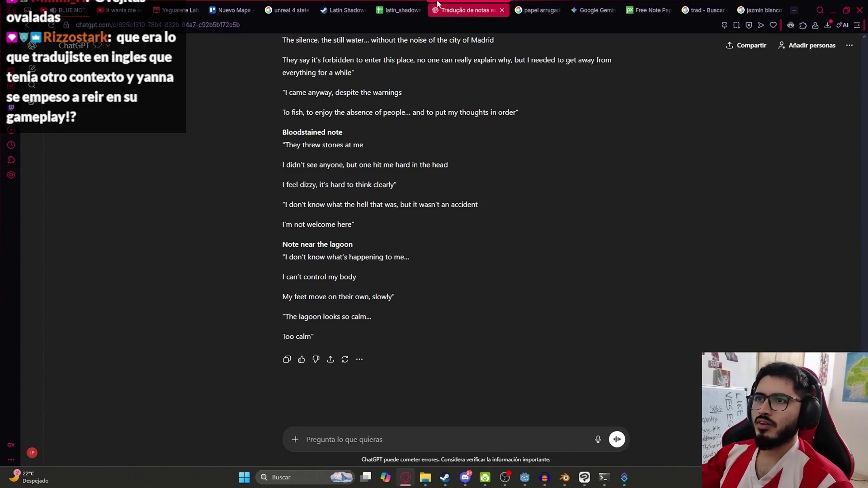
click(412, 4)
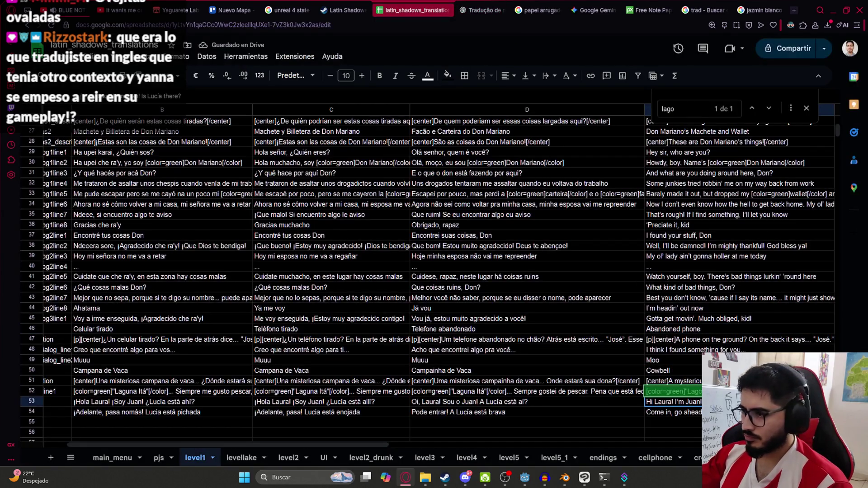
click(673, 422)
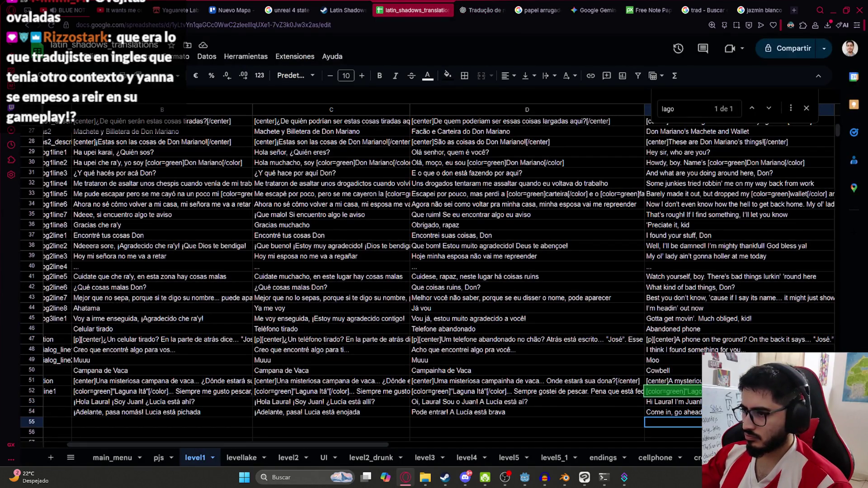
double_click(673, 391)
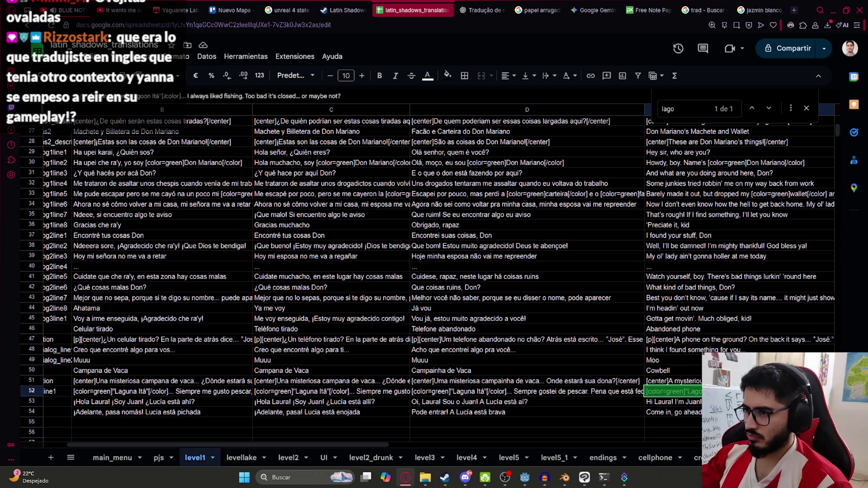
key(BackSpace)
text(Lake)
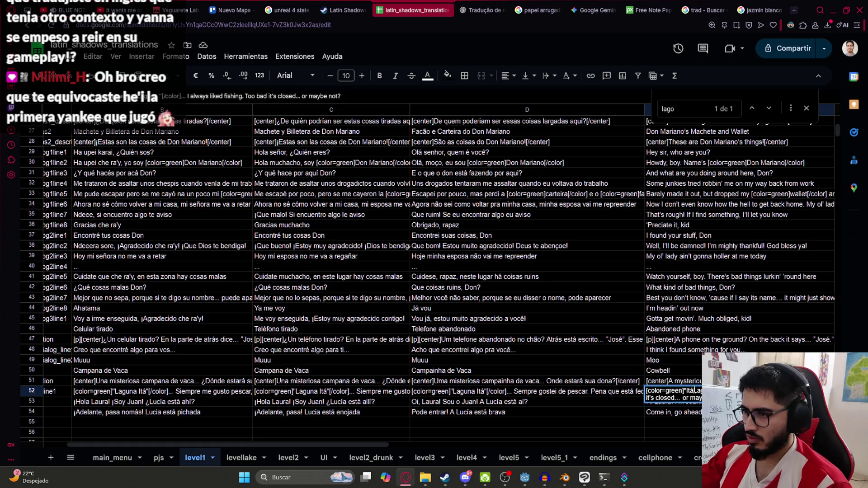
key(Return)
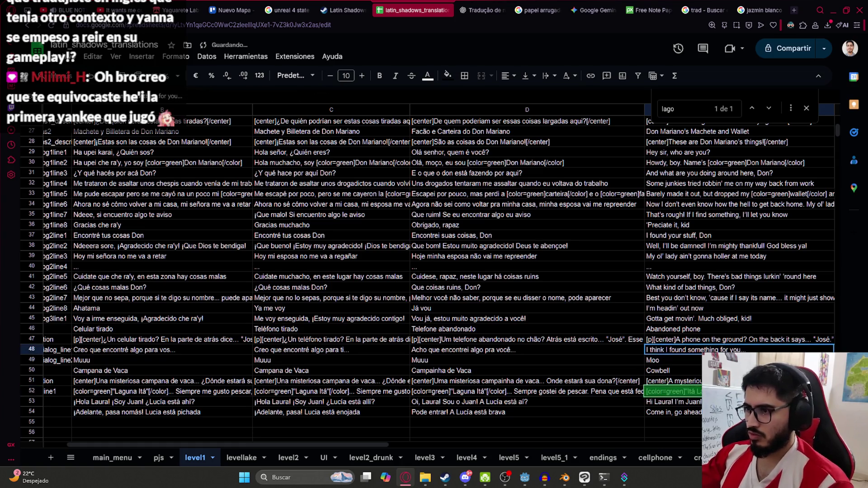
click(86, 57)
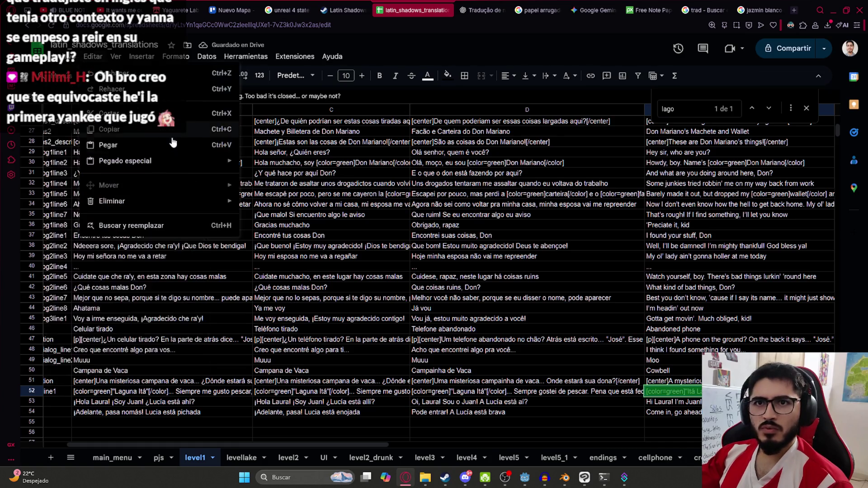
Step: Download level1 and levellake as .csv files and show them in their folder
mouse_move(144, 183)
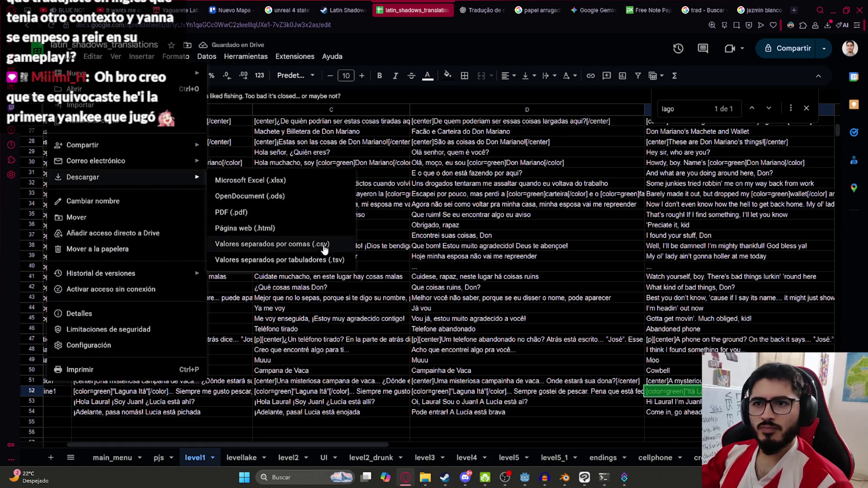
click(316, 246)
click(244, 456)
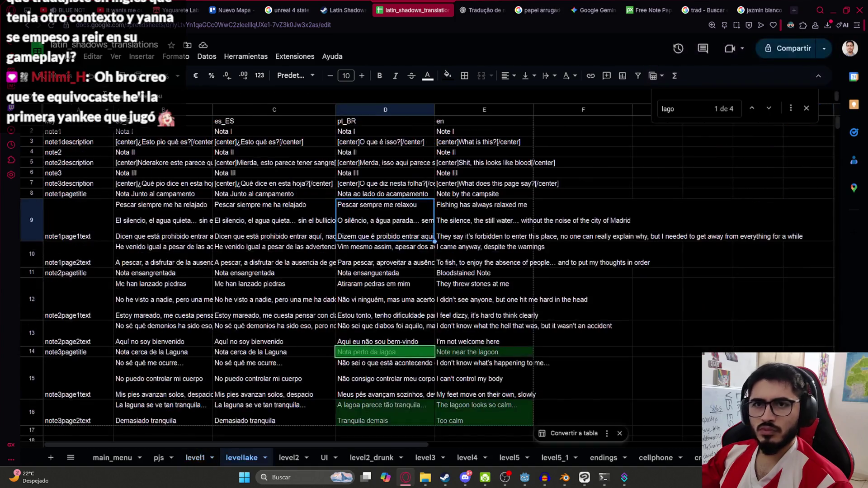
click(64, 57)
mouse_move(155, 181)
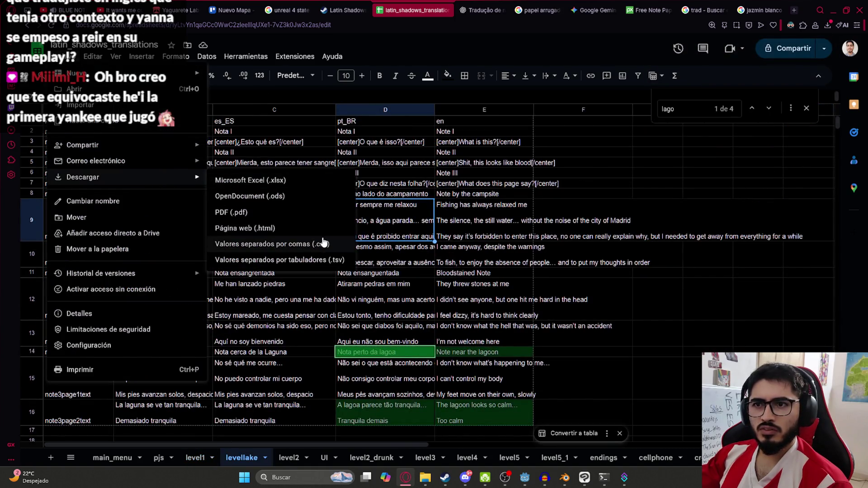
click(328, 243)
click(831, 62)
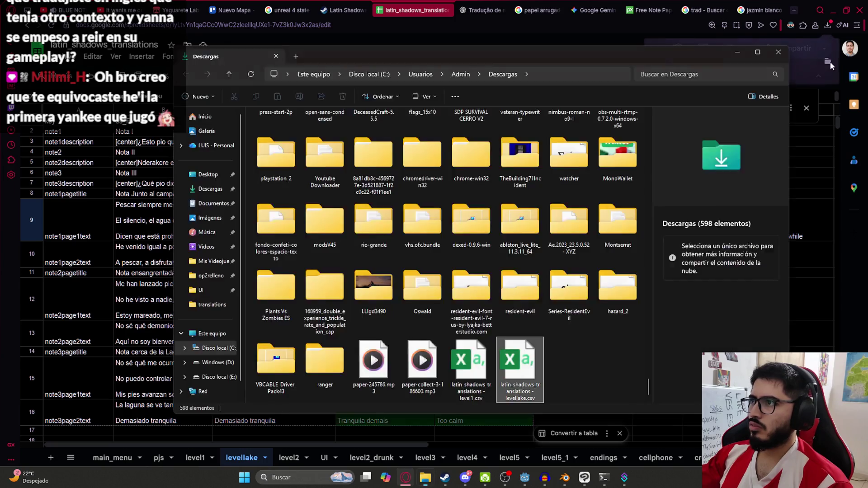
Step: Paste both CSVs into the game's translations folder, replacing the old level1 and levellake files
drag(458, 406, 546, 344)
mouse_move(425, 477)
click(360, 412)
key(ctrl+v)
click(425, 165)
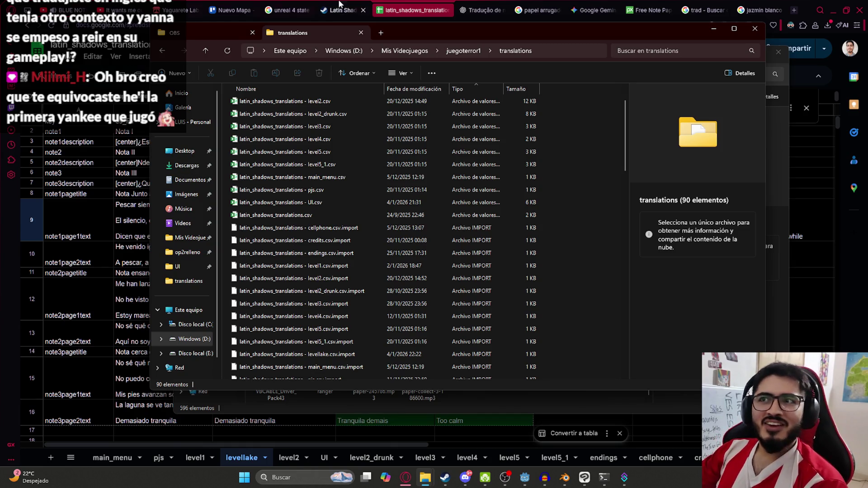
Step: Switch from File Explorer over to Blender
click(406, 478)
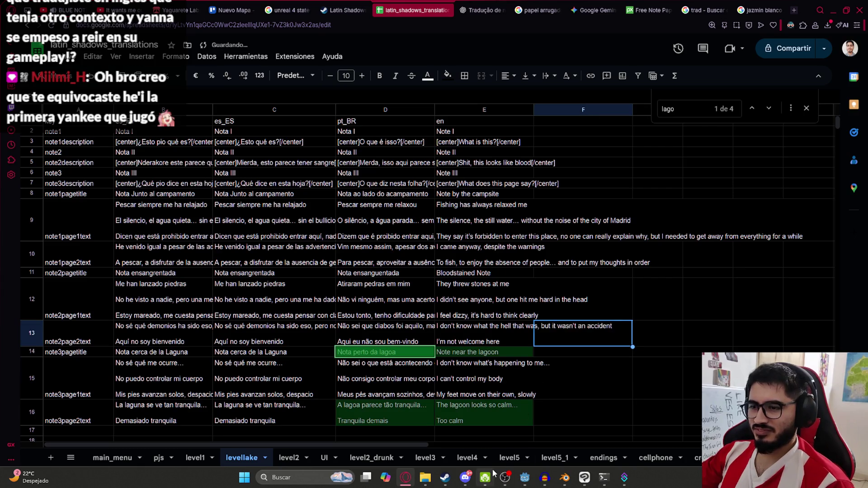
click(526, 483)
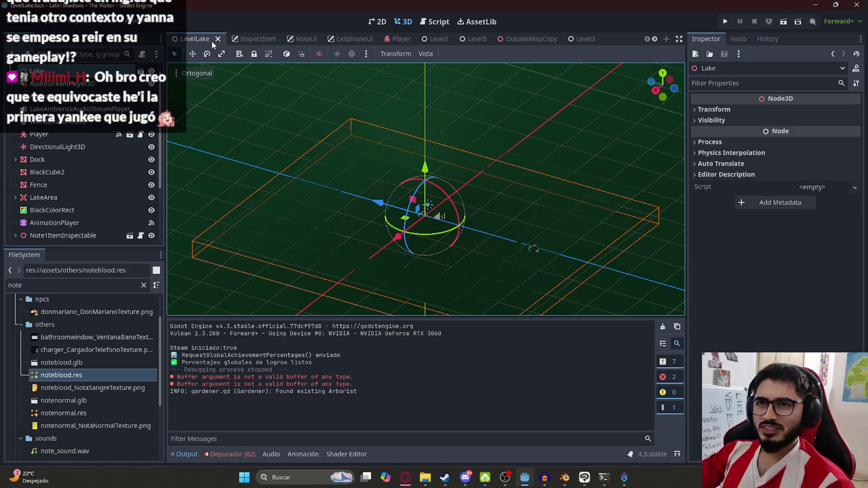
key(alt+Tab)
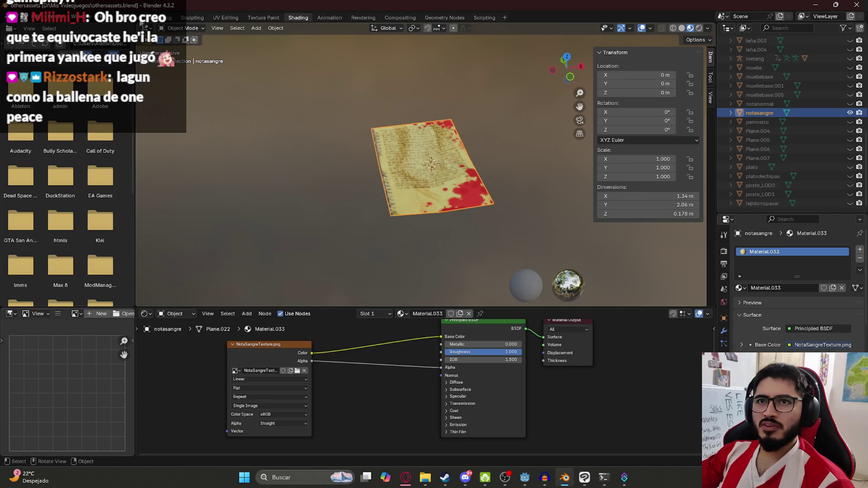
Step: Leave the node view, hide then unhide objects, and frame the whole scene
click(141, 18)
key(h)
scroll(787, 126, down, 1)
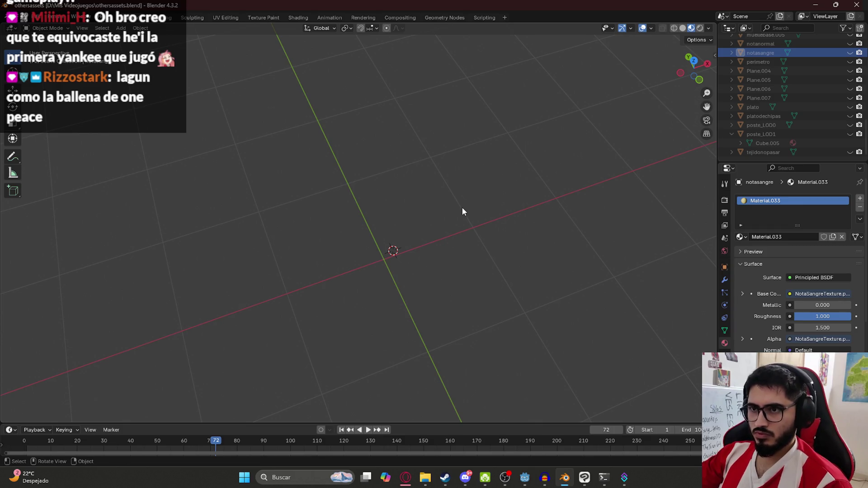
key(alt+h)
key(KP_Decimal)
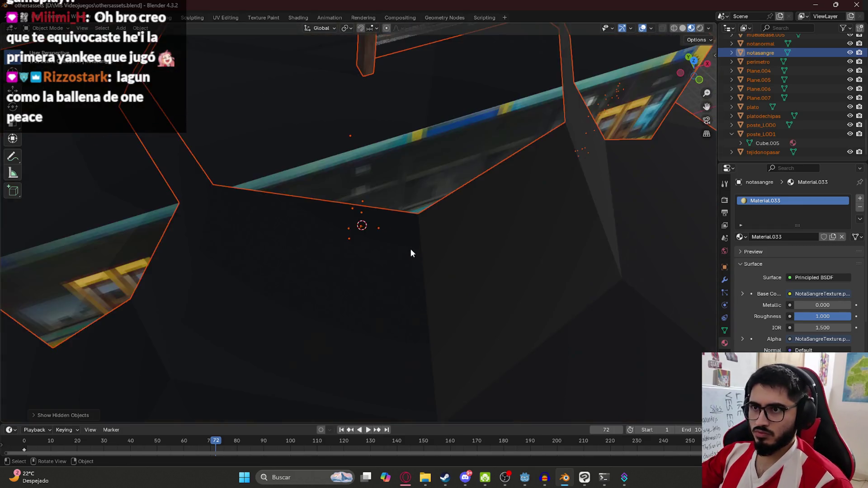
scroll(404, 230, down, 3)
scroll(369, 186, up, 4)
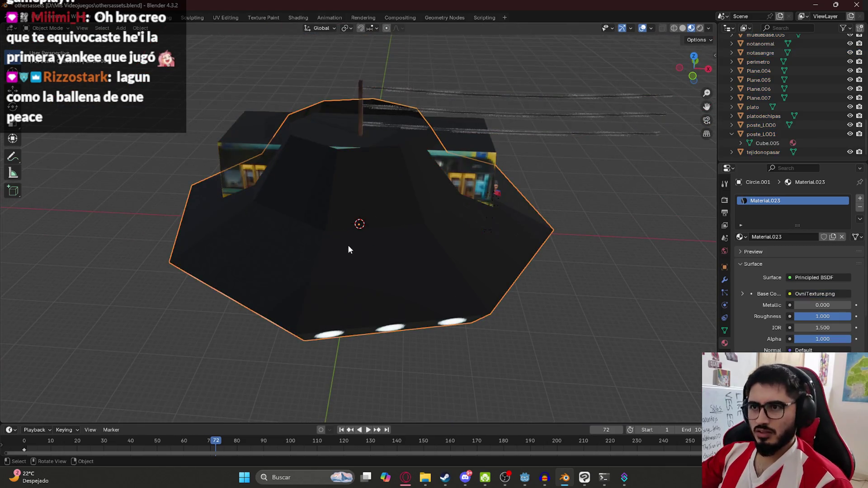
Step: Hide the UFO, bus, tejidonopasar and tent, then isolate the Lago Itá sign
click(348, 245)
key(h)
click(349, 186)
key(h)
scroll(355, 158, up, 3)
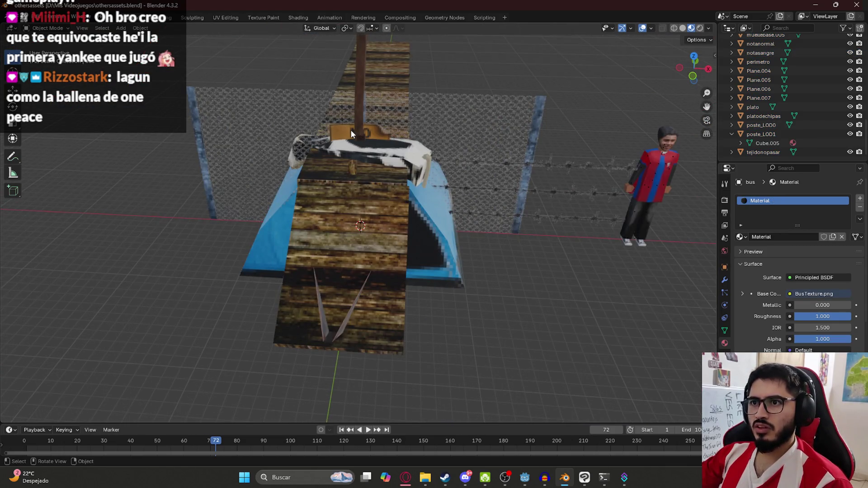
click(349, 148)
key(h)
click(336, 185)
key(h)
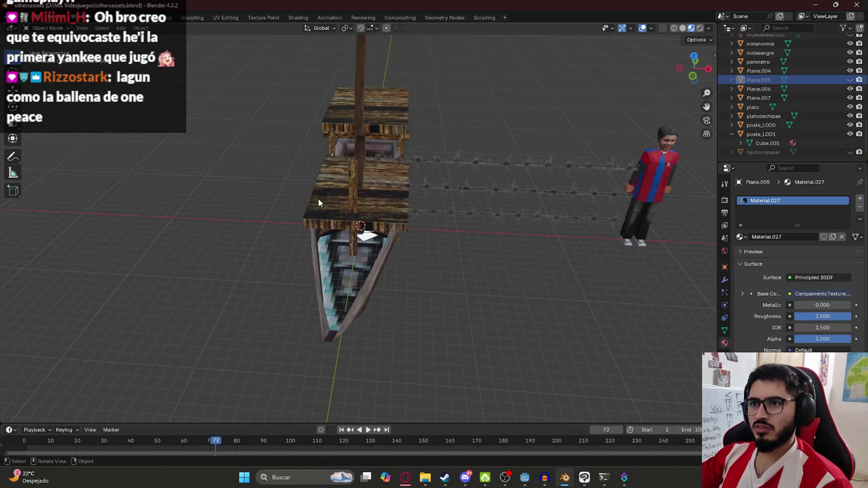
click(333, 185)
click(344, 199)
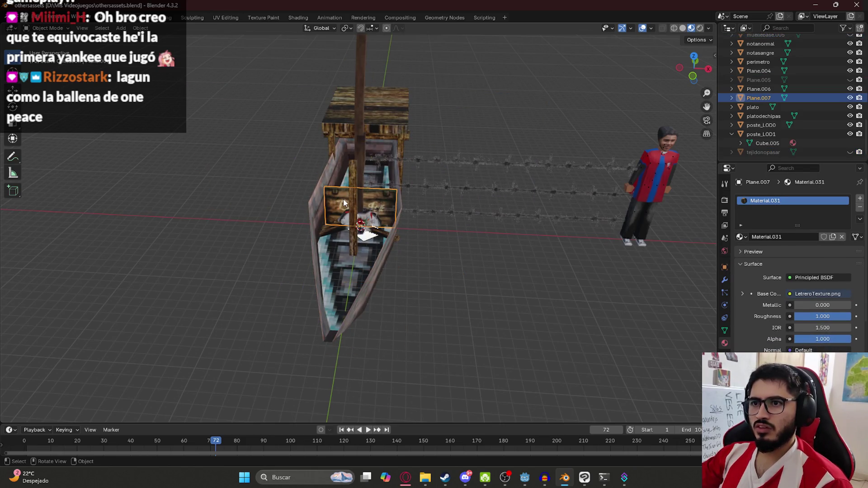
key(shift+h)
Step: Frame the sign in front view, both in the viewport and the UV Editing workspace
key(KP_1)
scroll(335, 158, up, 4)
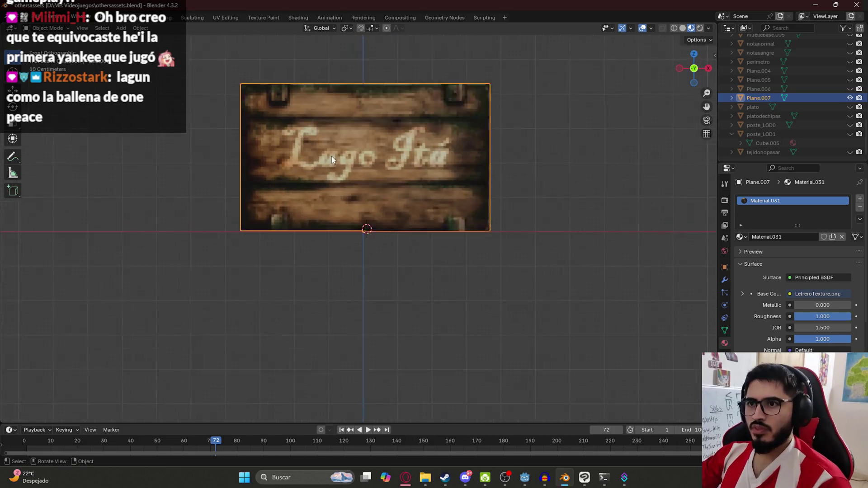
drag(345, 156, 394, 190)
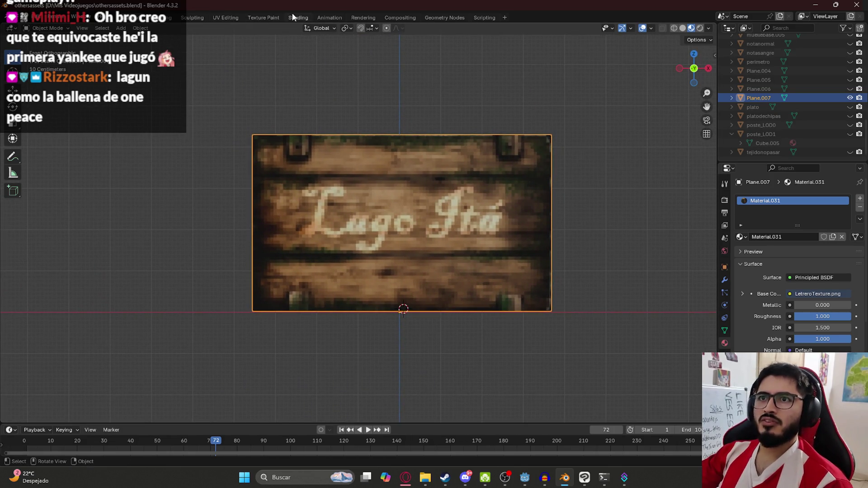
click(225, 17)
scroll(496, 202, down, 4)
key(KP_1)
scroll(495, 202, up, 5)
mouse_move(533, 162)
mouse_down()
mouse_move(531, 174)
mouse_move(530, 122)
mouse_up()
scroll(530, 123, down, 4)
scroll(530, 123, down, 1)
key(KP_1)
scroll(558, 213, up, 5)
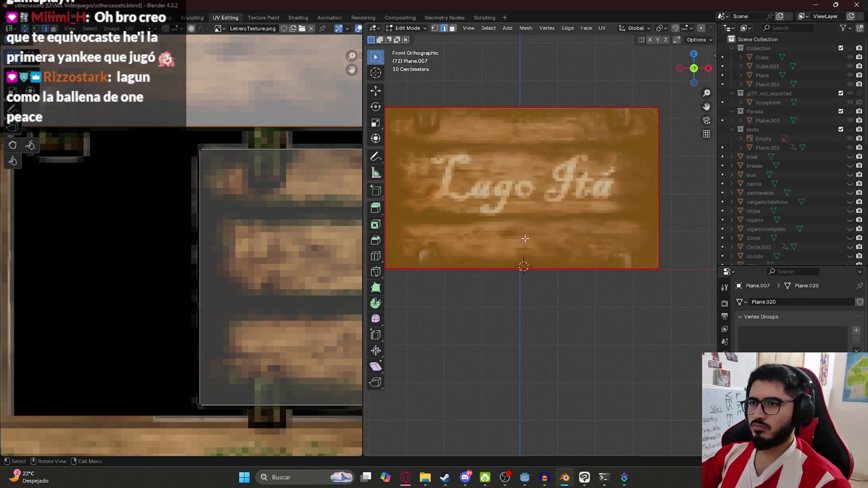
click(584, 478)
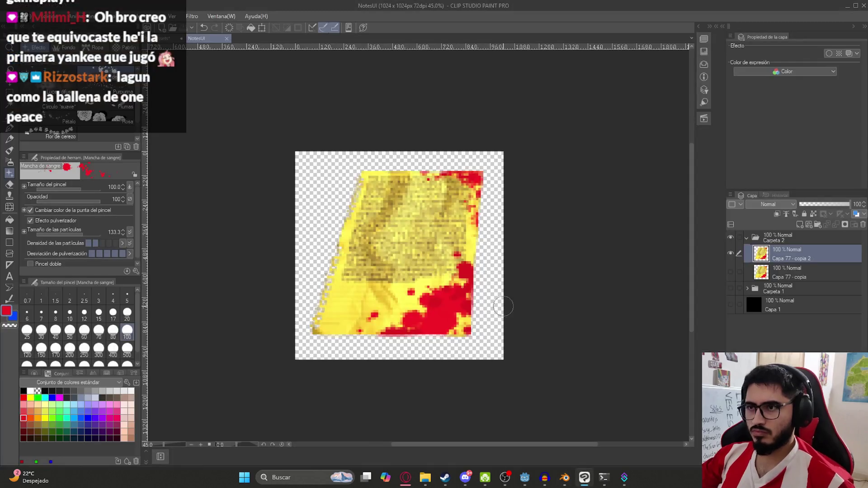
Step: In the OtherAssets document, hide the notasangre and notanormal note layers
click(167, 38)
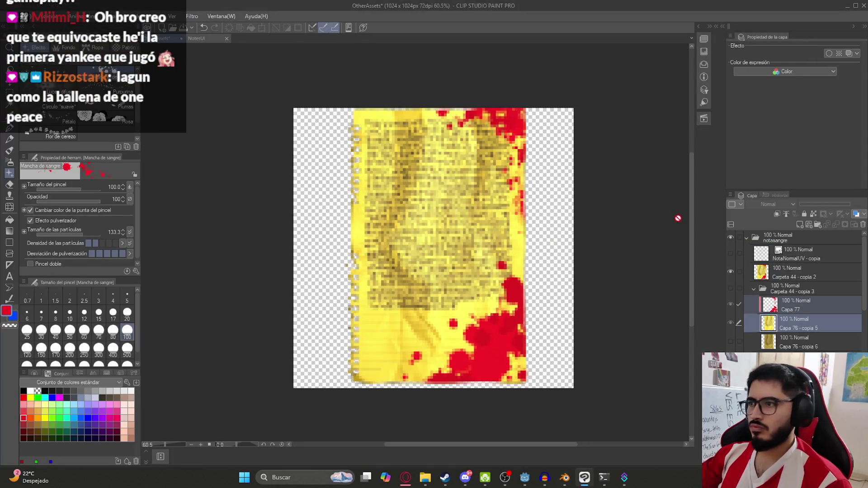
click(747, 238)
click(747, 237)
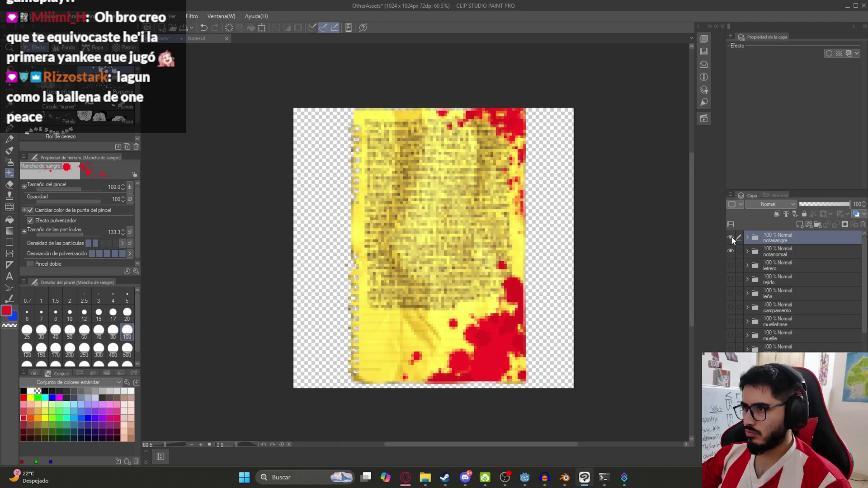
click(731, 237)
click(730, 251)
Step: Show and expand the letrero folder and Carpeta 42, and turn on the Lago Itá text layer
click(730, 266)
click(748, 266)
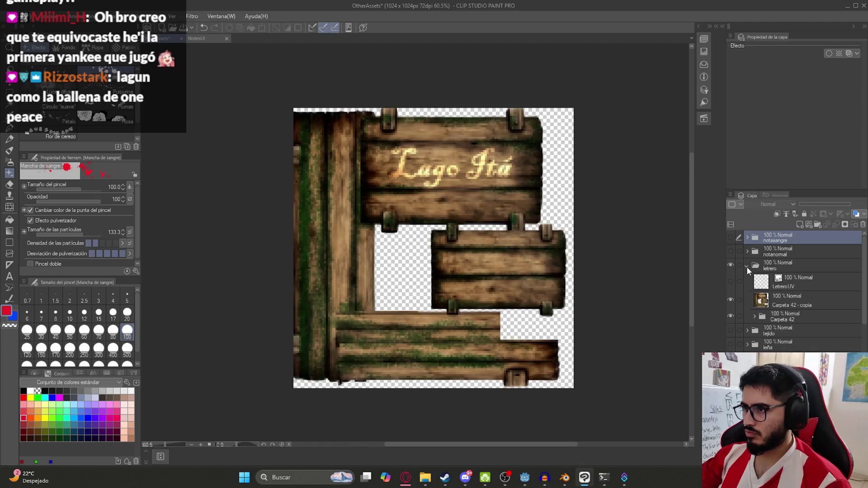
click(769, 300)
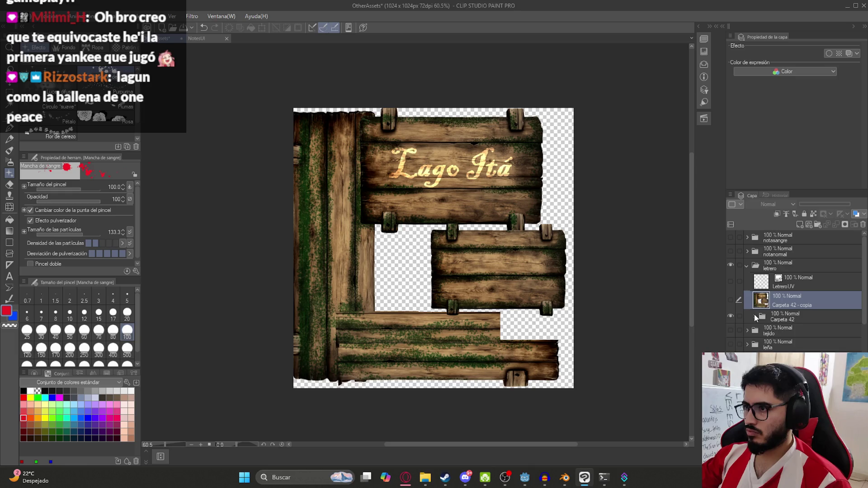
click(754, 317)
click(796, 347)
scroll(466, 165, up, 2)
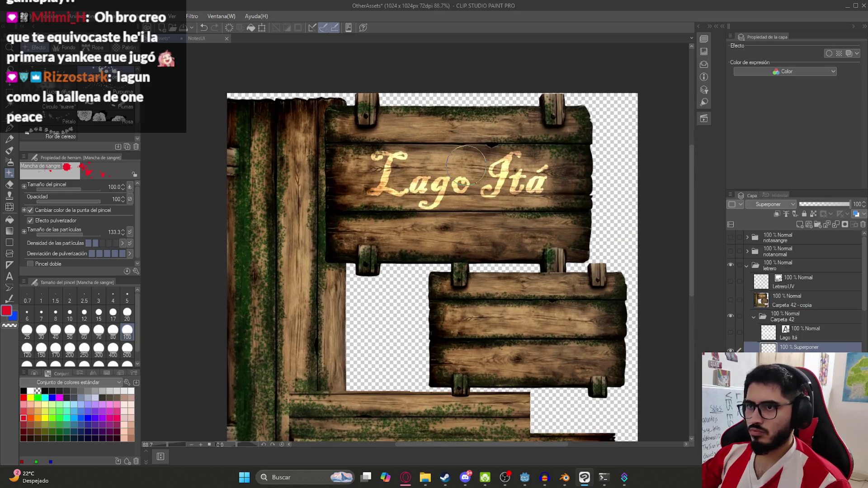
key(k)
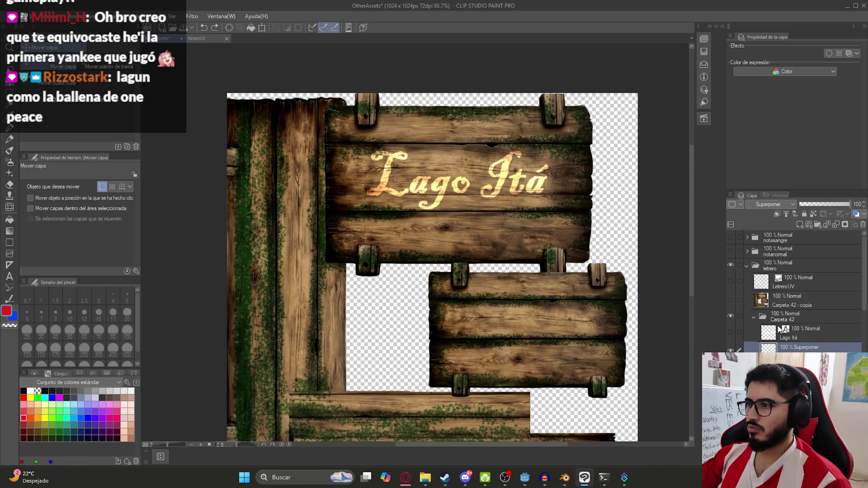
click(731, 332)
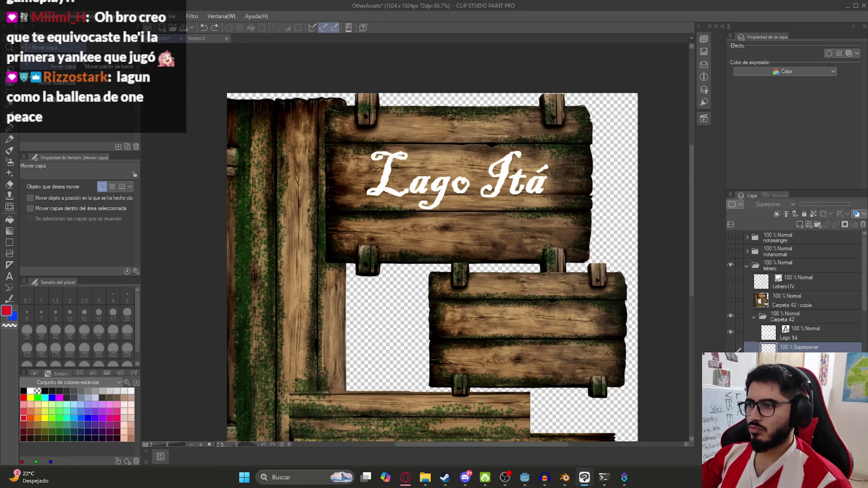
key(t)
click(468, 178)
Step: Edit the sign text from 'Lago Itá' to 'Laguna Itá'
text(u)
key(Delete)
text(na)
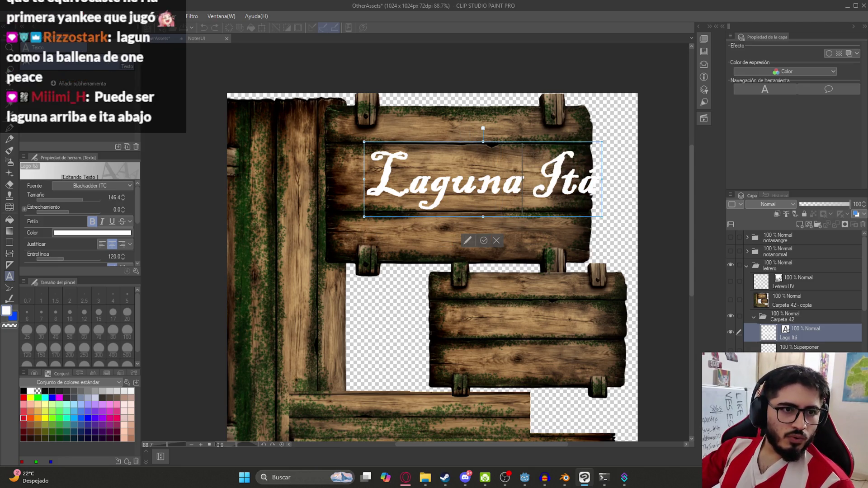
key(Escape)
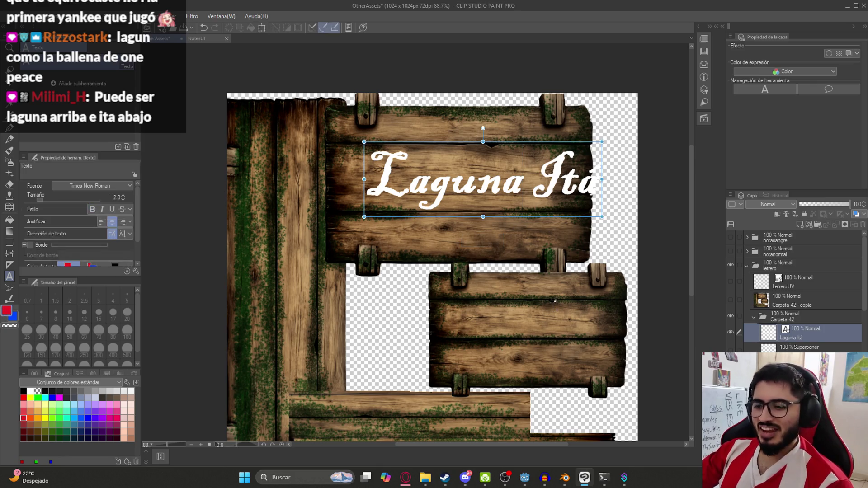
Step: Shrink and reposition the Laguna Itá text to fit the upper board
key(k)
drag(520, 222, 516, 222)
key(Left)
key(Left)
key(Left)
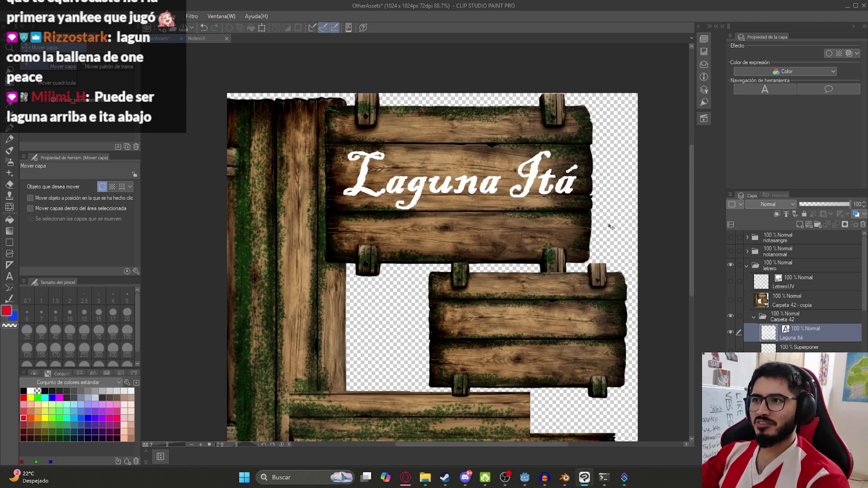
key(Left)
key(Left)
key(Left)
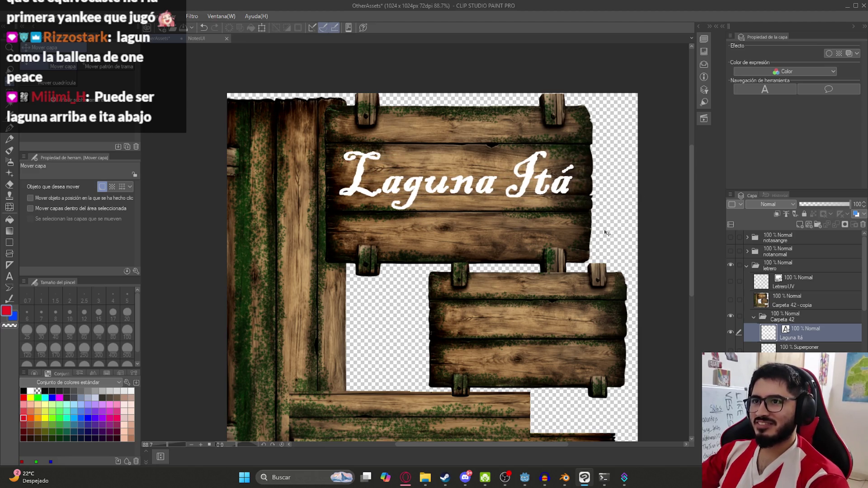
key(t)
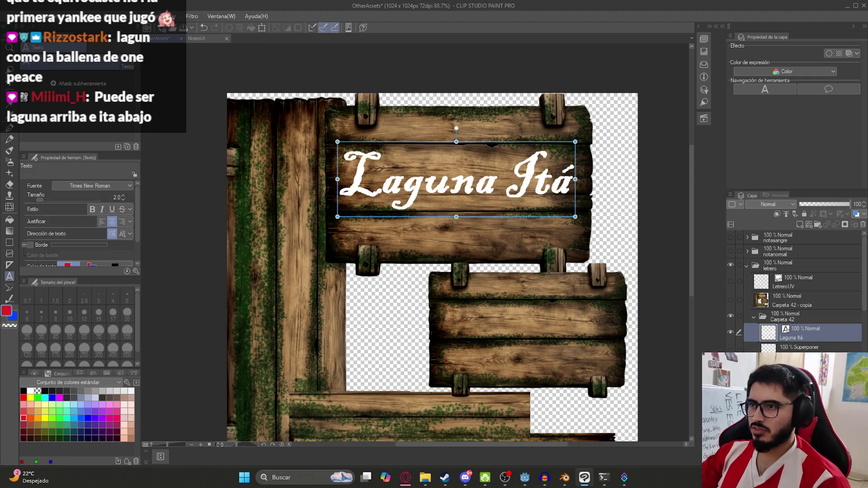
mouse_move(573, 216)
mouse_down()
mouse_move(583, 221)
mouse_move(554, 211)
mouse_up()
drag(472, 188, 482, 192)
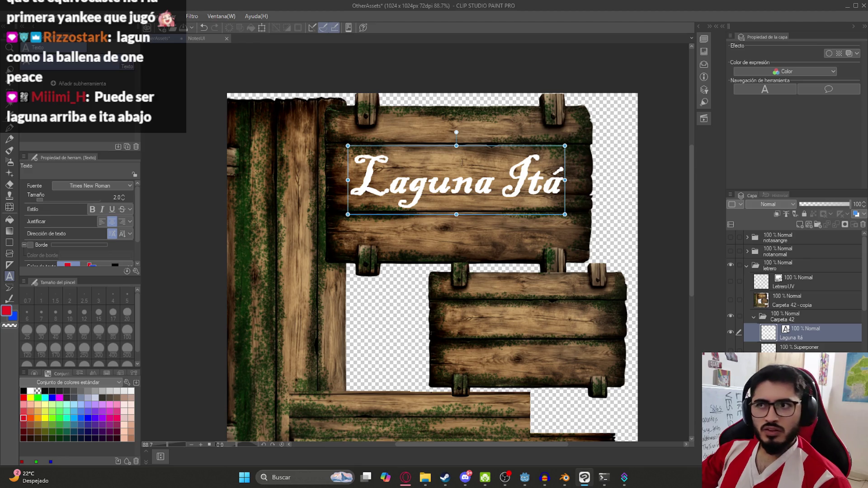
Step: Try splitting the text onto two lines, then undo back to one line
click(501, 166)
key(Return)
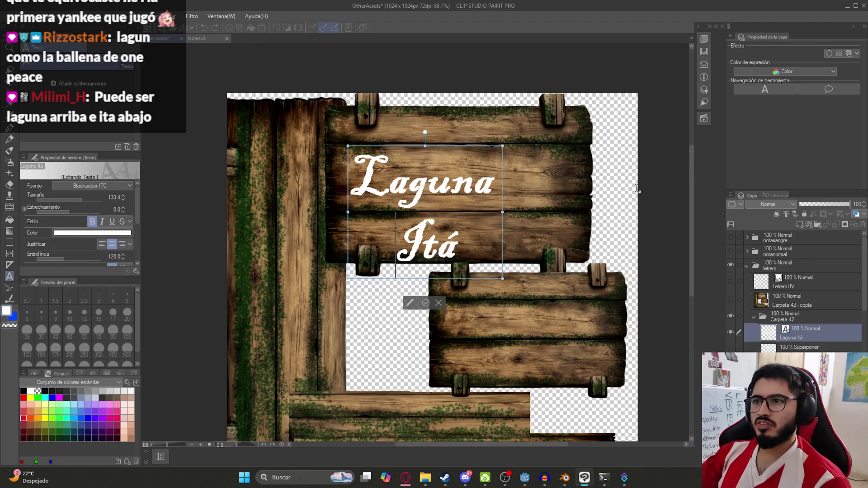
key(Escape)
key(k)
drag(491, 230, 522, 223)
key(ctrl+z)
key(ctrl+z)
key(ctrl+z)
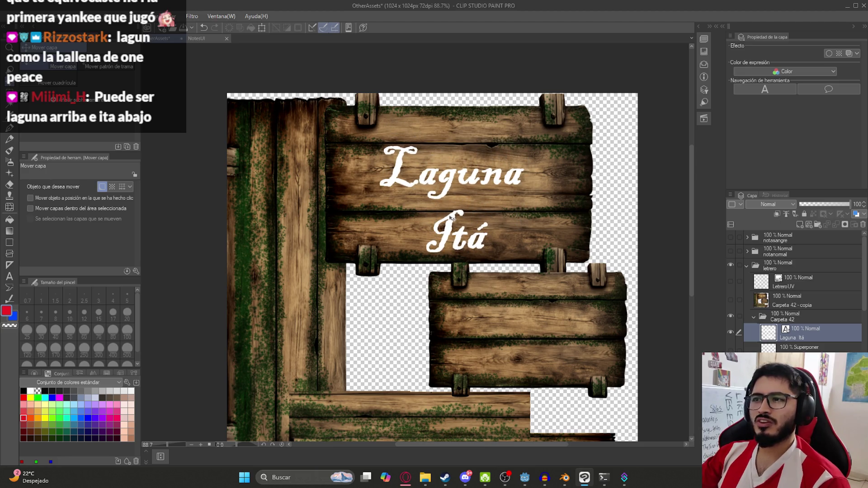
key(ctrl+z)
key(ctrl+z)
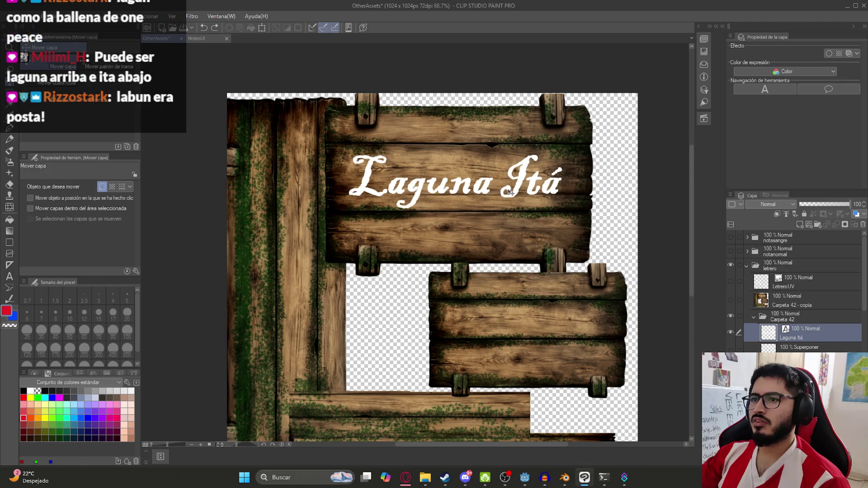
Step: Make a rasterized copy of the Laguna Itá text layer
right_click(805, 335)
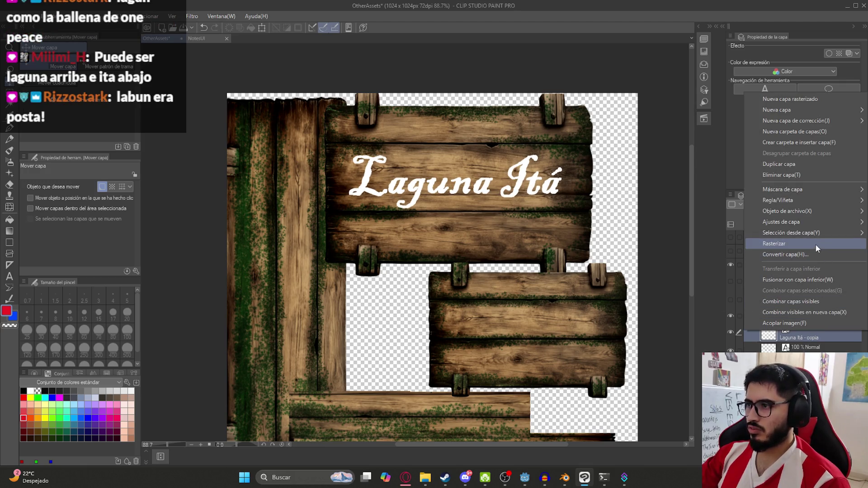
click(805, 254)
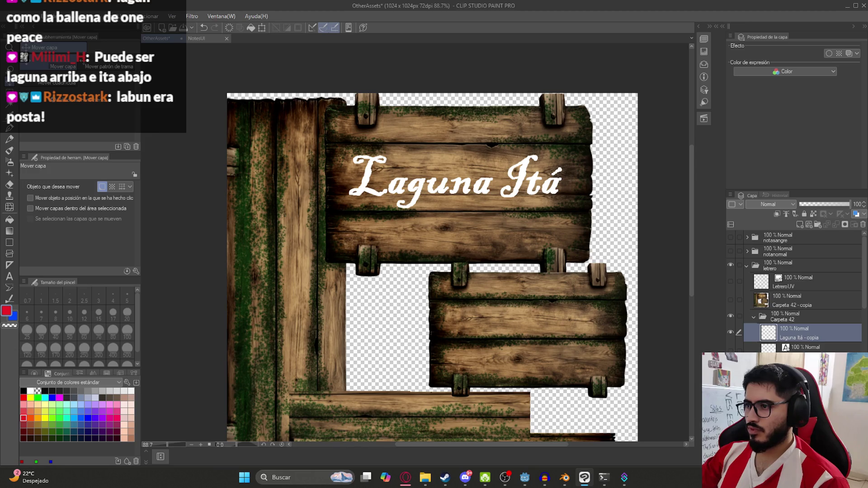
click(804, 343)
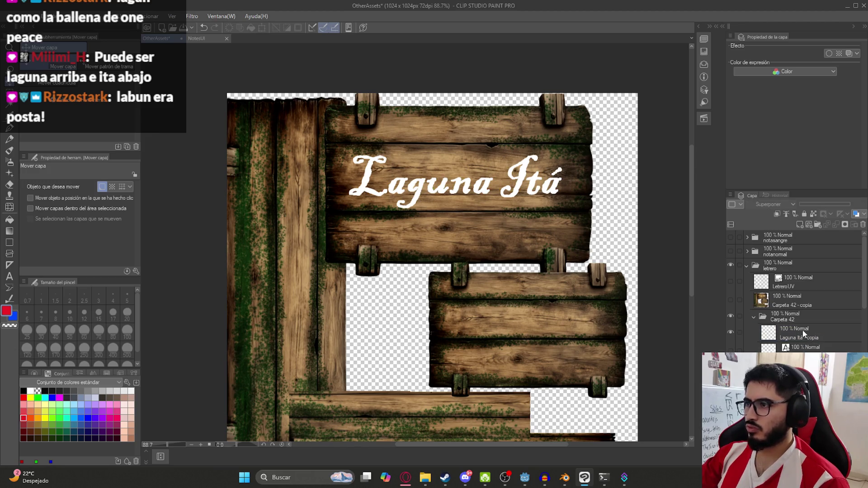
click(804, 334)
Step: Set the copy's blend mode to Superponer (Overlay) and save the file
click(762, 208)
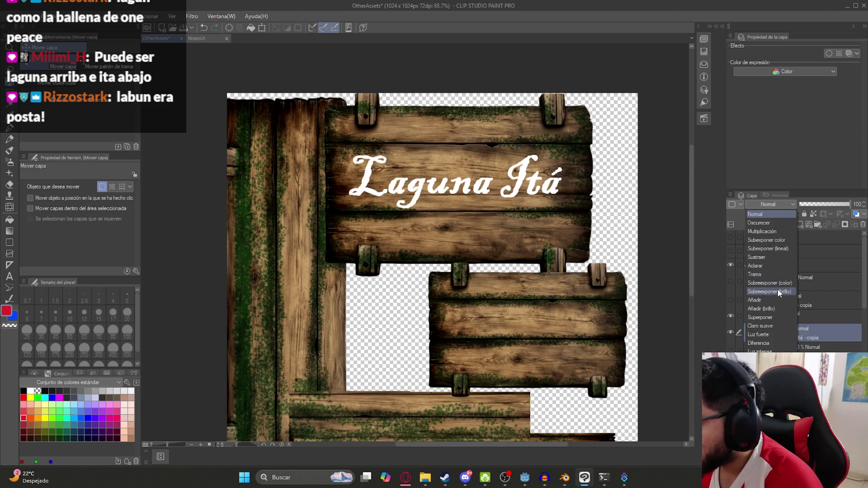
click(764, 317)
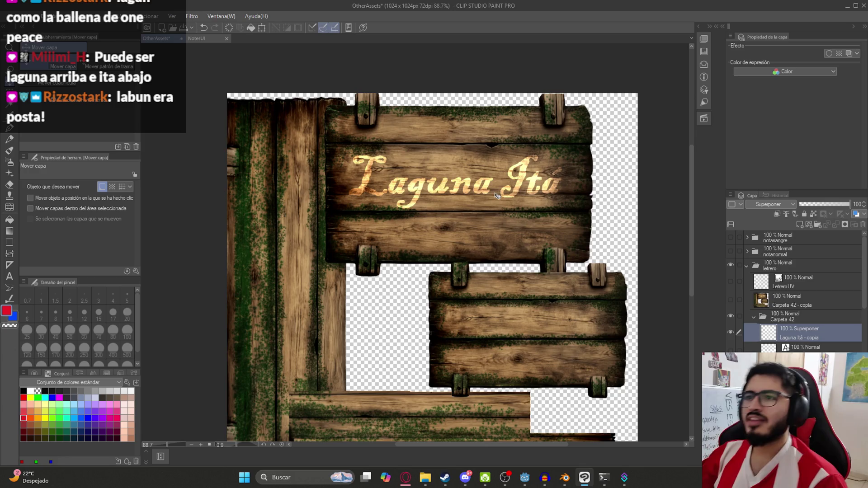
scroll(497, 196, down, 1)
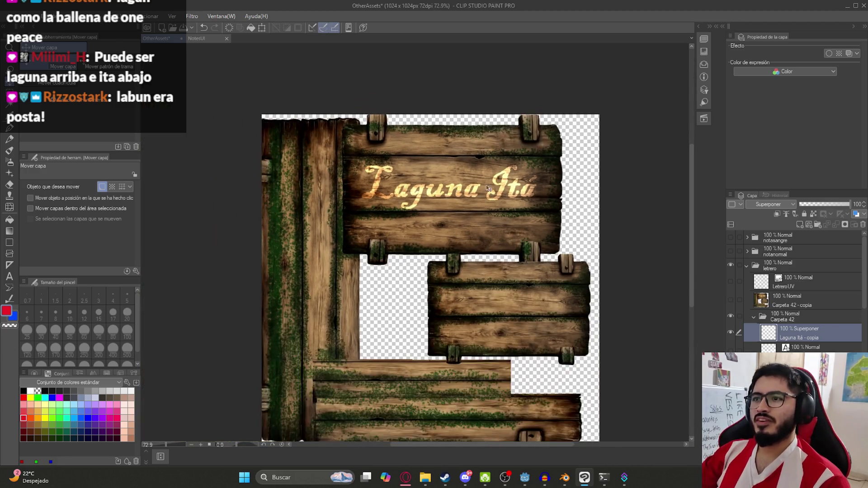
scroll(432, 179, up, 3)
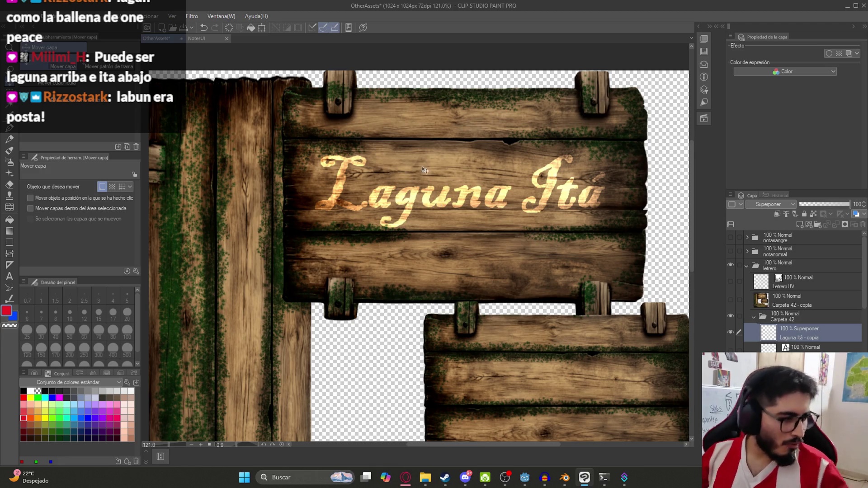
key(ctrl+s)
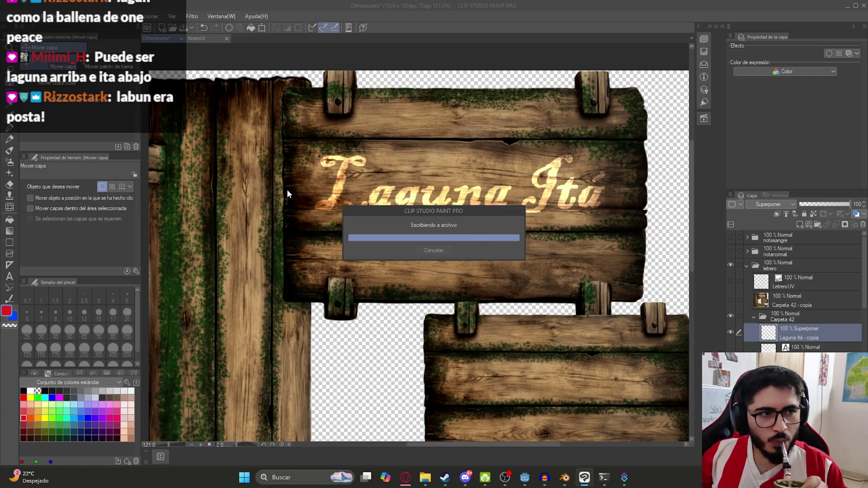
Step: Duplicate the Carpeta 42 folder, merge the copy into one raster layer, and hide the original
key(ctrl+alt+0)
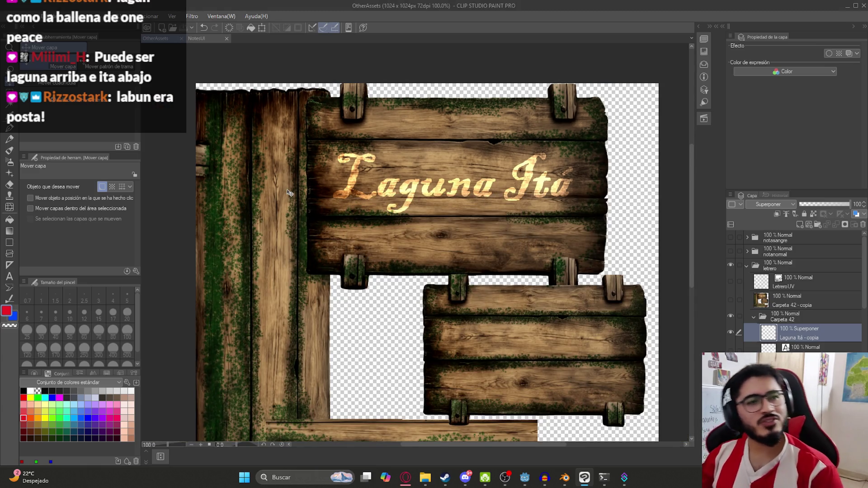
scroll(333, 299, down, 1)
click(818, 318)
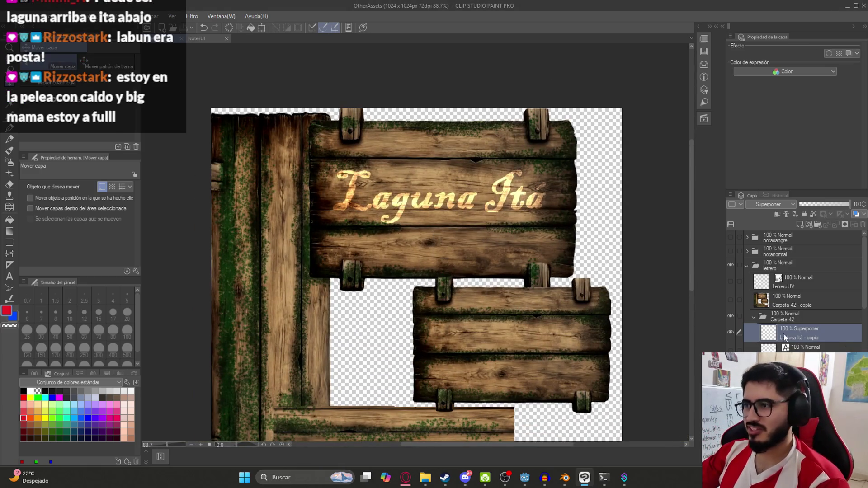
key(ctrl+c)
key(ctrl+v)
right_click(785, 315)
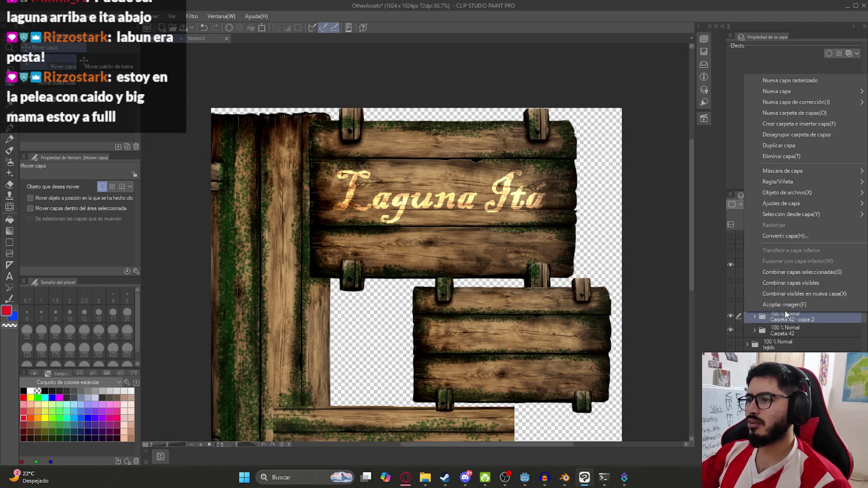
click(812, 283)
click(731, 334)
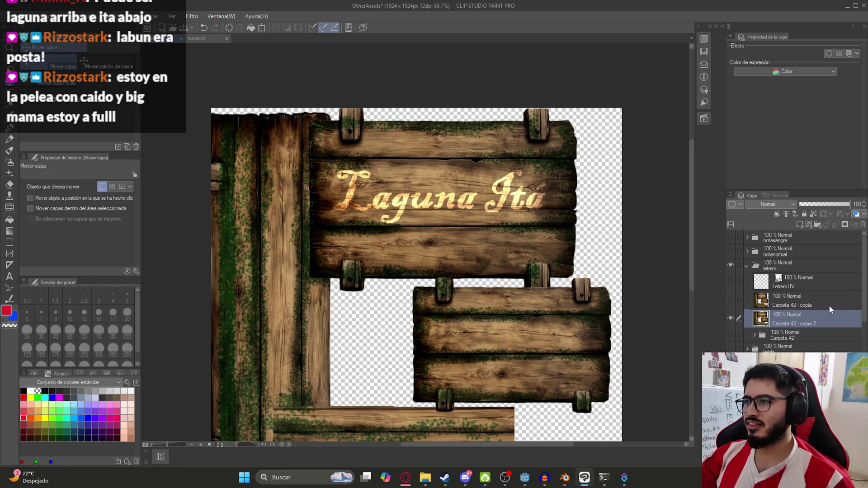
Step: Toggle the Carpeta 42 - copia layer to compare versions, ending on Laguna Itá
click(730, 301)
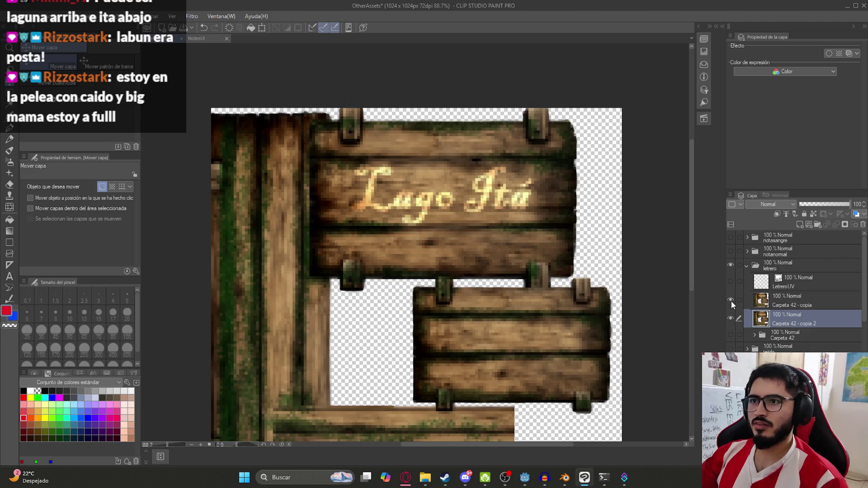
click(732, 301)
click(731, 301)
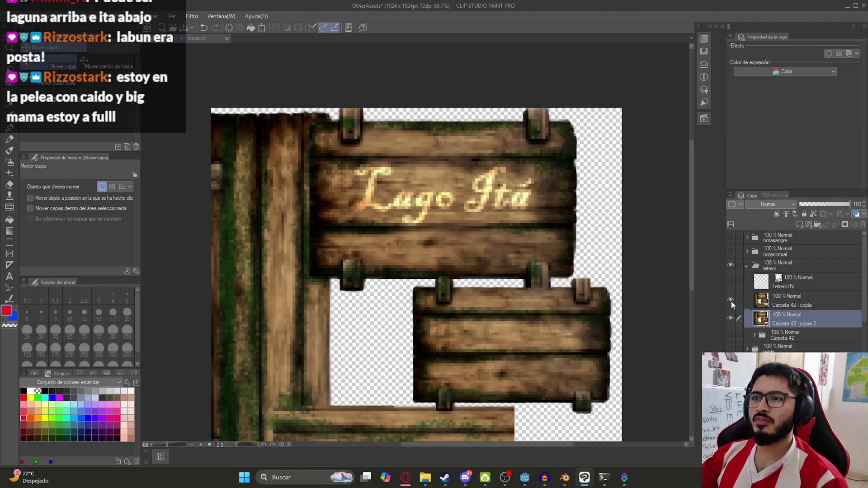
click(732, 300)
click(731, 300)
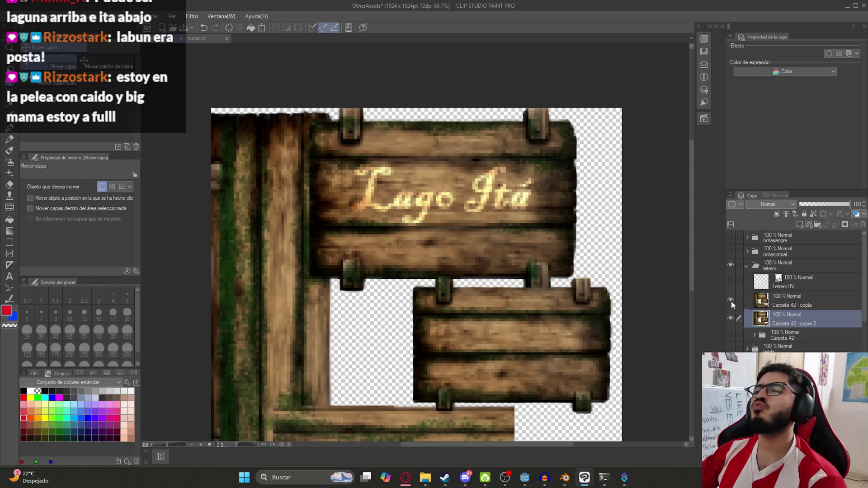
click(731, 301)
click(731, 300)
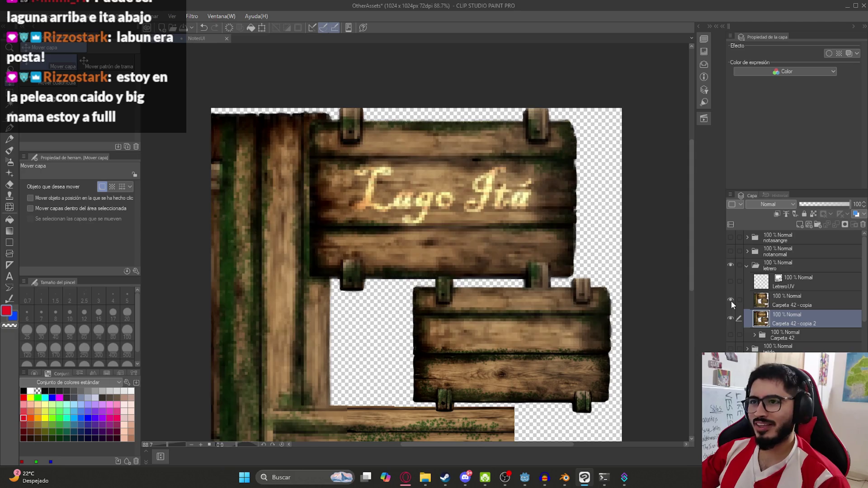
click(732, 300)
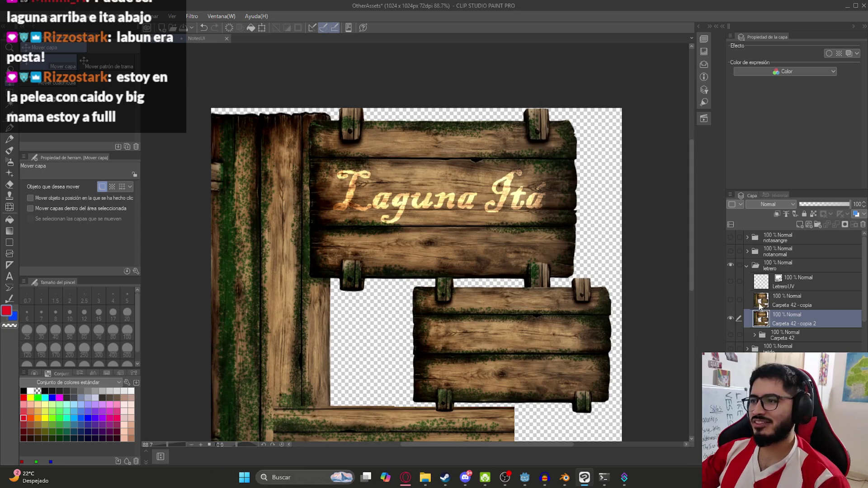
Step: Apply a Mosaic filter with cell size 1565 to the sign and compare against the old layer
click(192, 16)
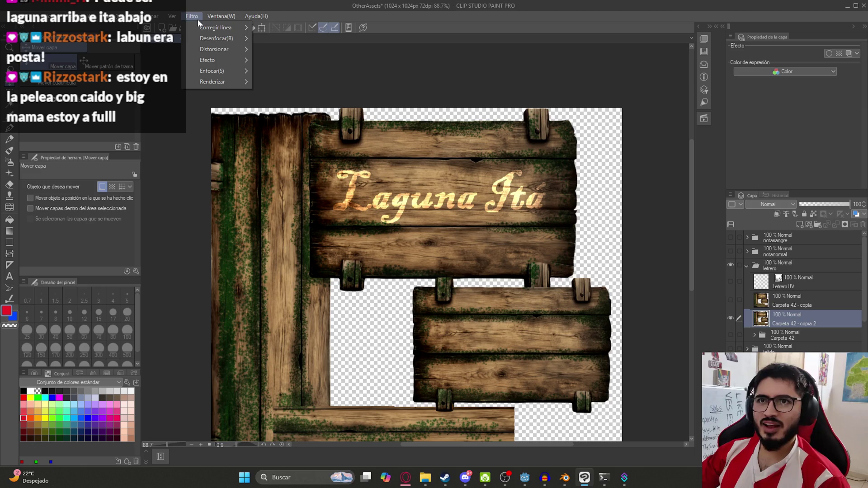
mouse_move(218, 72)
click(280, 71)
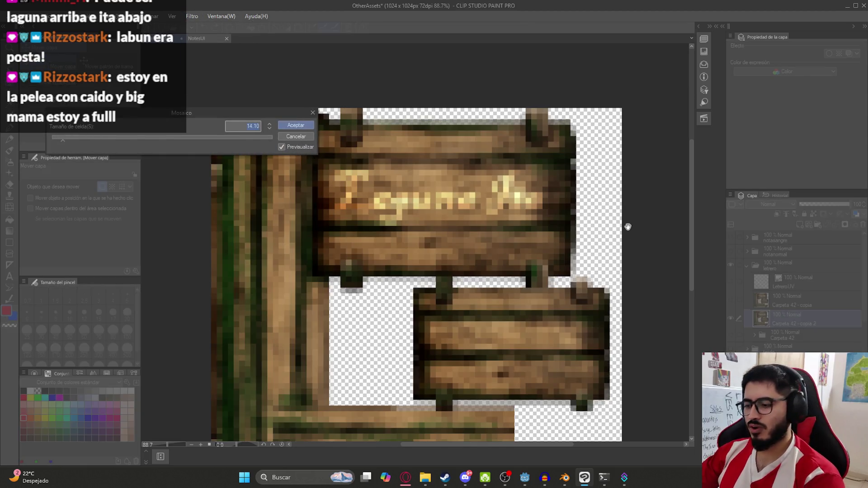
text(10)
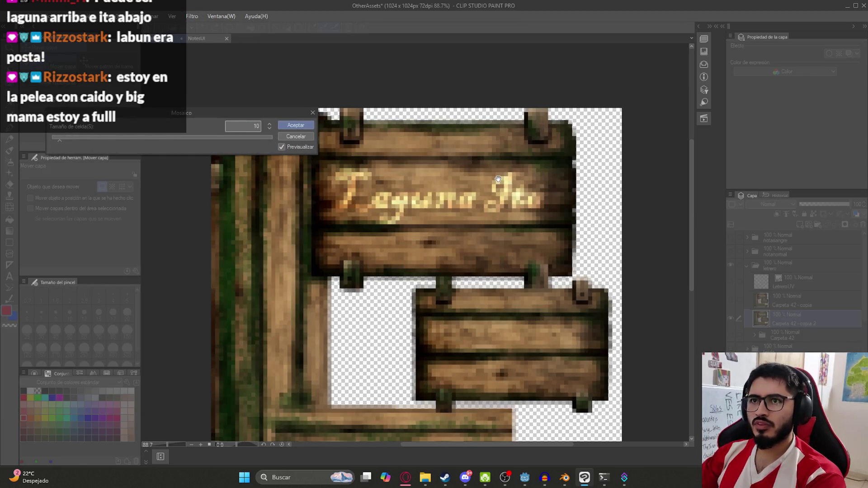
text(5)
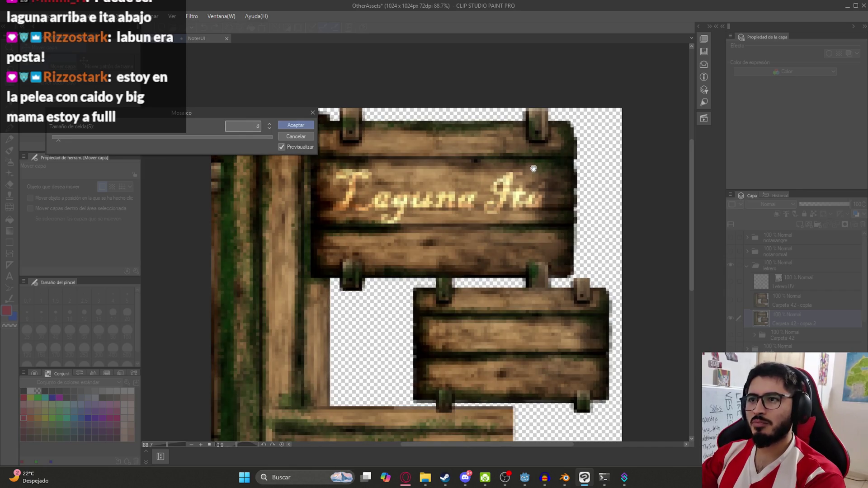
text(6)
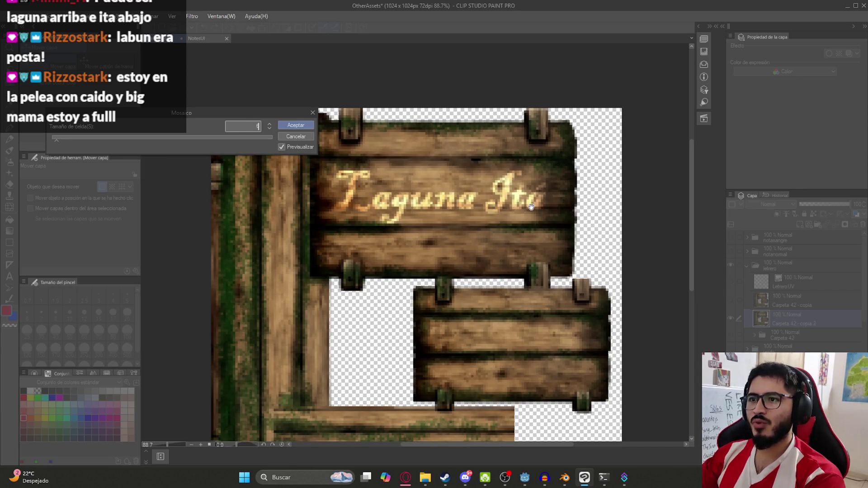
text(5)
key(Return)
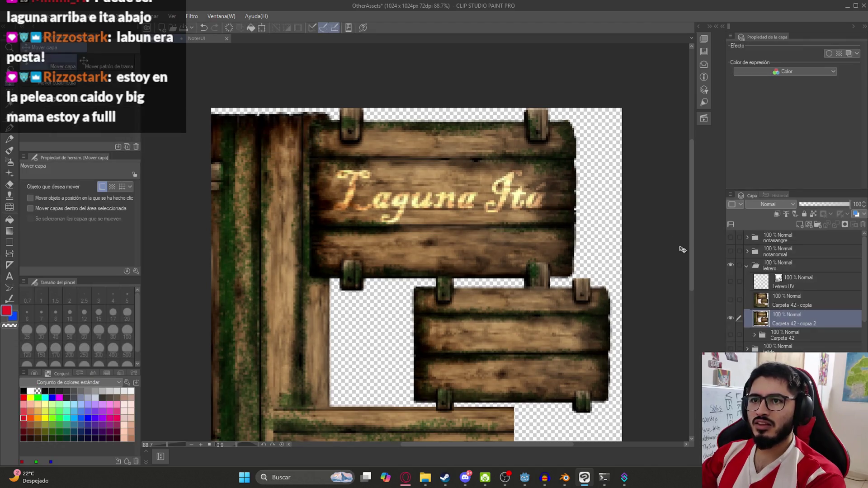
click(731, 301)
click(731, 301)
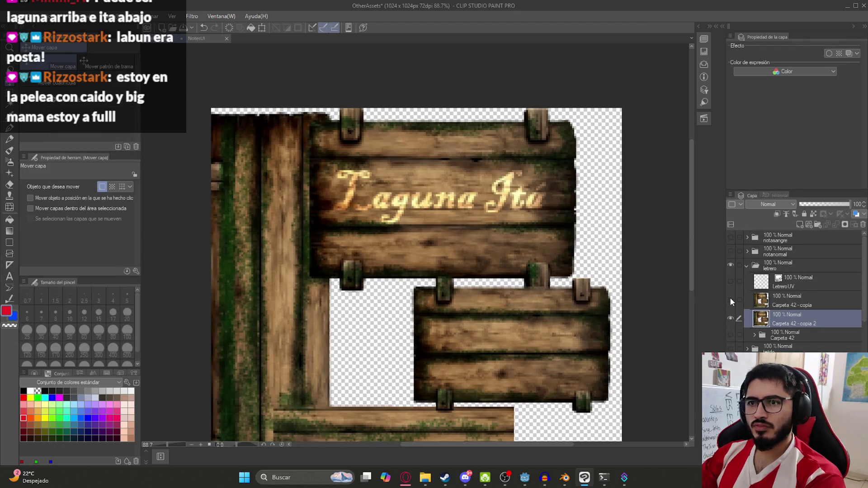
Step: Reapply the Mosaic filter with cell size 1 and toggle the 'Carpeta 42 - copia' layer to compare
click(195, 18)
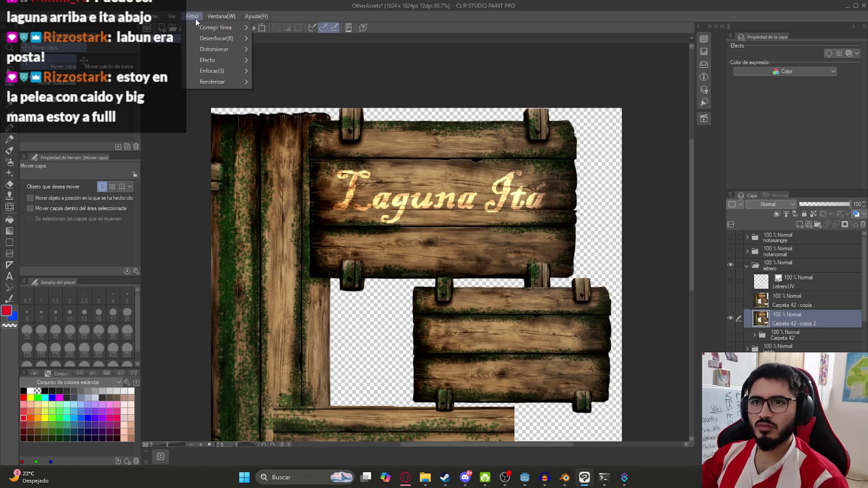
mouse_move(207, 56)
click(304, 72)
text(1)
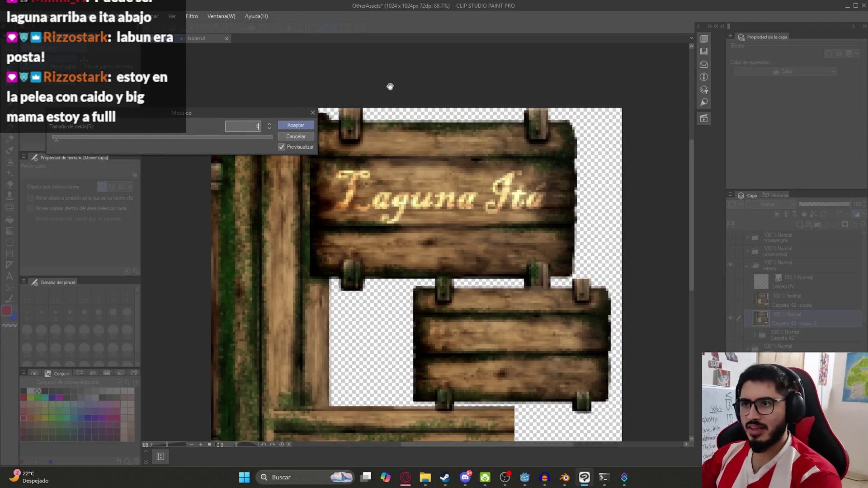
key(Return)
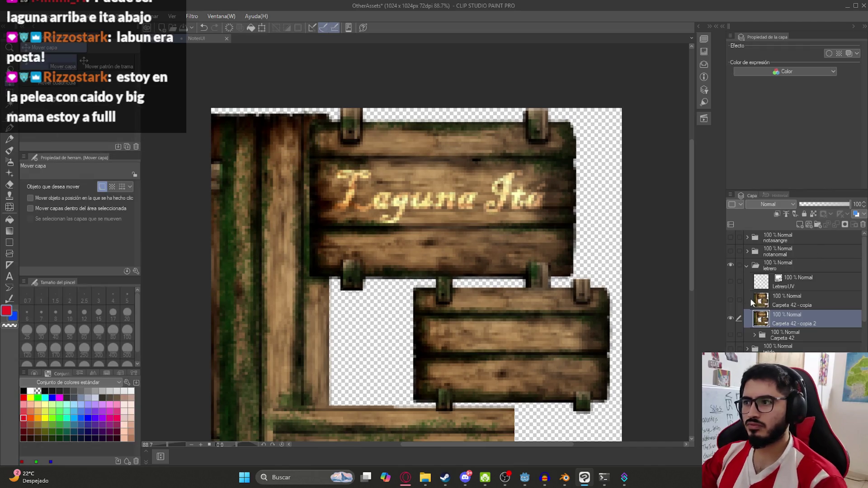
click(731, 302)
click(730, 301)
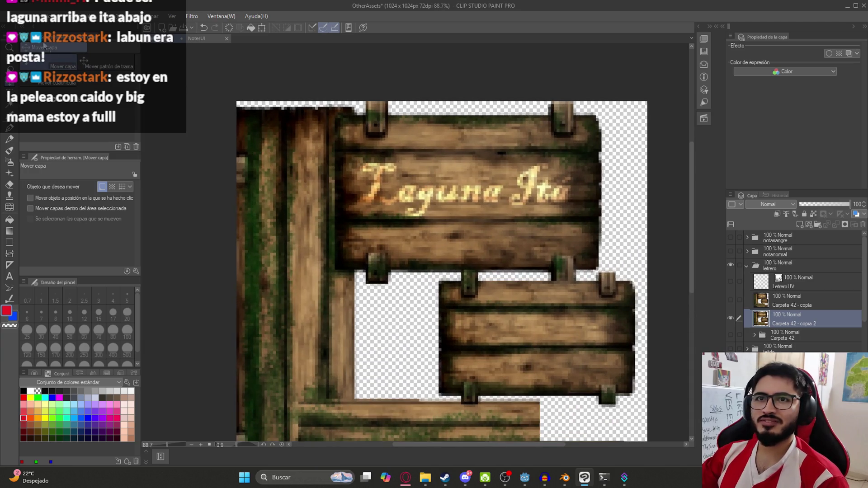
click(11, 16)
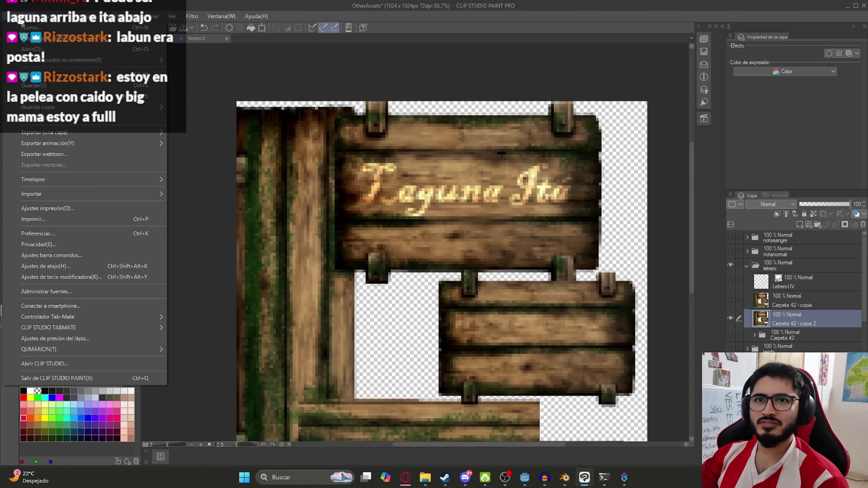
Step: Export the image as a single layer over LetreroTexture.png, confirming the overwrite
mouse_move(99, 133)
click(222, 149)
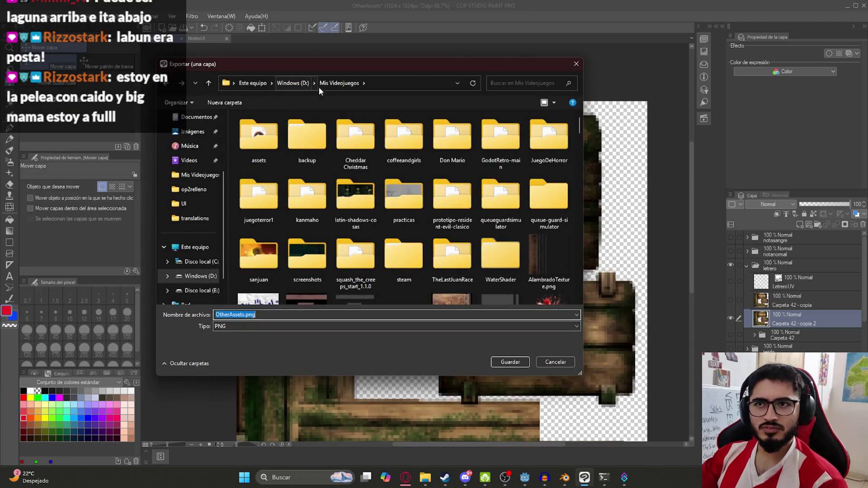
scroll(407, 199, down, 3)
scroll(408, 220, up, 5)
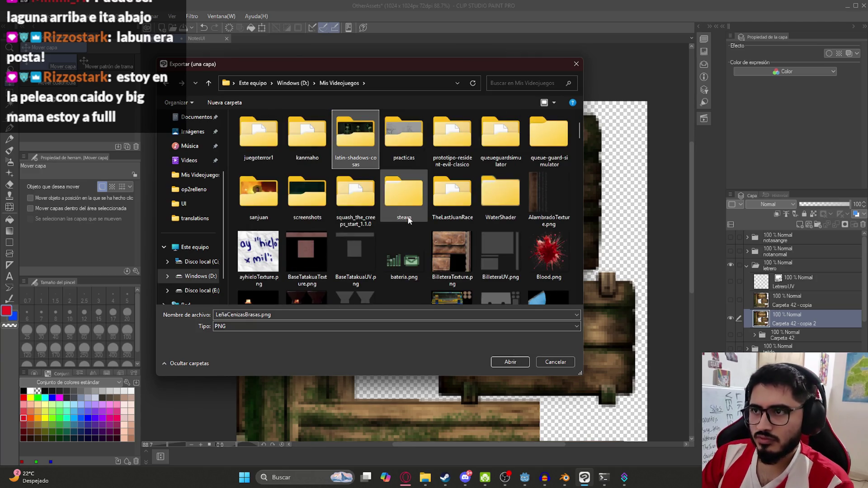
scroll(408, 221, down, 5)
key(Return)
key(alt+s)
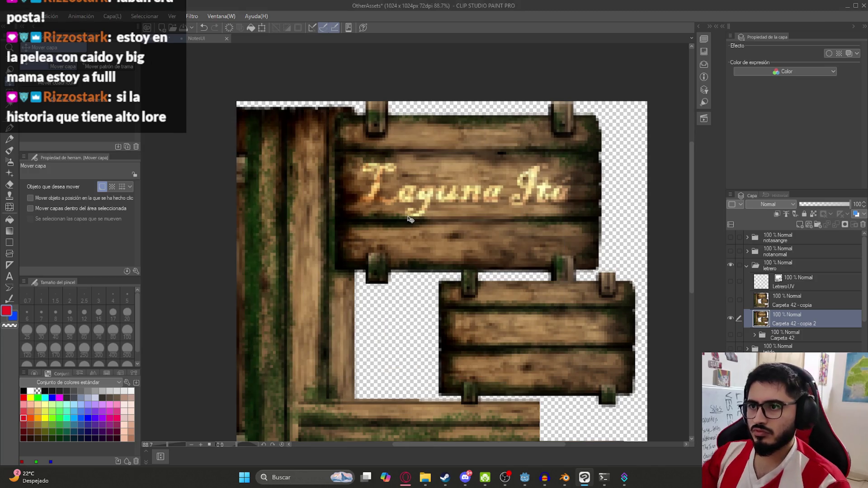
Step: Save the Clip Studio document and switch over to Blender
scroll(410, 219, down, 3)
key(ctrl+s)
scroll(518, 237, up, 3)
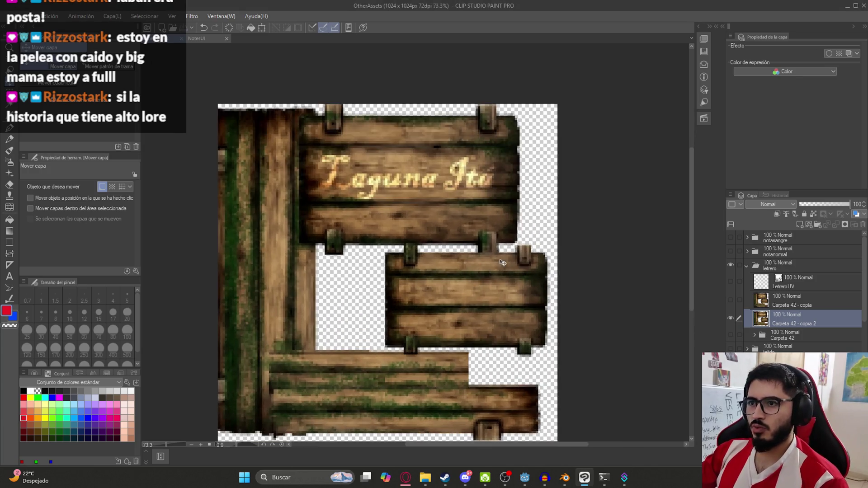
scroll(389, 294, down, 2)
scroll(383, 311, up, 1)
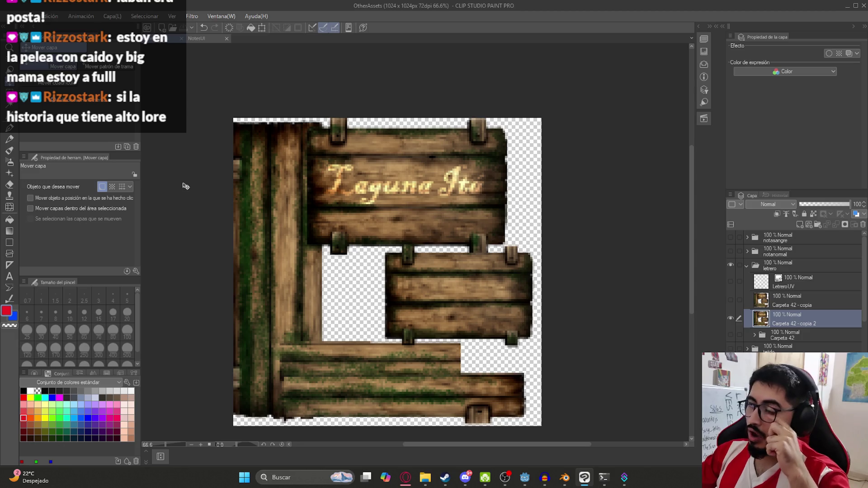
scroll(345, 281, down, 3)
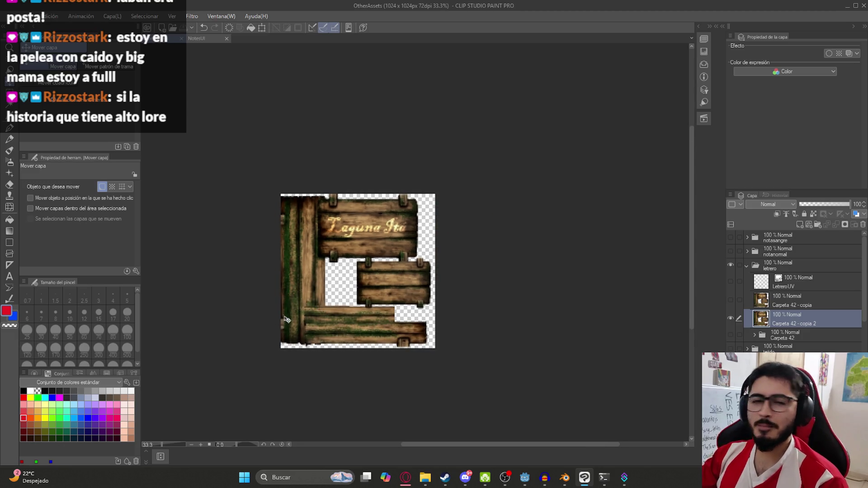
scroll(447, 267, up, 5)
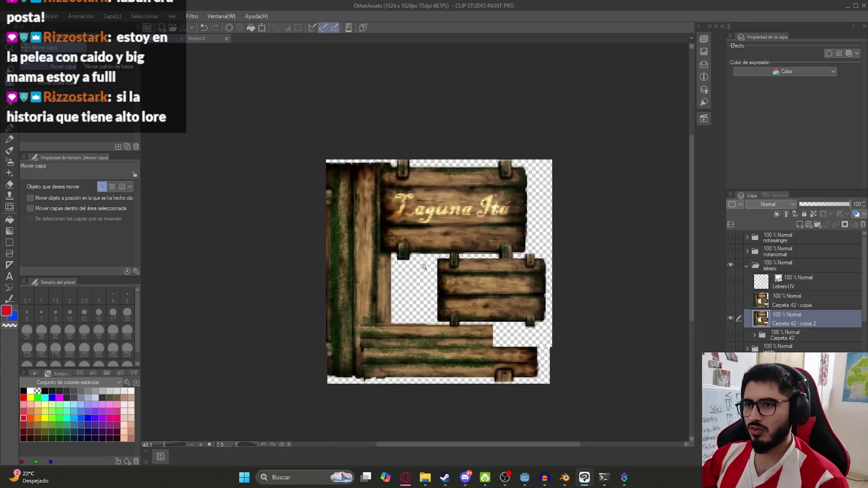
scroll(431, 283, down, 1)
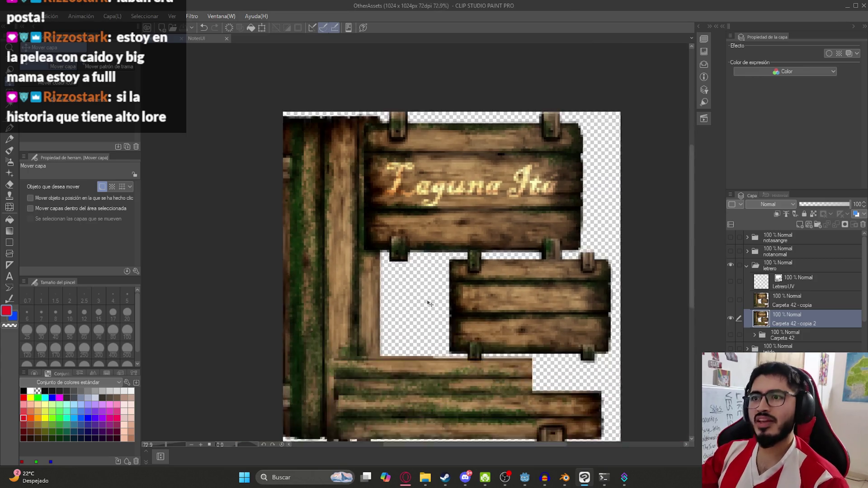
click(565, 478)
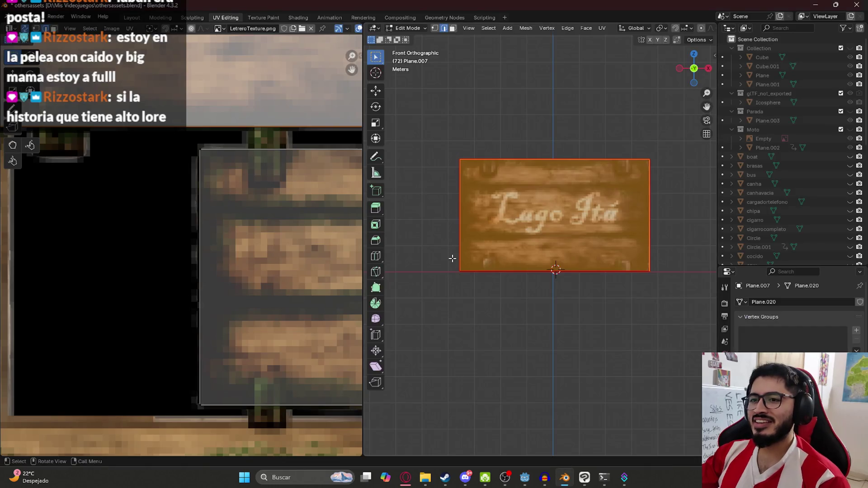
Step: Swap the sign material's image texture for the updated LetreroTexture.png in the Shading setup
scroll(531, 232, down, 5)
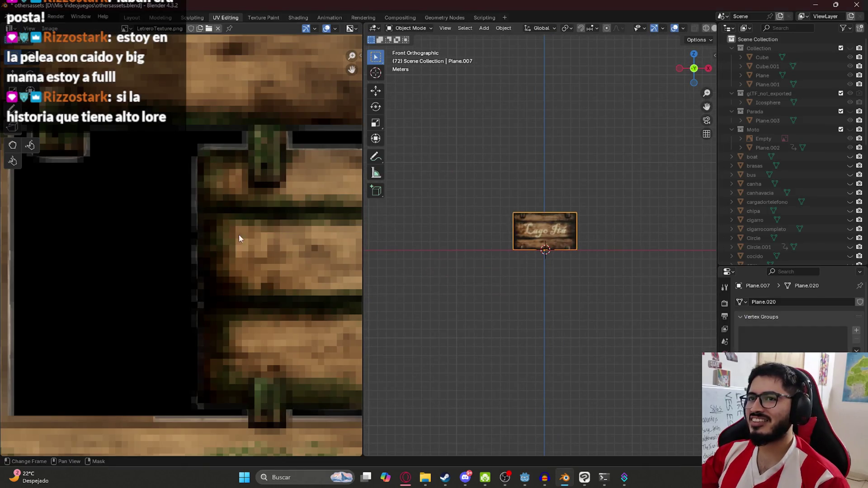
scroll(239, 234, down, 5)
click(301, 20)
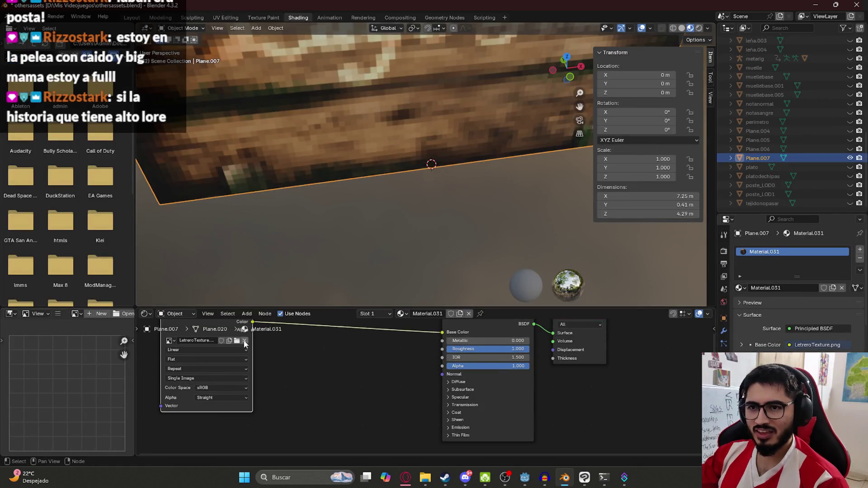
click(244, 341)
click(228, 340)
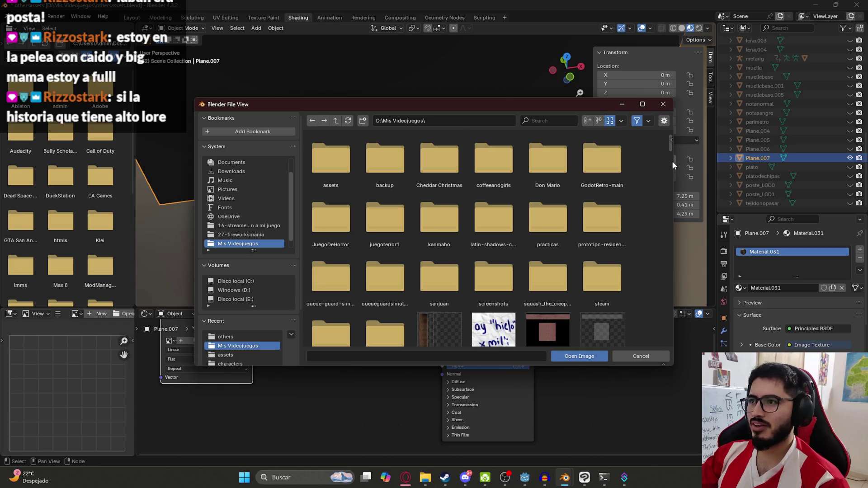
mouse_move(671, 146)
mouse_down()
mouse_move(661, 225)
mouse_move(665, 342)
mouse_move(644, 155)
mouse_move(652, 169)
mouse_up()
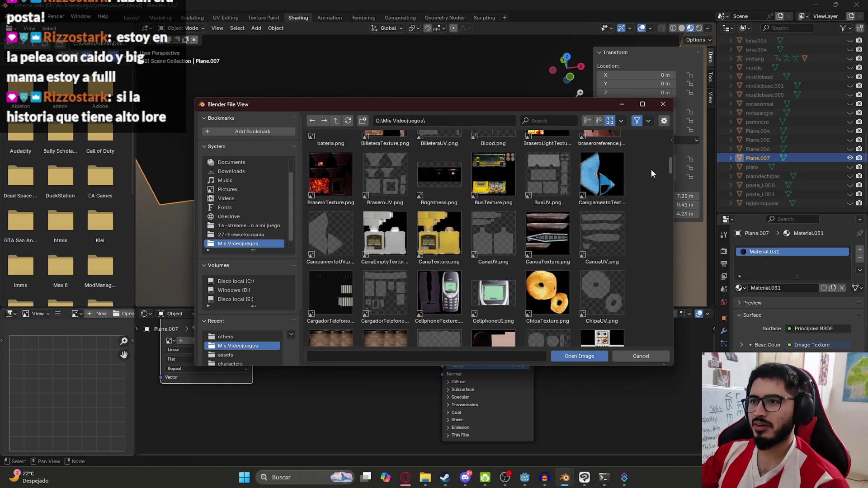
scroll(651, 169, down, 3)
scroll(654, 186, down, 5)
scroll(654, 206, down, 3)
scroll(654, 224, down, 5)
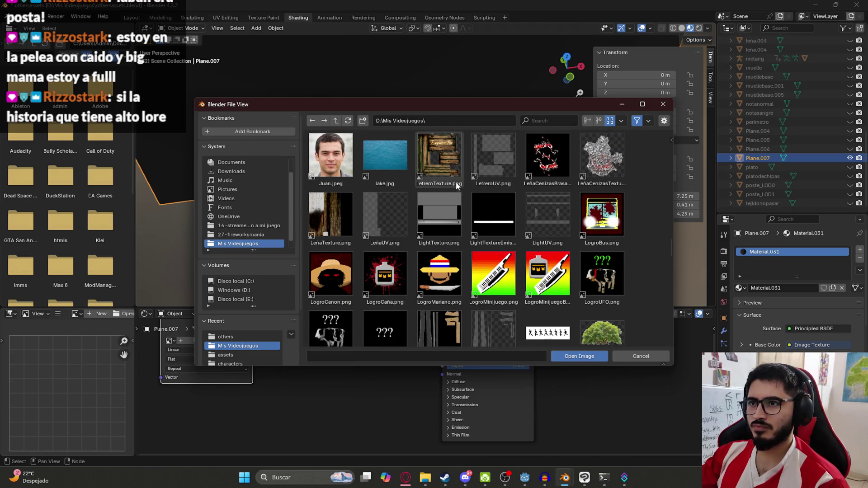
double_click(458, 186)
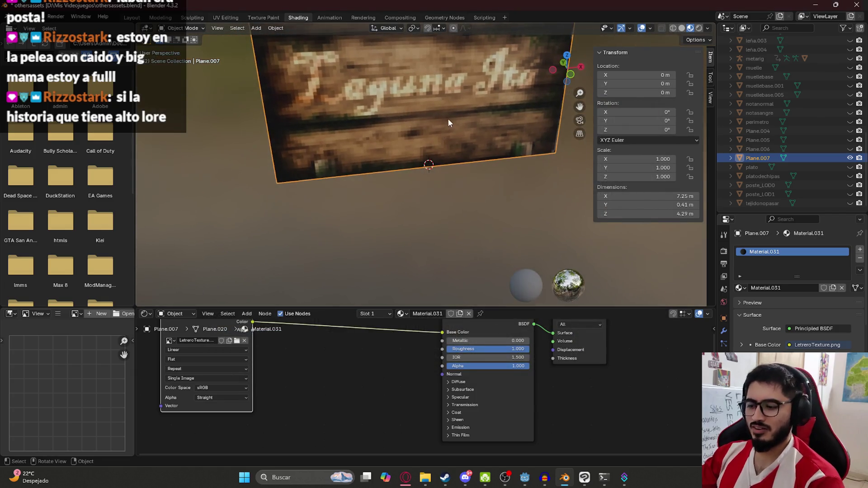
Step: Switch to front orthographic view, save othersassets.blend, and bring up the File menu
key(KP_1)
key(ctrl+s)
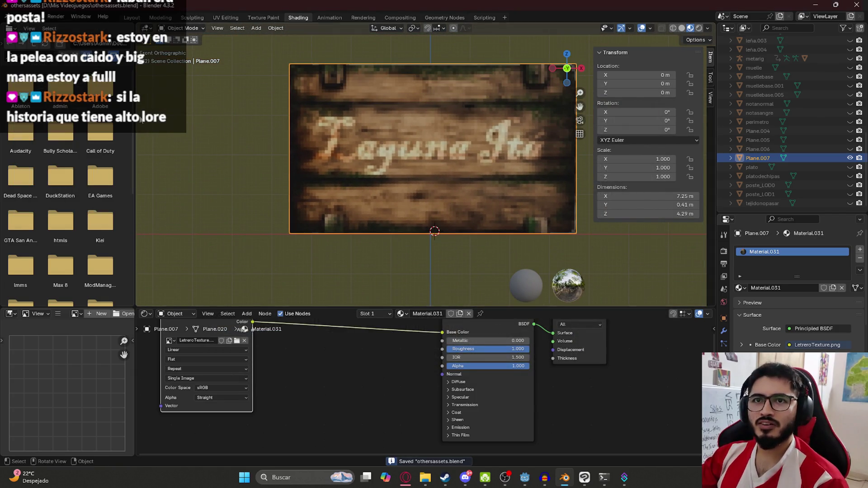
click(20, 16)
Step: Start a glTF 2.0 export targeting sign.glb in the assets/others folder, with Include expanded
mouse_move(56, 153)
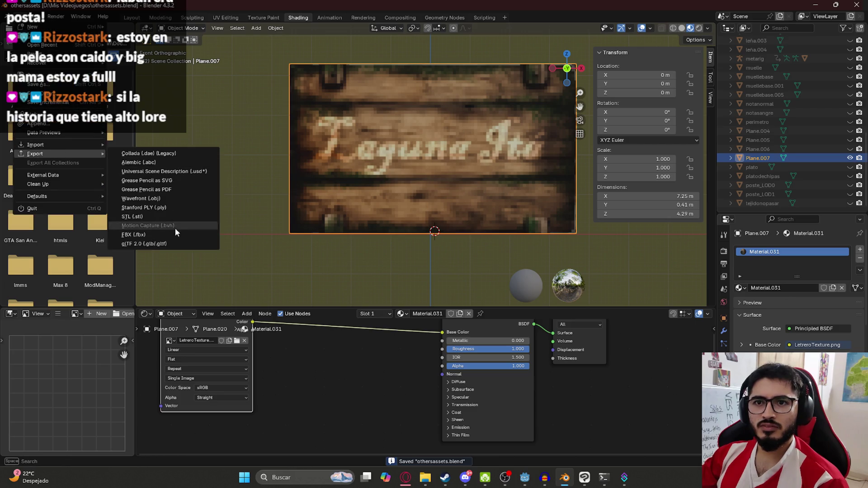
click(162, 244)
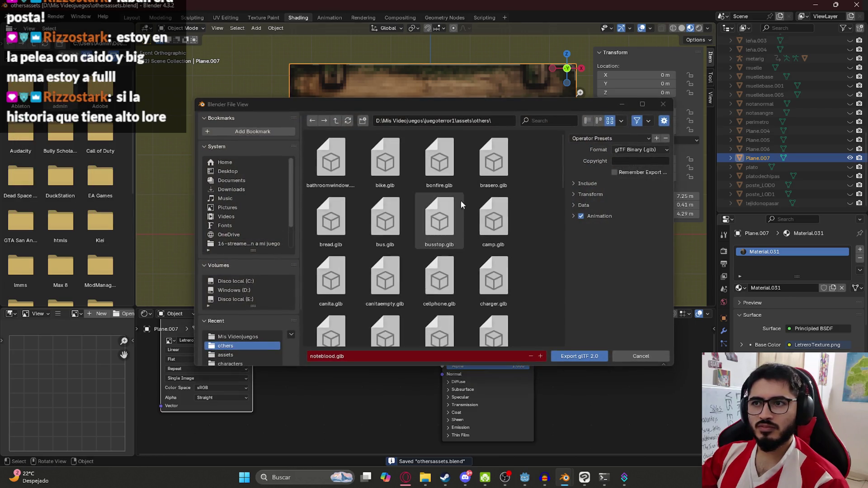
click(588, 184)
click(424, 278)
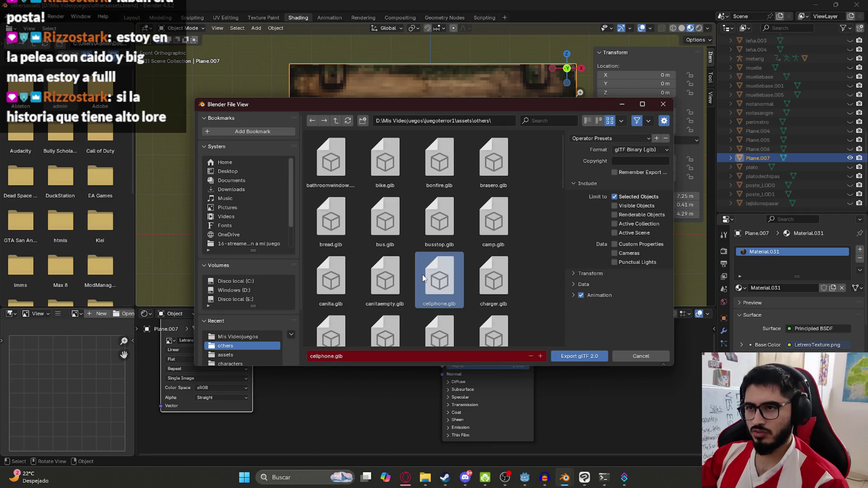
mouse_move(562, 159)
mouse_down()
mouse_move(550, 262)
mouse_move(558, 327)
mouse_up()
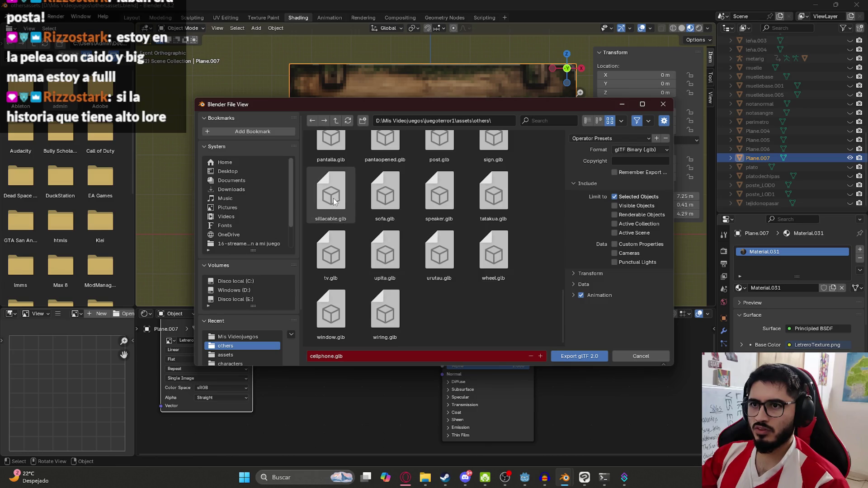
scroll(460, 159, up, 1)
click(507, 173)
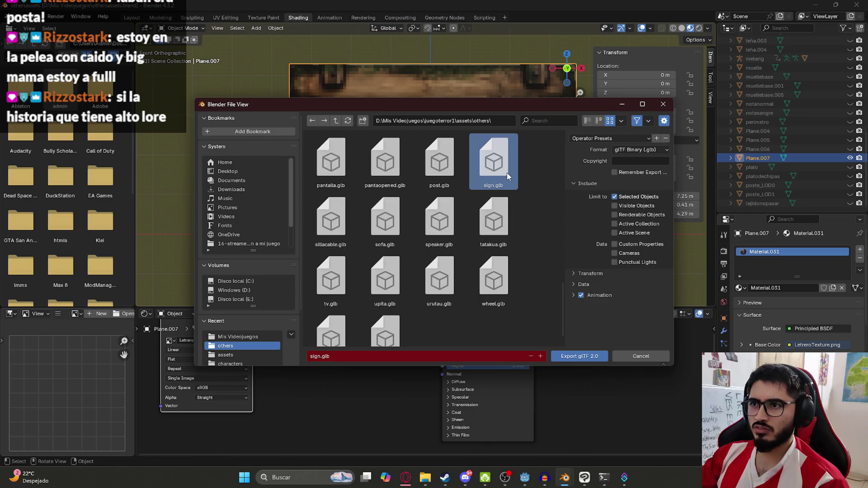
click(529, 482)
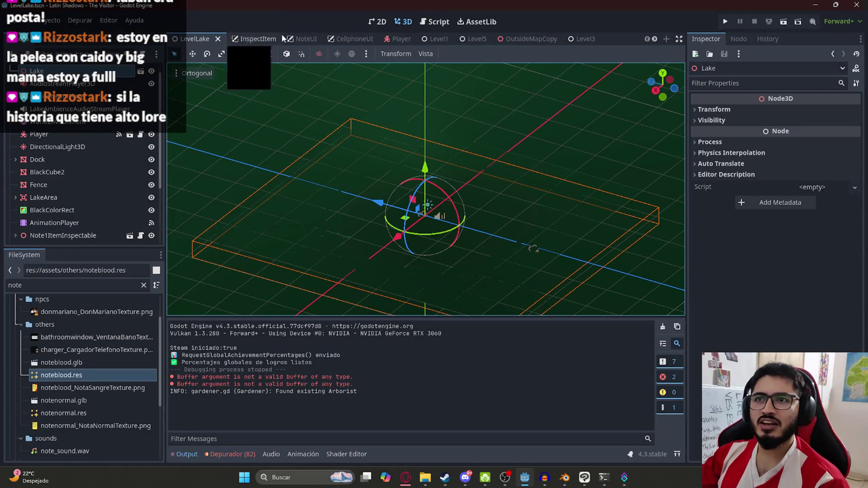
Step: In the OutsideMapCopy scene, select the Sign node and show its sign.res mesh in the FileSystem
click(530, 39)
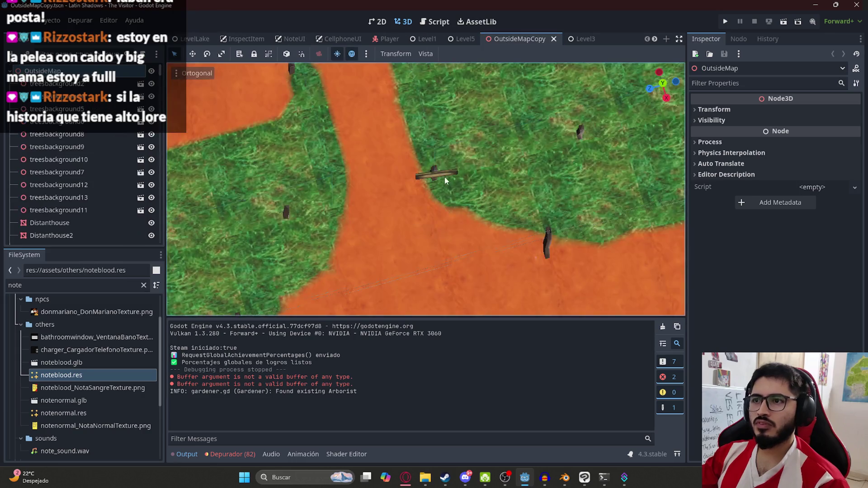
click(438, 180)
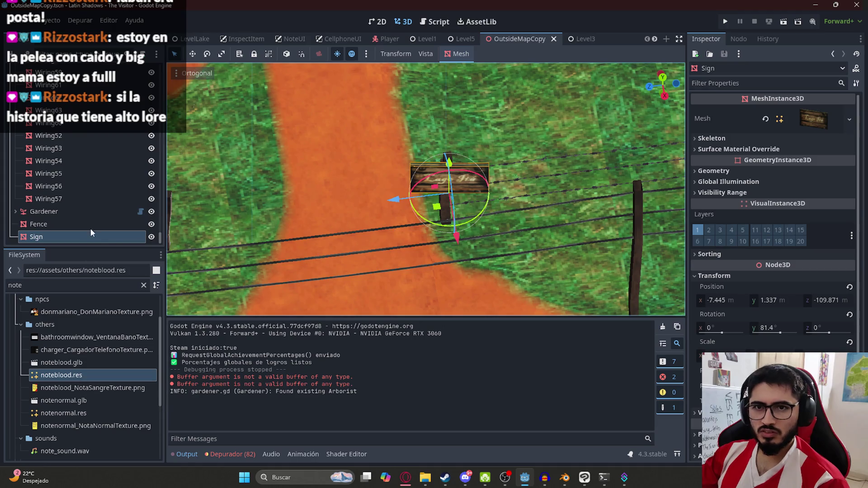
click(818, 124)
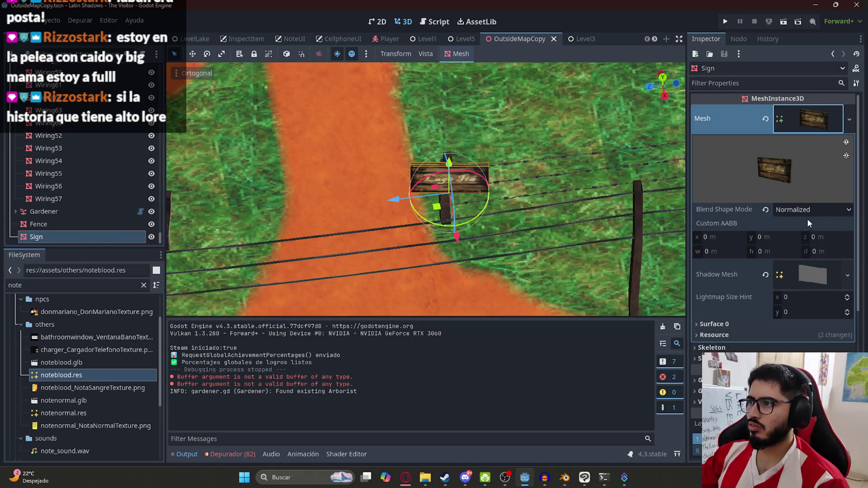
click(849, 119)
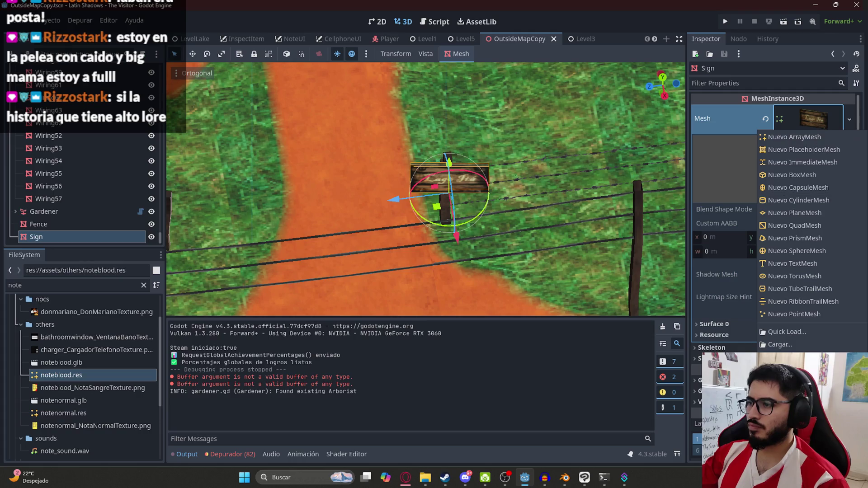
click(796, 303)
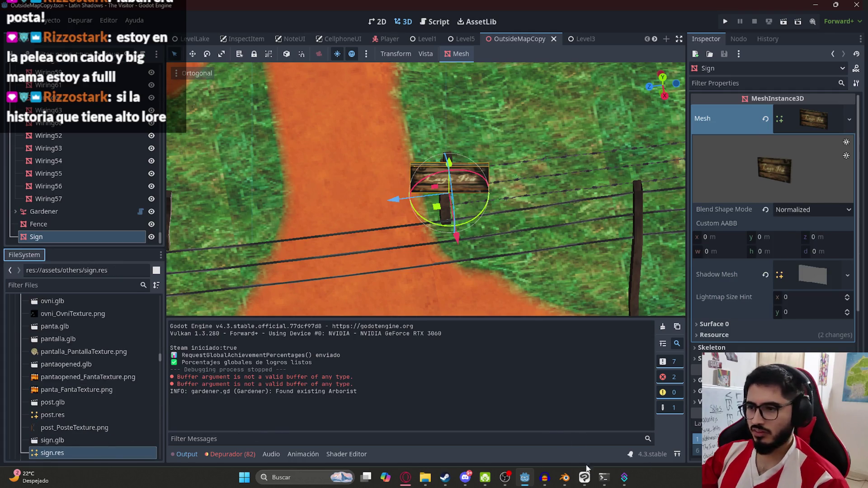
click(585, 478)
Step: Export the sign as sign.glb from Blender's glTF 2.0 export window
mouse_move(566, 470)
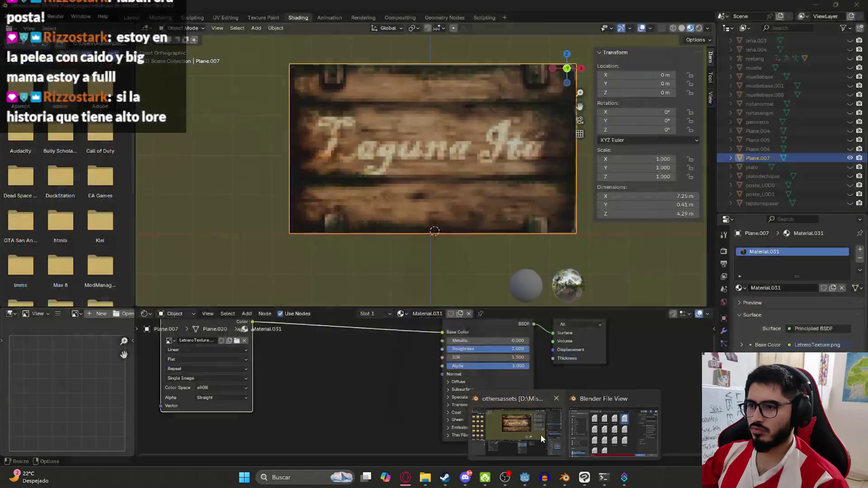
click(541, 434)
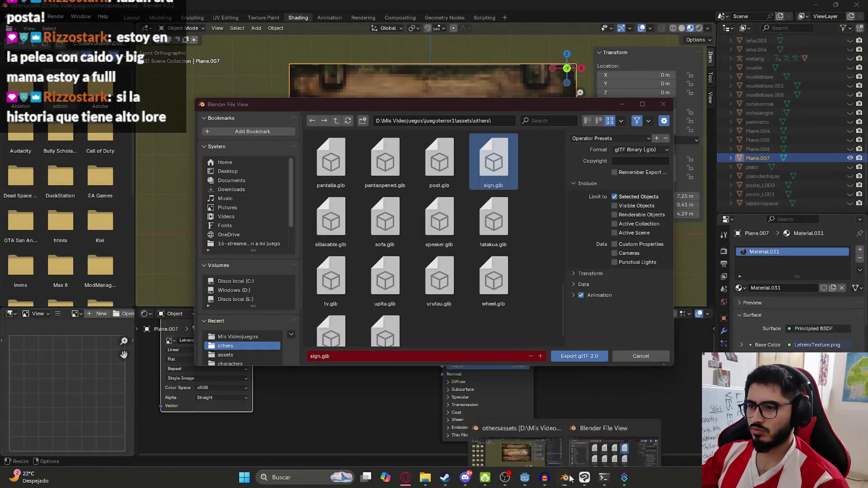
click(576, 356)
Step: Orbit around the sign to inspect it from several angles, then save the blend file
scroll(461, 215, down, 5)
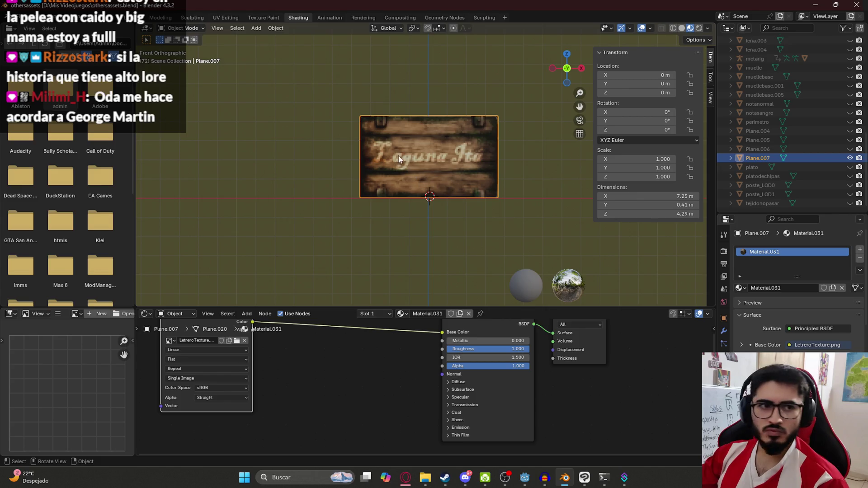
drag(398, 156, 414, 161)
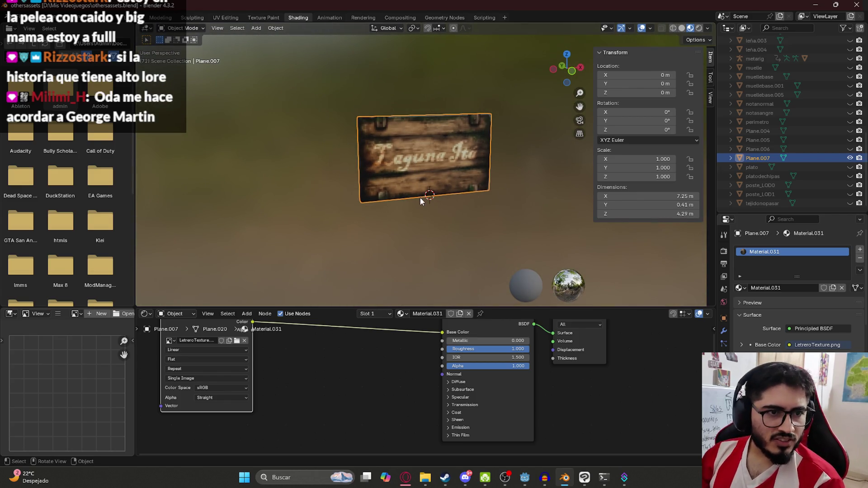
drag(444, 145, 435, 97)
scroll(435, 97, up, 4)
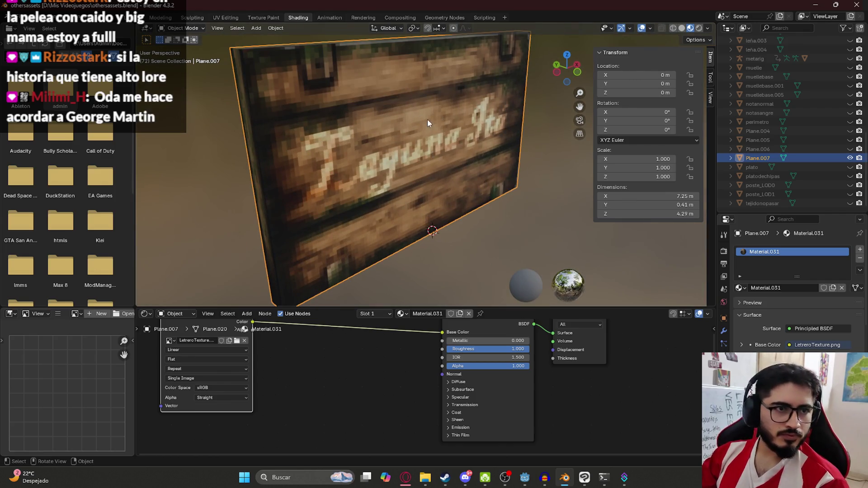
mouse_move(389, 206)
mouse_down()
mouse_move(409, 208)
mouse_move(386, 215)
mouse_move(386, 187)
mouse_up()
key(ctrl+s)
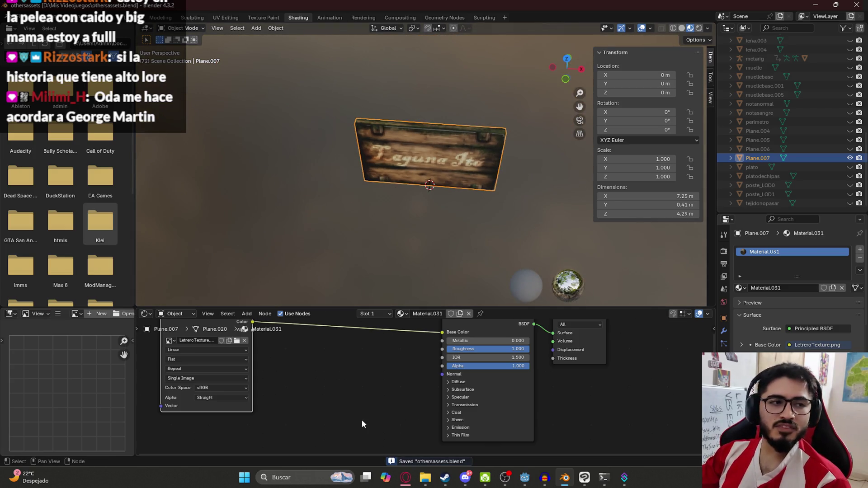
key(alt+Tab)
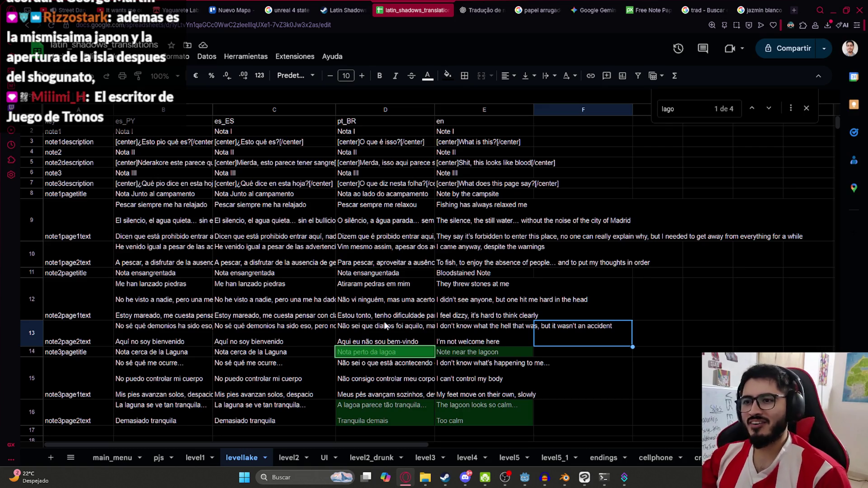
Step: Review the levellake lake-note translations, selecting cell D10, then jump to the YouTube tab
scroll(310, 284, down, 3)
scroll(311, 284, up, 3)
click(353, 251)
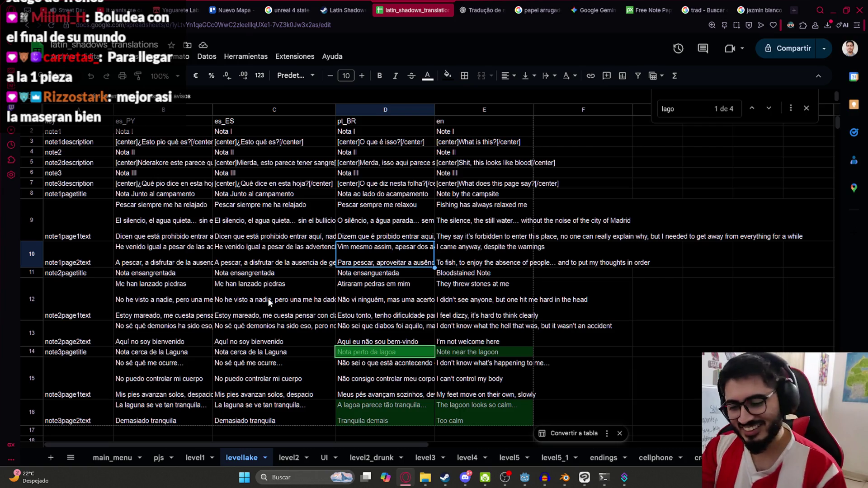
key(ctrl+1)
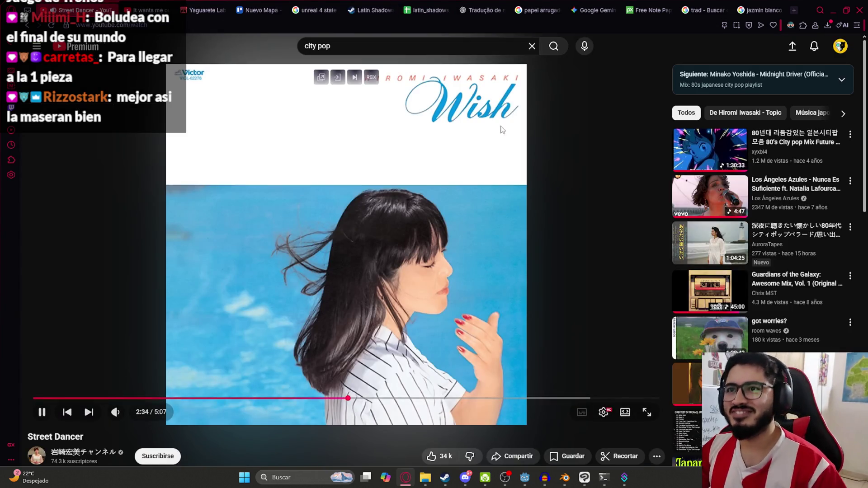
Step: Cycle through the browser tabs, from the Latin Shadows Steam page back to the spreadsheet
click(371, 10)
click(432, 7)
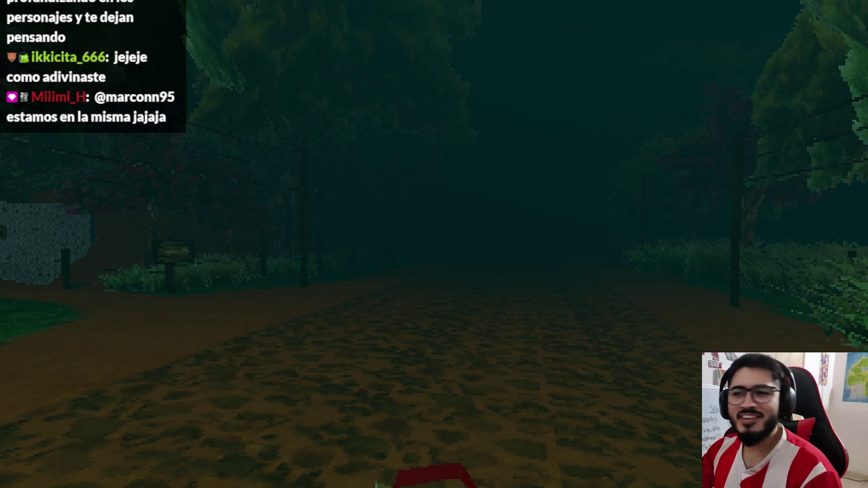
Step: Walk up to the Laguna Itá sign and interact so Juan remarks the lake is closed
key(w)
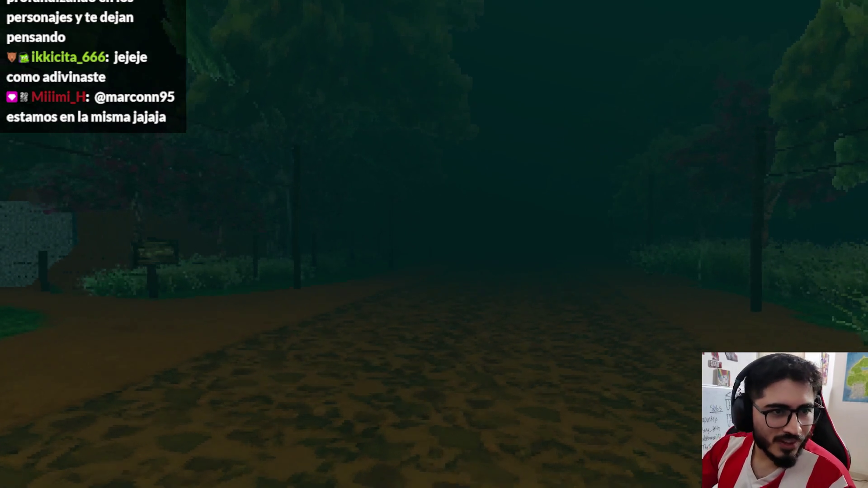
mouse_move(434, 244)
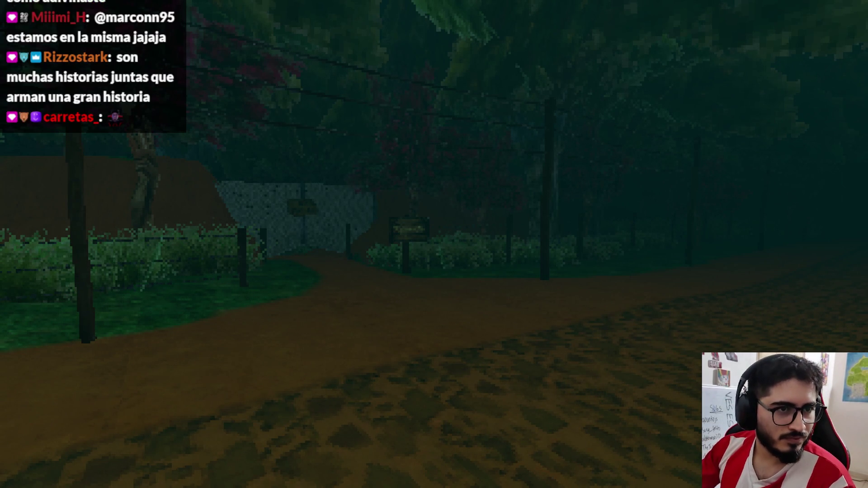
key(d)
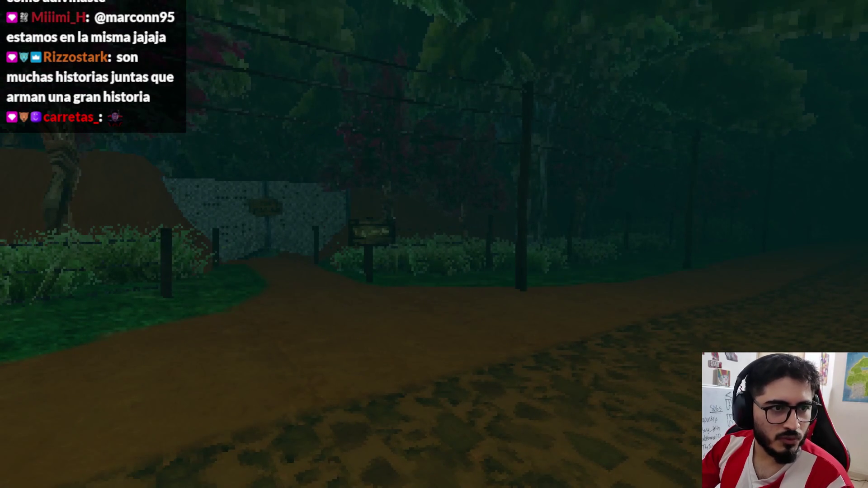
key(w)
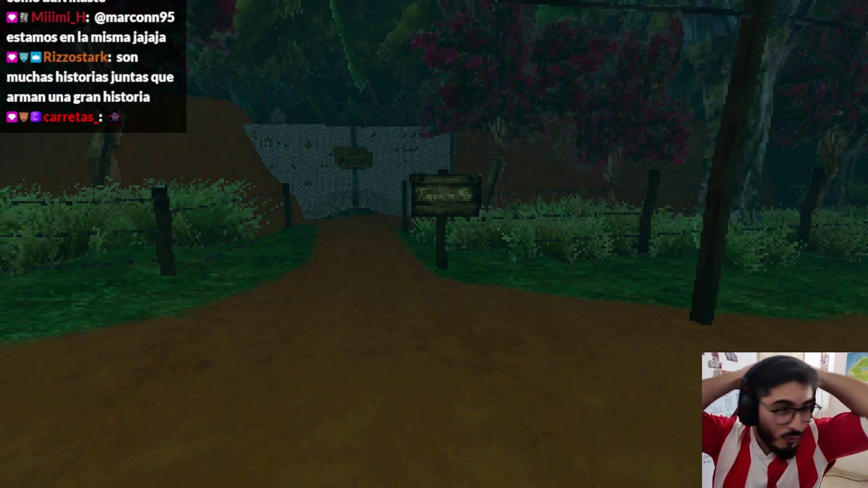
key(w)
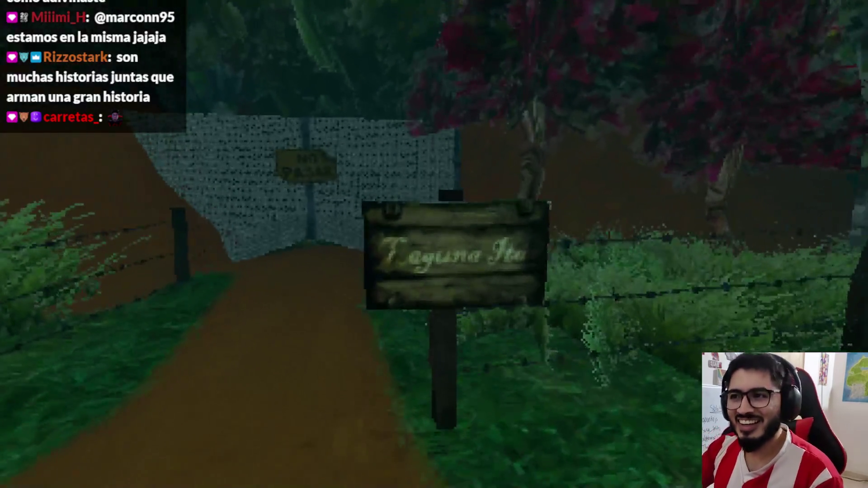
key(s)
key(w)
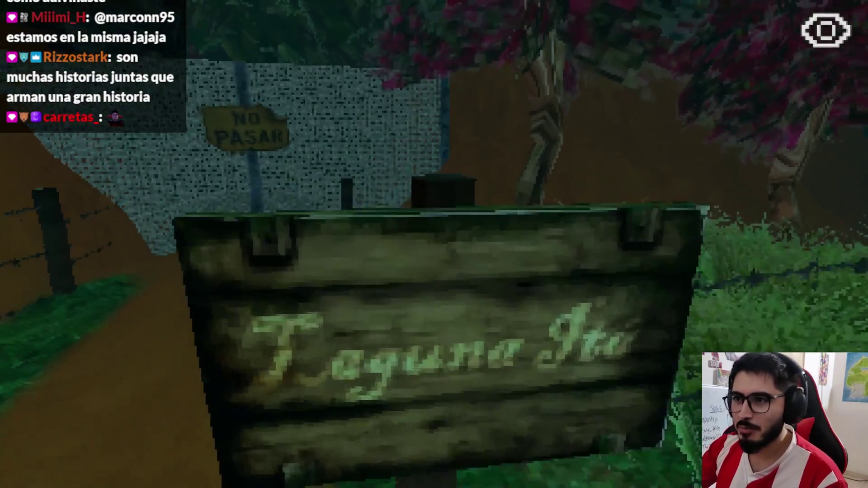
key(s)
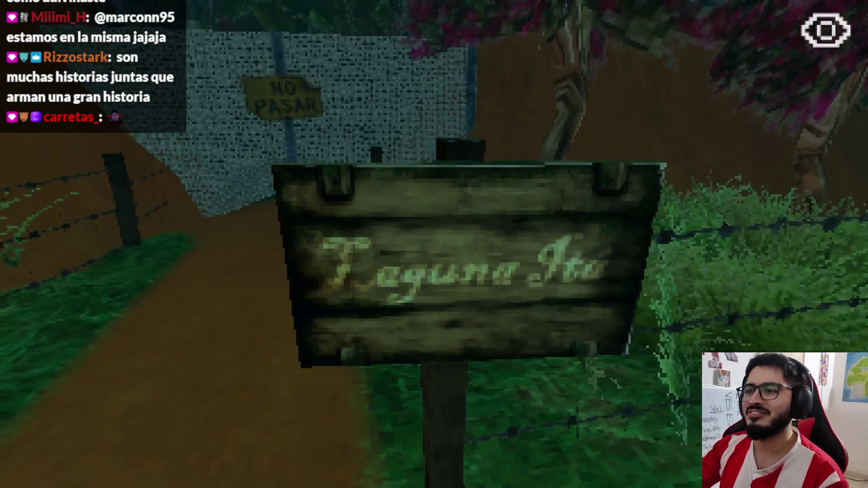
key(e)
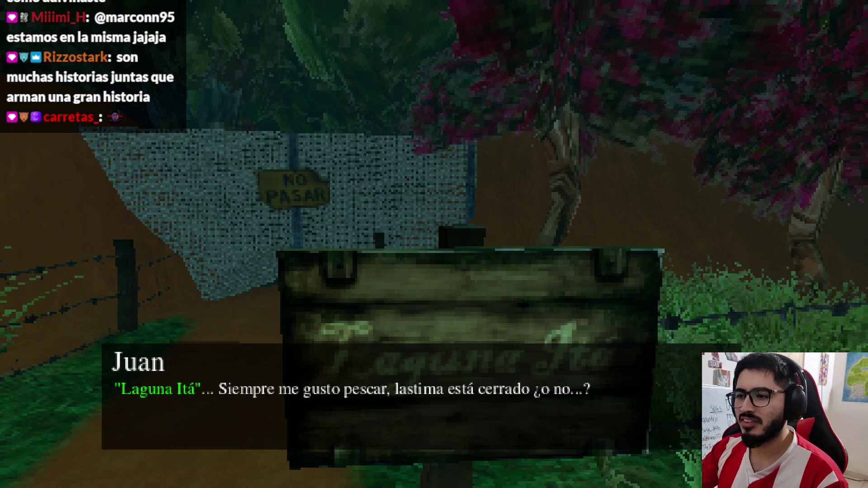
key(e)
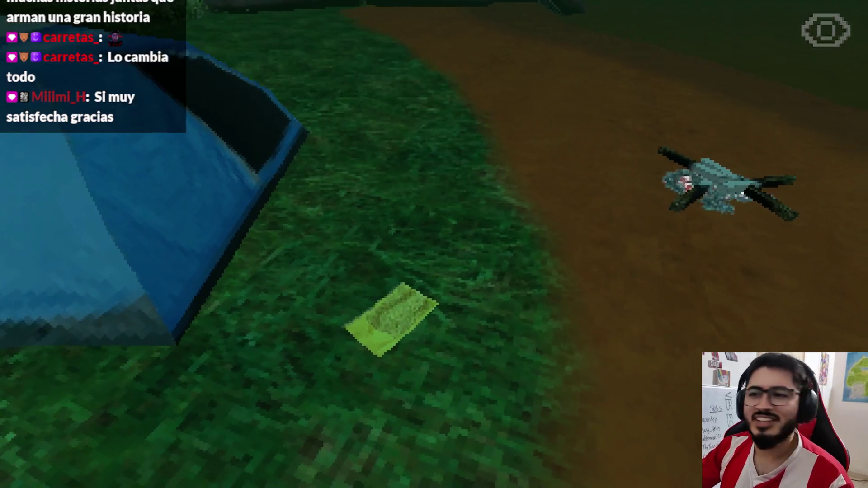
Step: Pick up Nota I by the tent and read both of its pages
key(e)
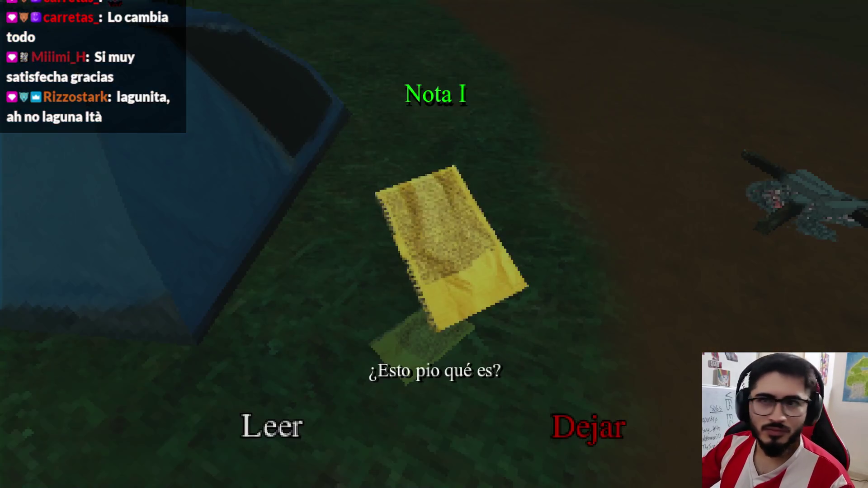
click(294, 432)
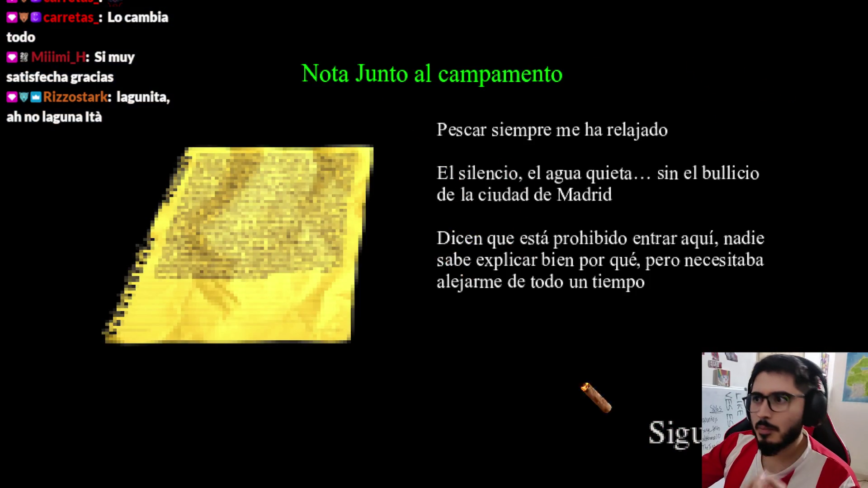
click(701, 437)
key(Escape)
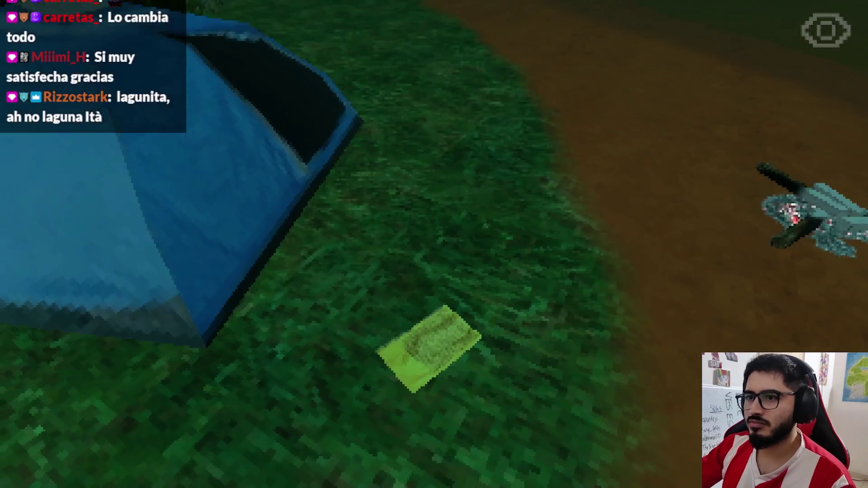
Step: Walk along the dirt path past the fence to the blood-stained note on the ground
key(w)
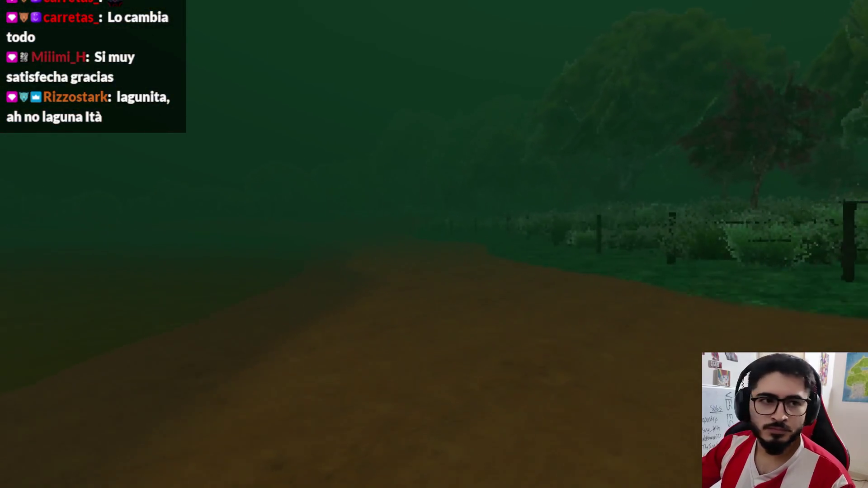
key(w)
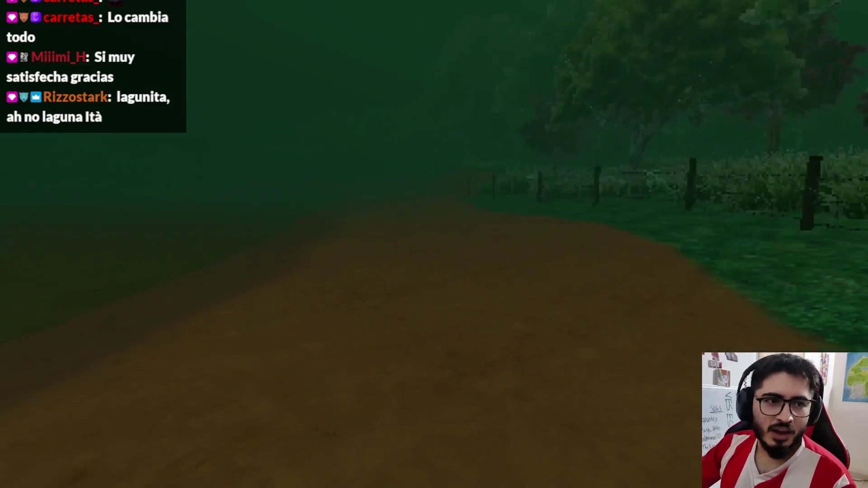
key(w)
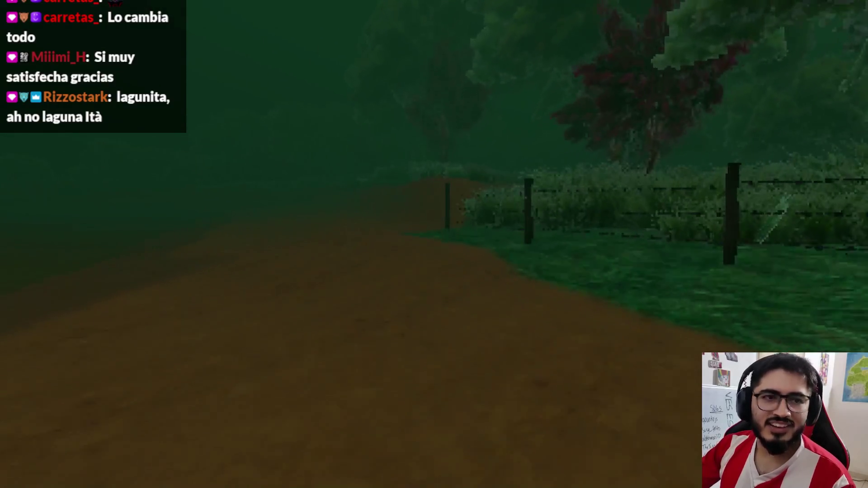
key(w)
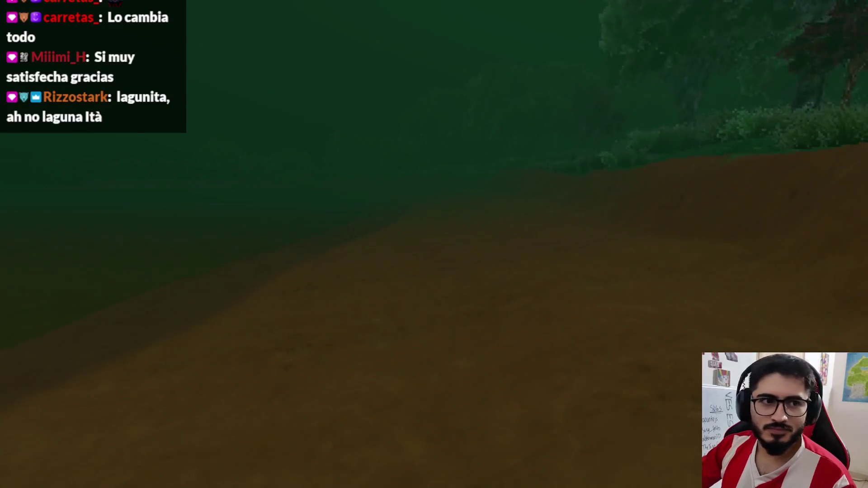
key(w)
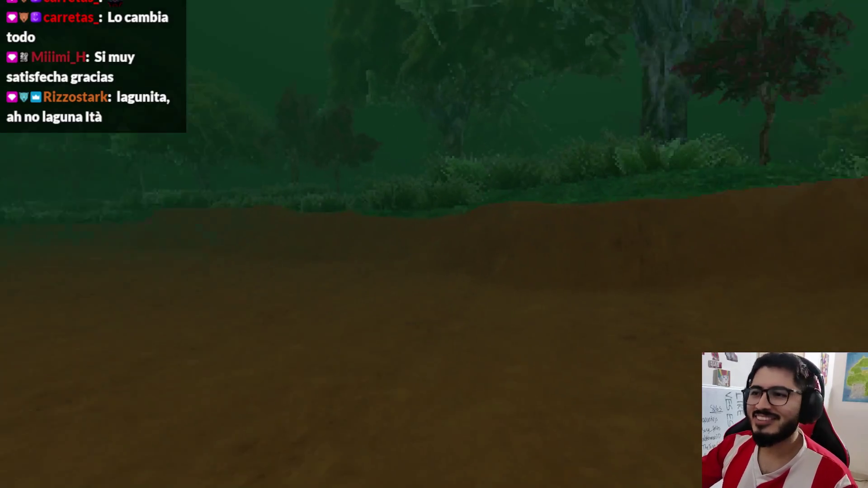
key(w)
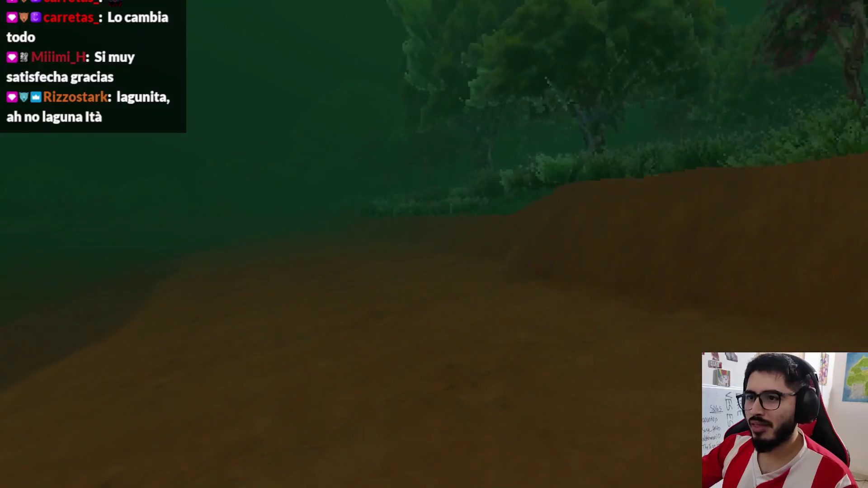
key(w)
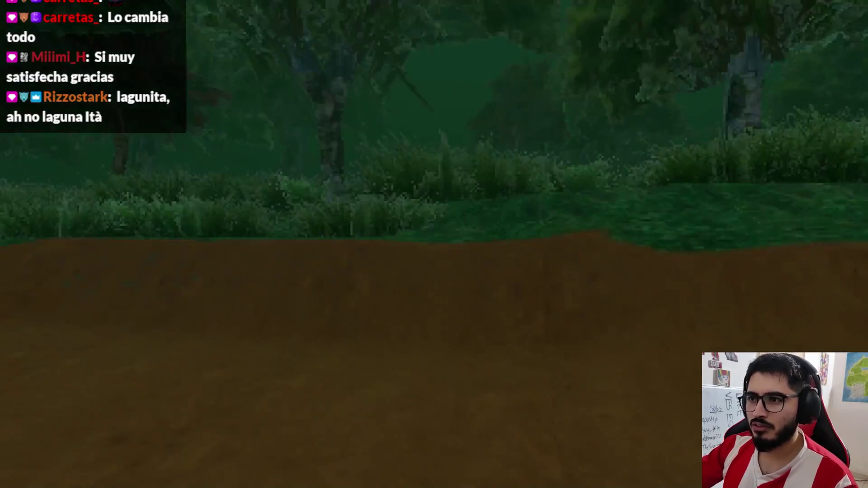
key(w)
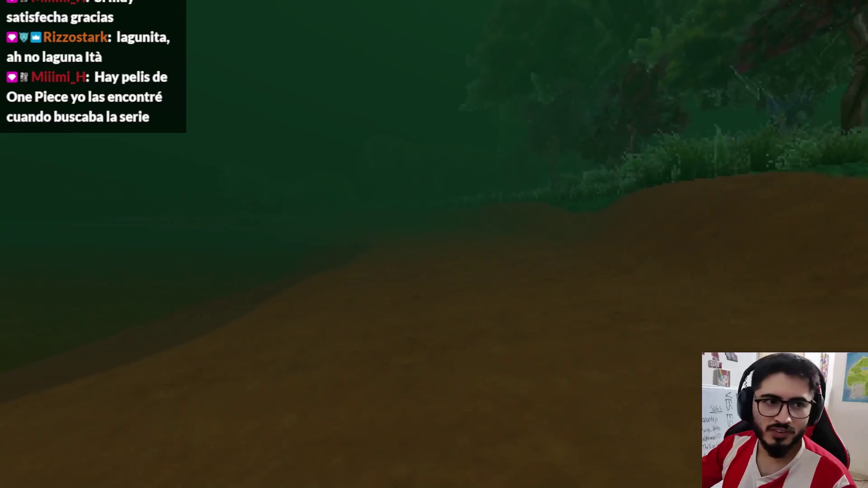
key(w)
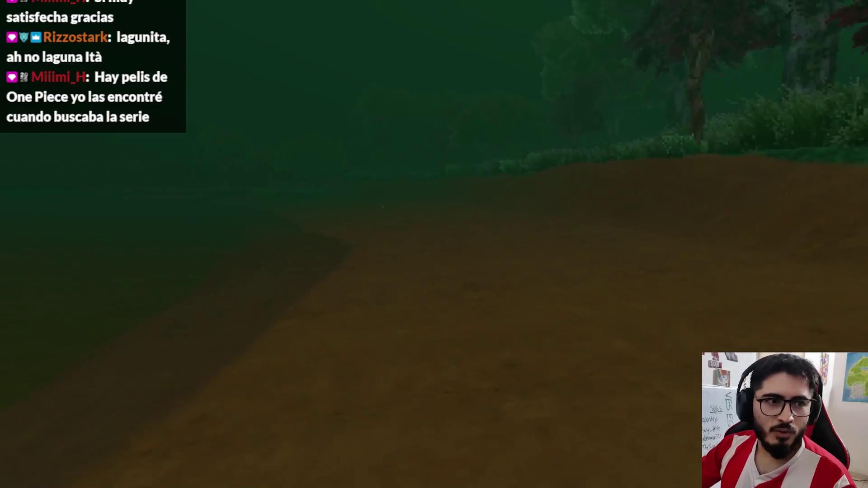
key(w)
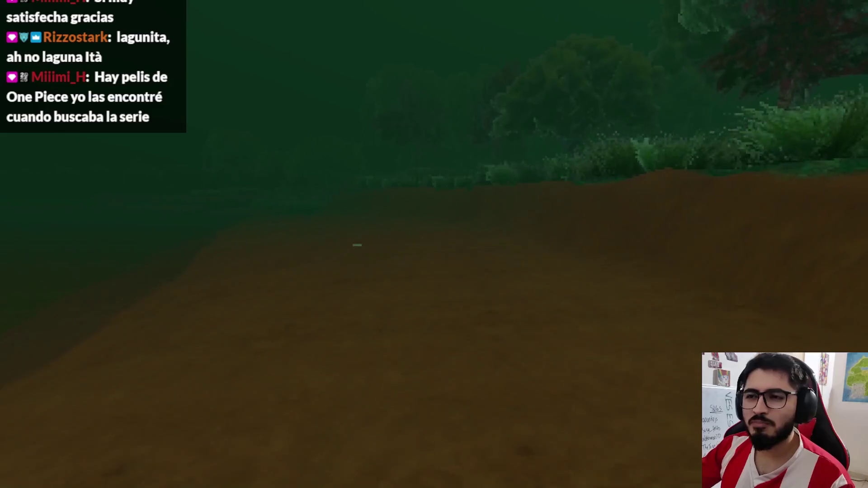
key(w)
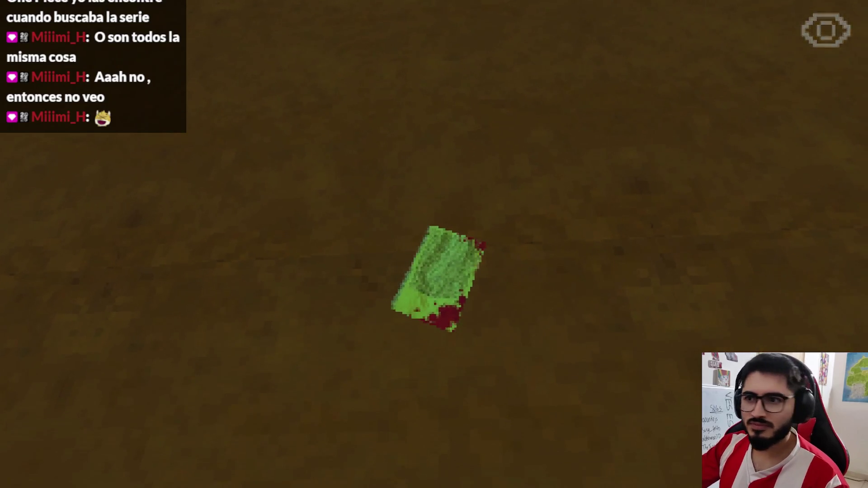
Step: Pick up and read both pages of the bloodstained Nota II, then pick up and read Nota III by the lake
key(e)
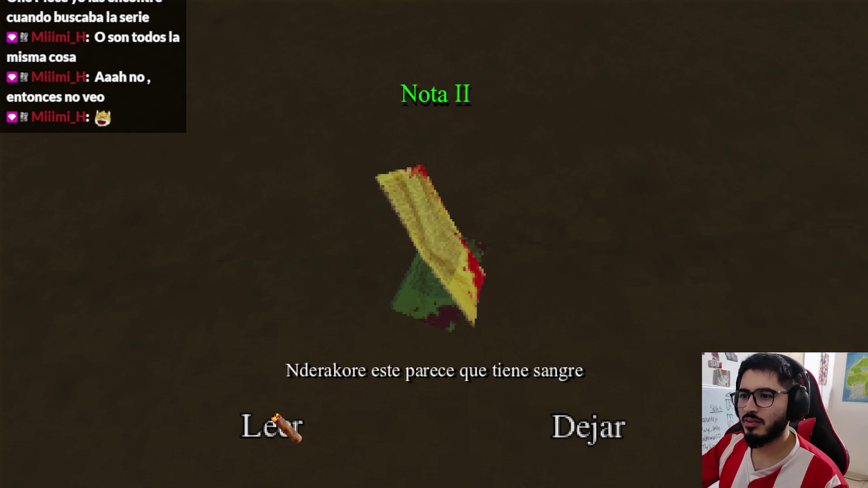
click(274, 423)
click(656, 431)
click(203, 434)
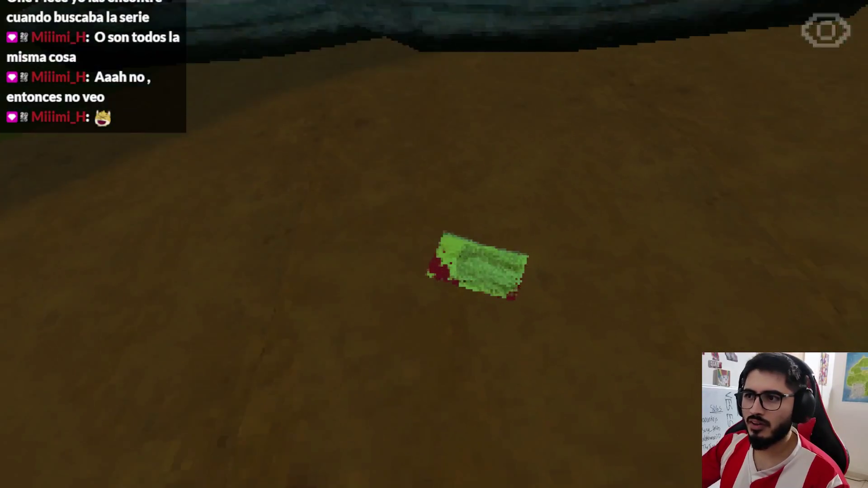
key(e)
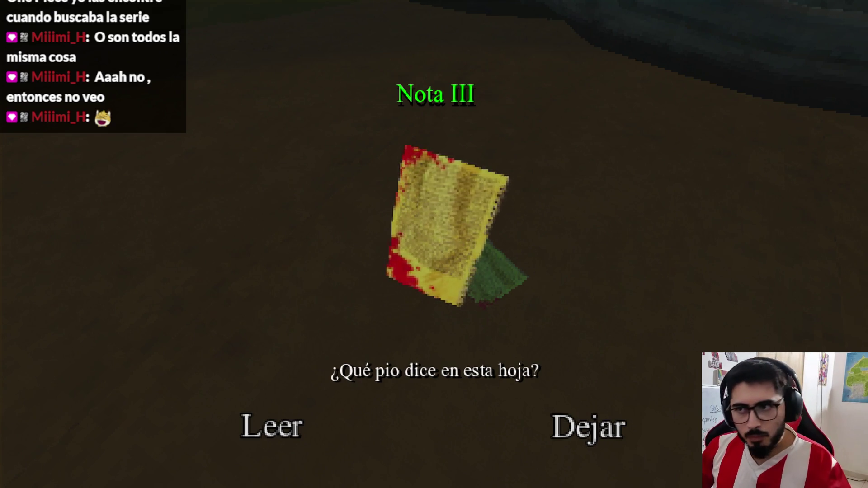
click(280, 422)
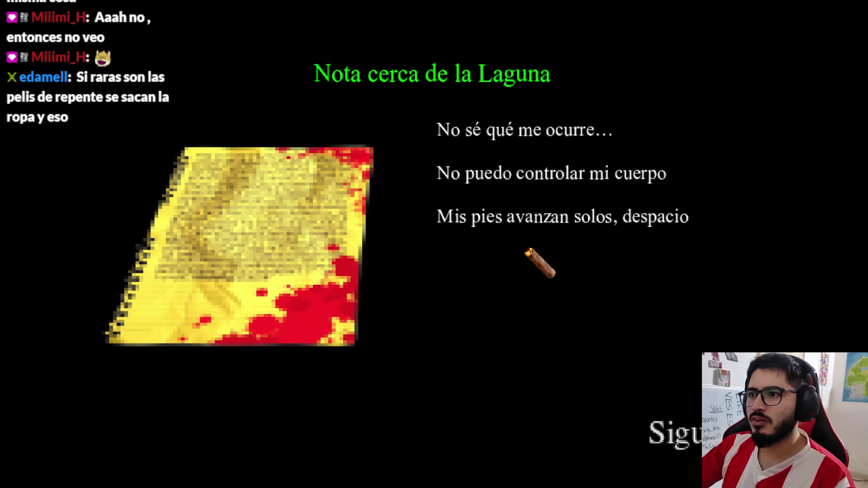
Step: Finish Nota III, walk from the lake into the grass, and go to the Menu Principal
key(e)
key(e)
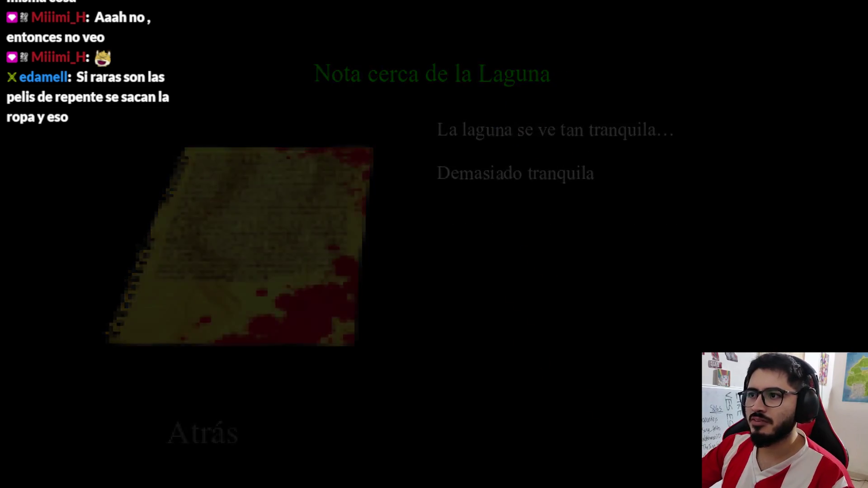
key(w)
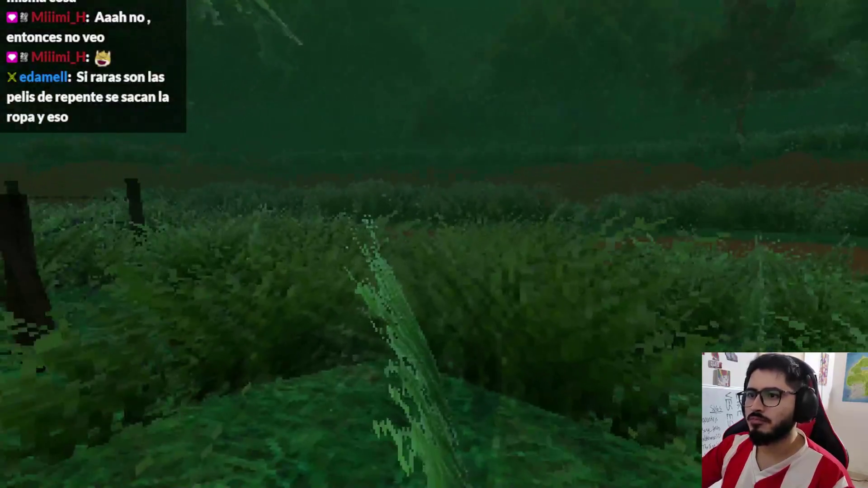
key(Escape)
click(397, 304)
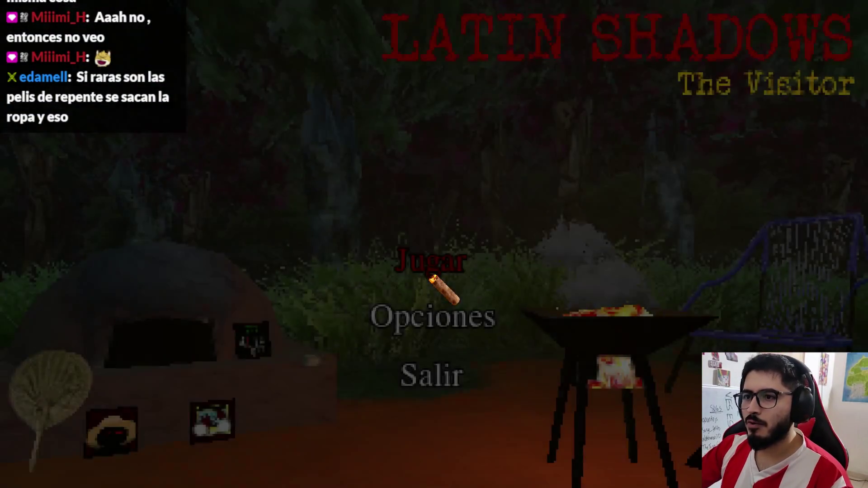
Step: In Opciones' Audio e Idioma settings, cycle Lenguaje to Español Neutro, English, then back to Español Neutro, and exit
click(430, 266)
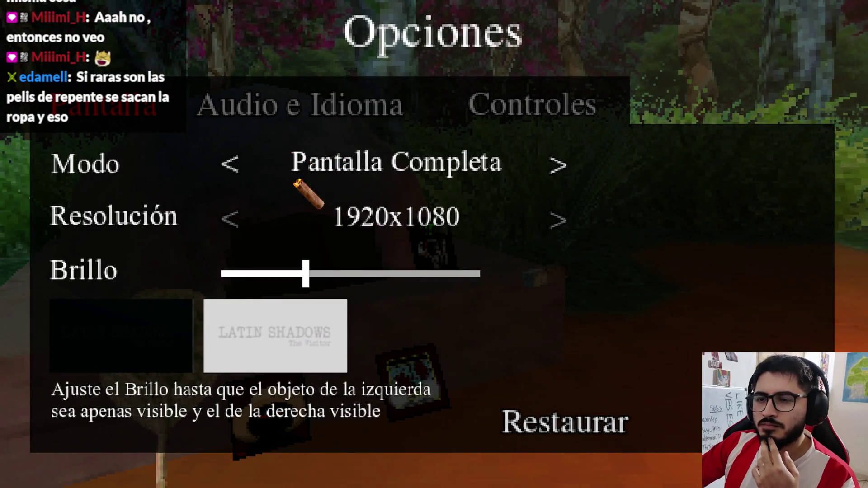
click(297, 104)
click(537, 235)
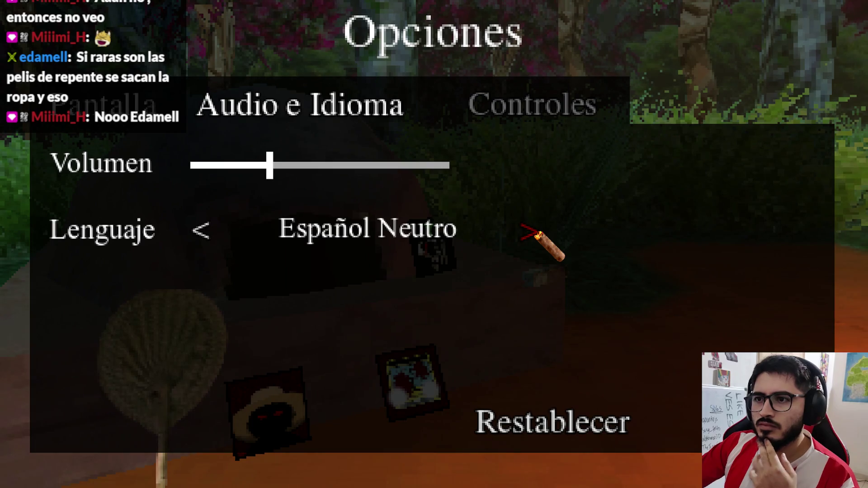
click(537, 235)
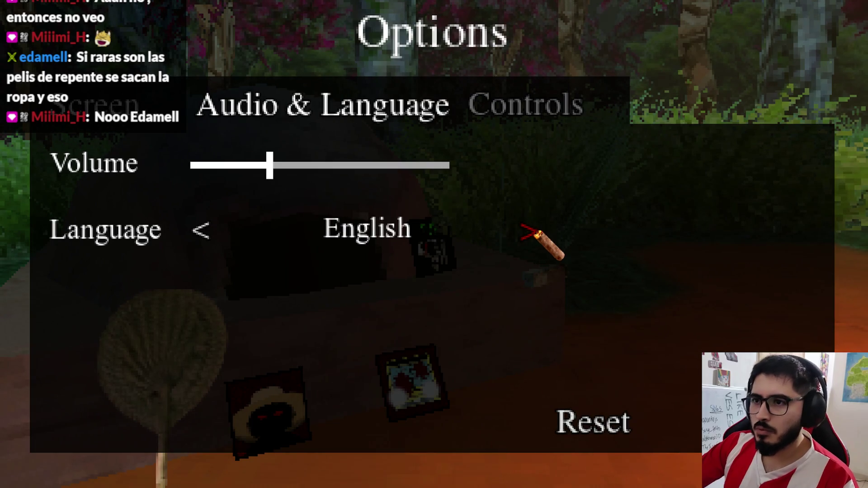
click(189, 229)
key(Escape)
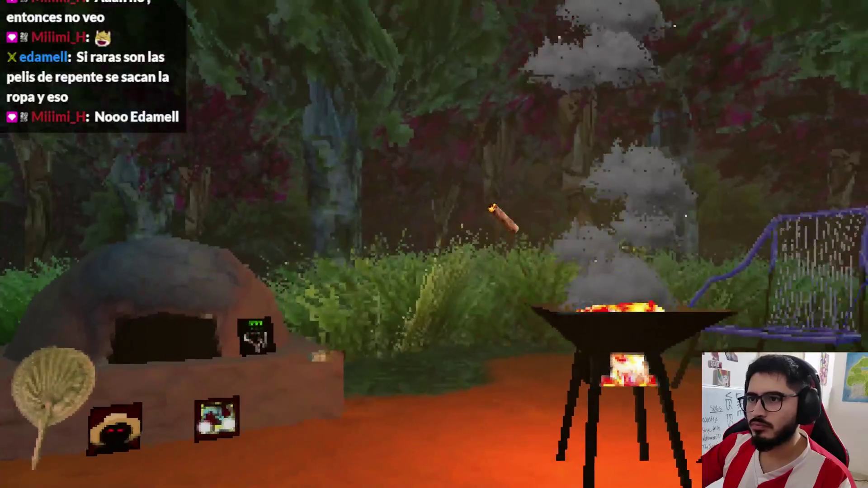
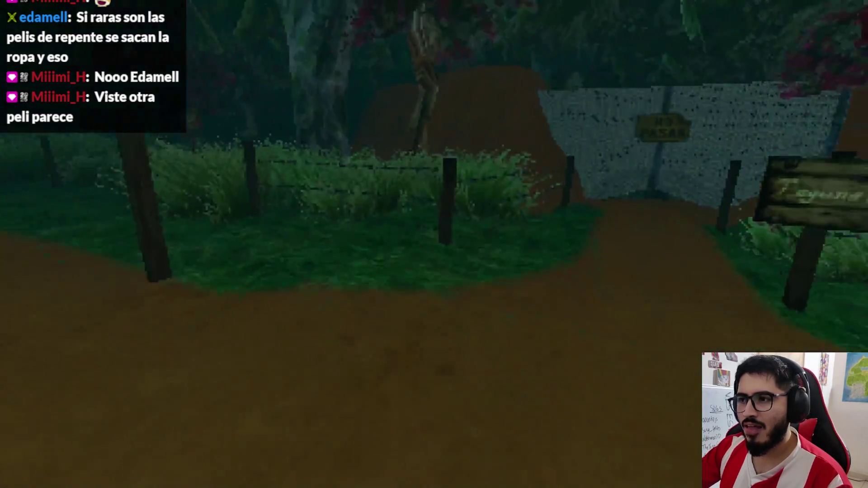
Step: Quit the running Latin Shadows session to the desktop and view level_lake.gd in the editor
key(Escape)
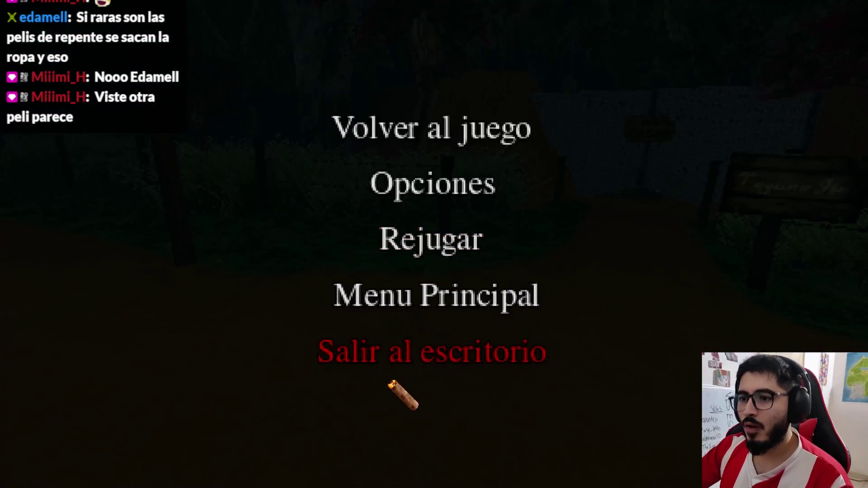
click(392, 358)
click(430, 23)
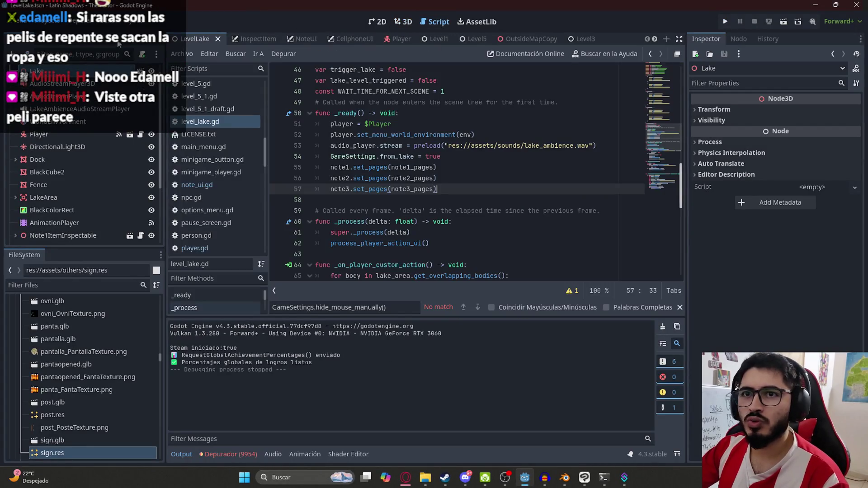
Step: Open game_settings.gd and search for 'reset' to locate the reset_endings function
click(472, 157)
text(gam)
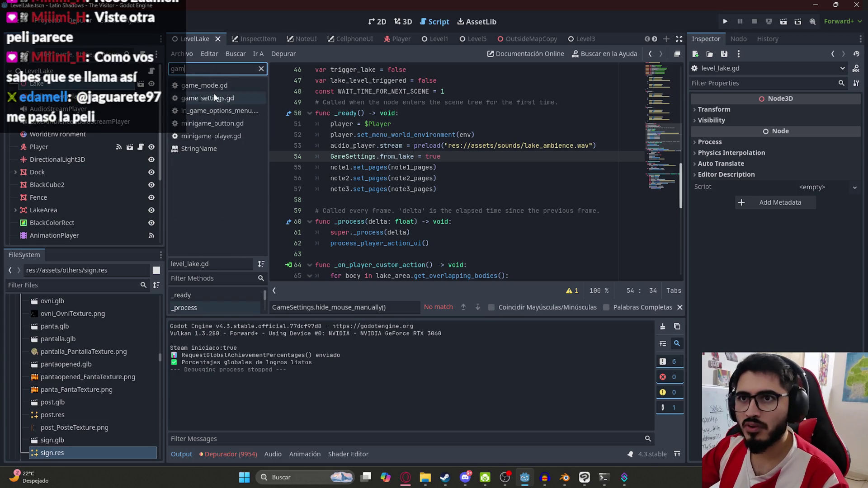
click(216, 98)
key(ctrl+f)
text(reset)
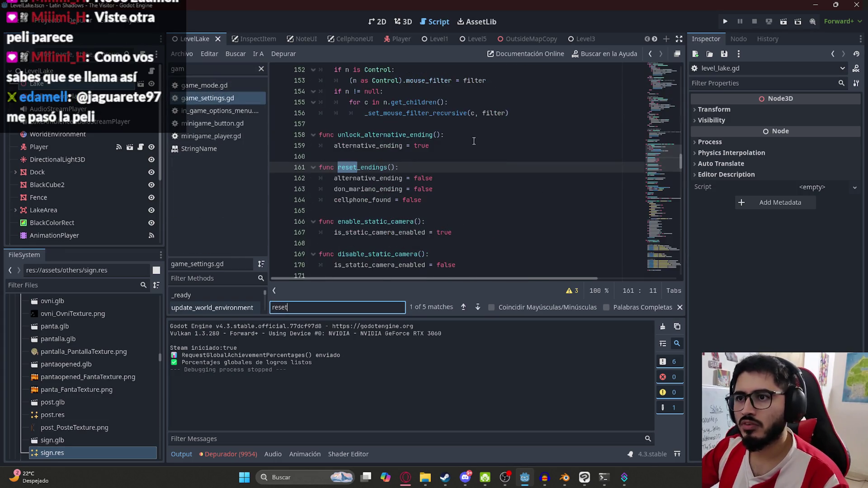
click(436, 201)
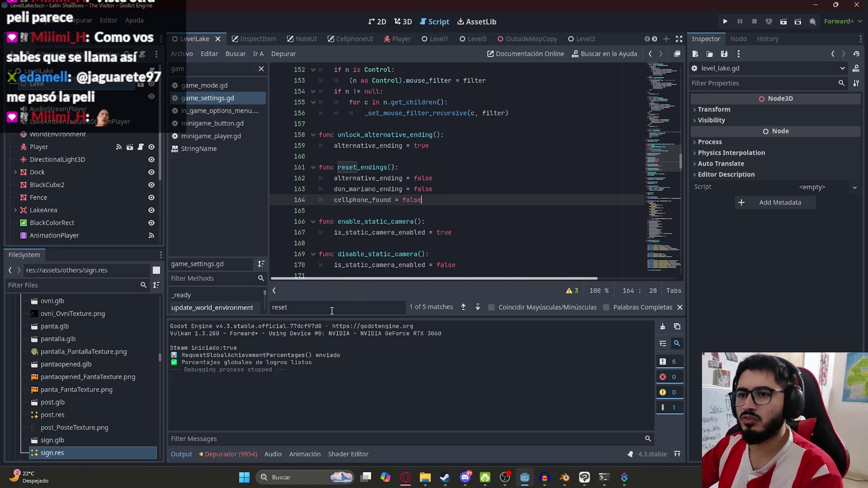
click(332, 311)
key(Return)
Step: Add 'from_lake = false' to reset_endings and run the game with F5
key(Return)
key(Return)
key(Return)
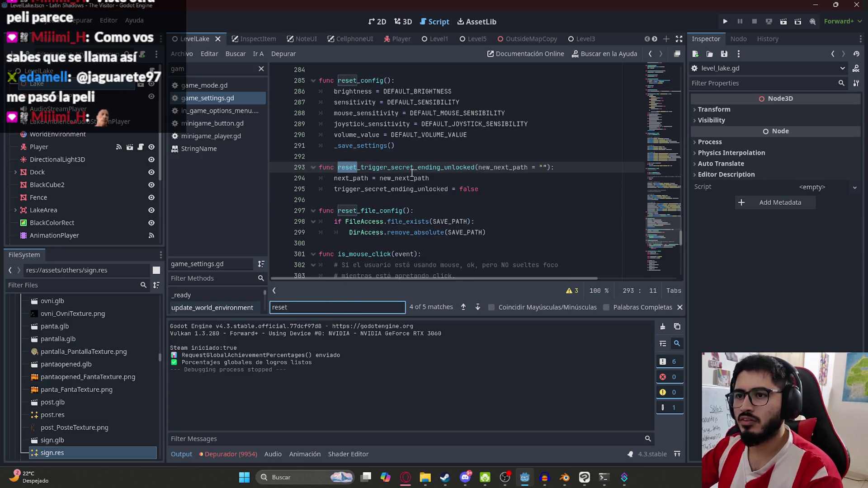
click(435, 195)
key(Return)
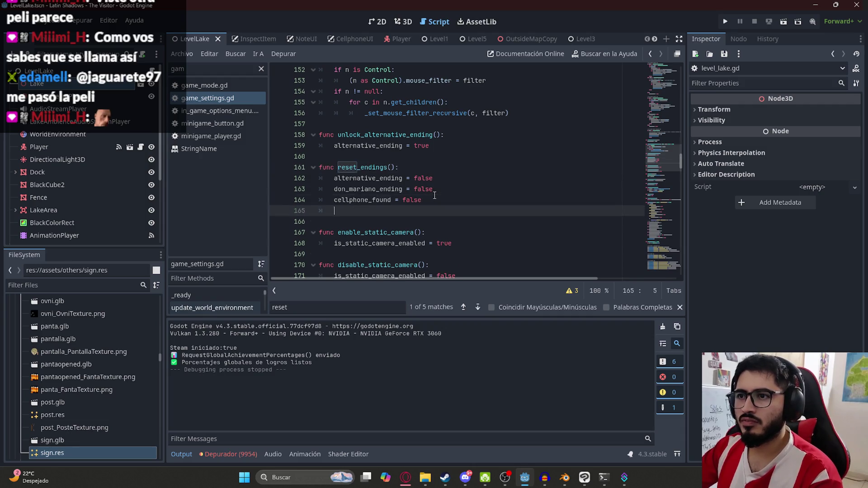
text(from_lake = false)
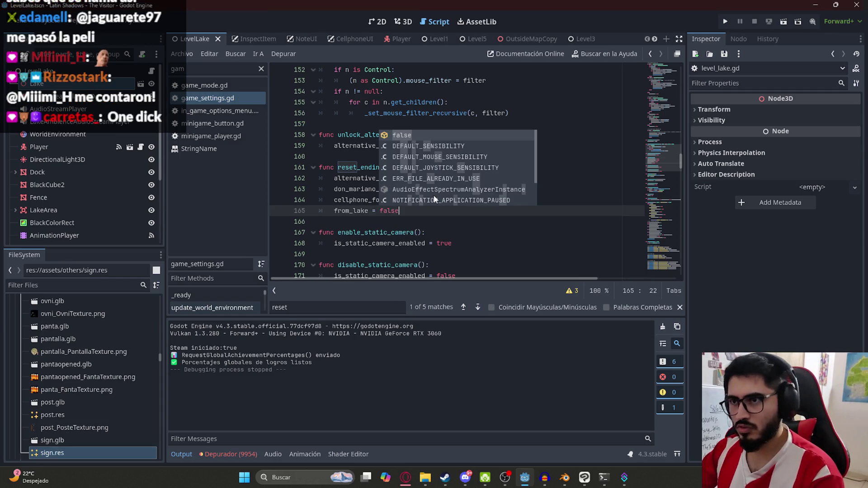
click(465, 232)
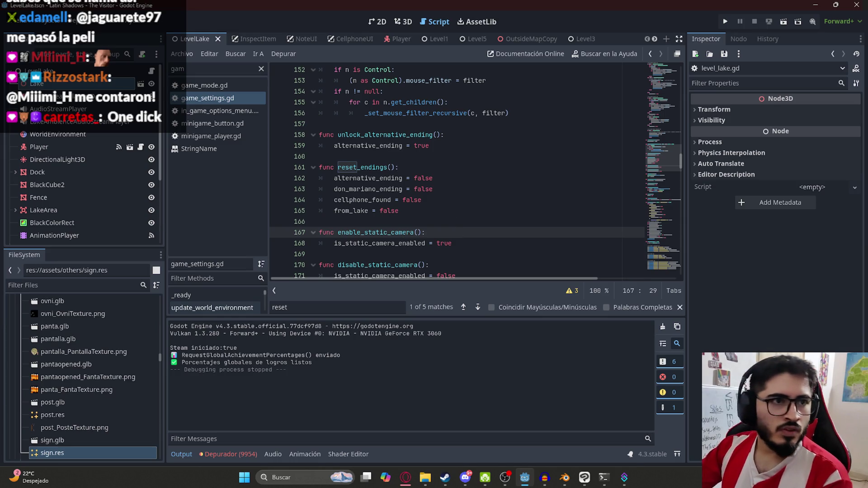
key(F5)
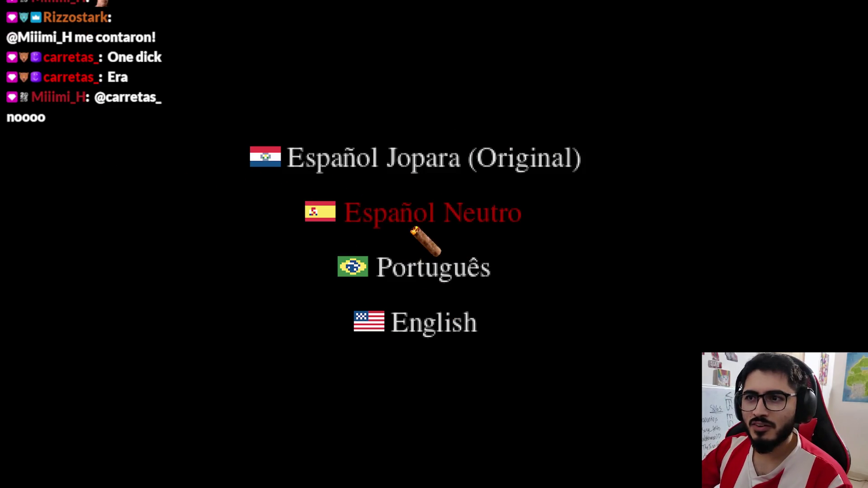
Step: Choose Español Neutro, start a new game with Jugar, and highlight Primera Persona
click(417, 220)
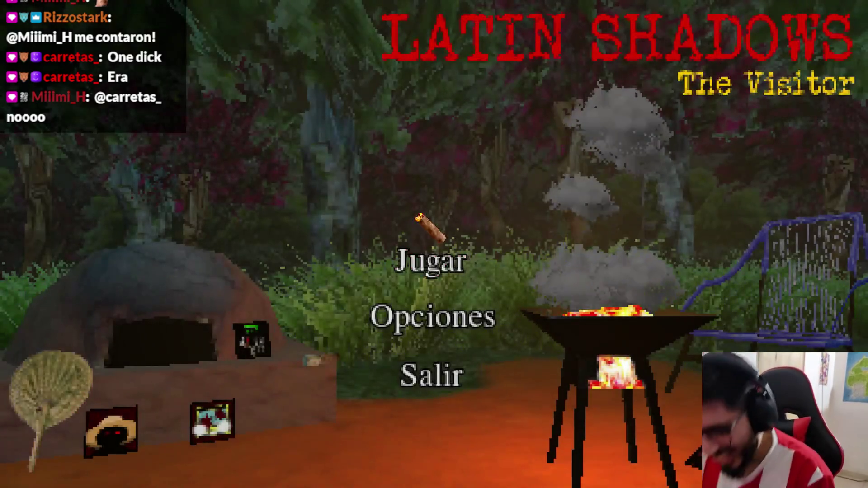
click(464, 273)
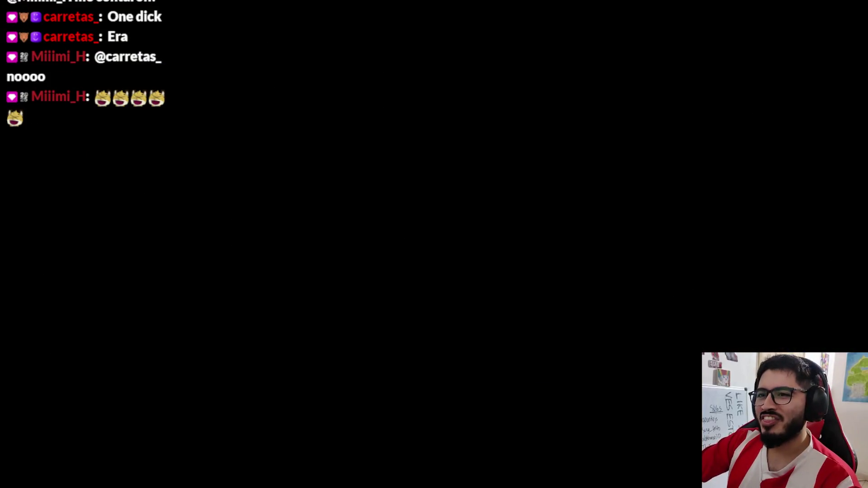
key(Left)
Step: Confirm first-person mode, walk the forest path, and read the Laguna Itá sign by the NO PASAR fence
key(Return)
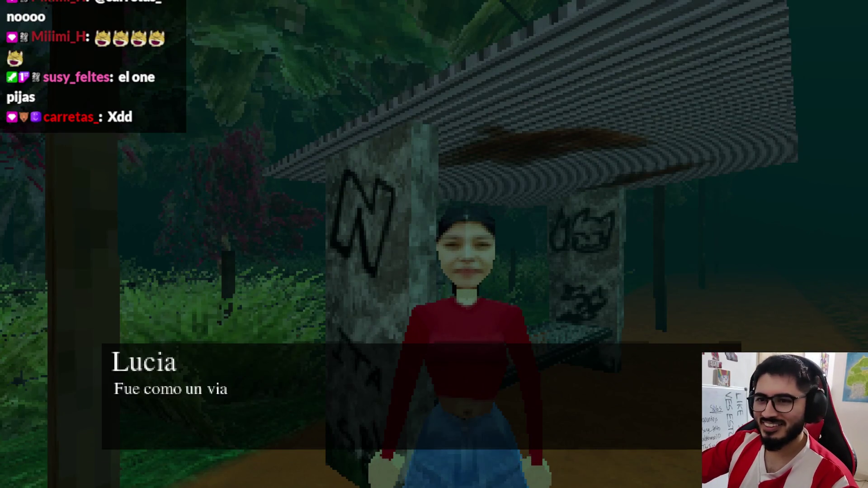
key(space)
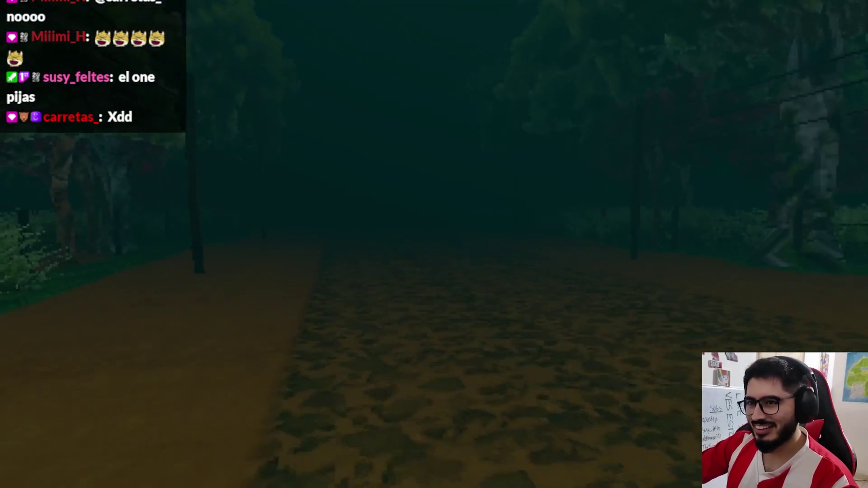
key(w)
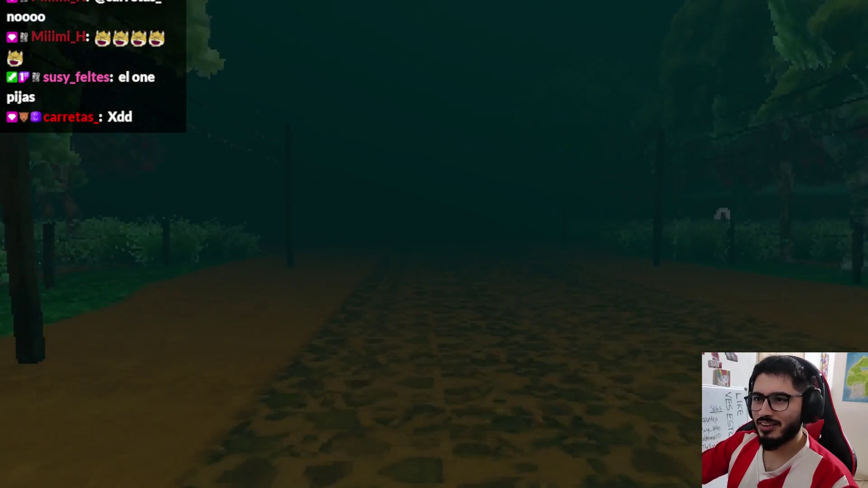
key(w)
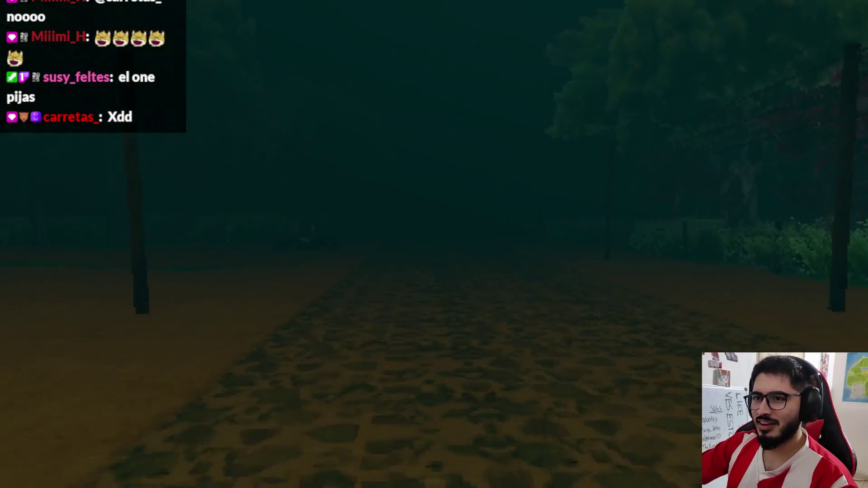
key(w)
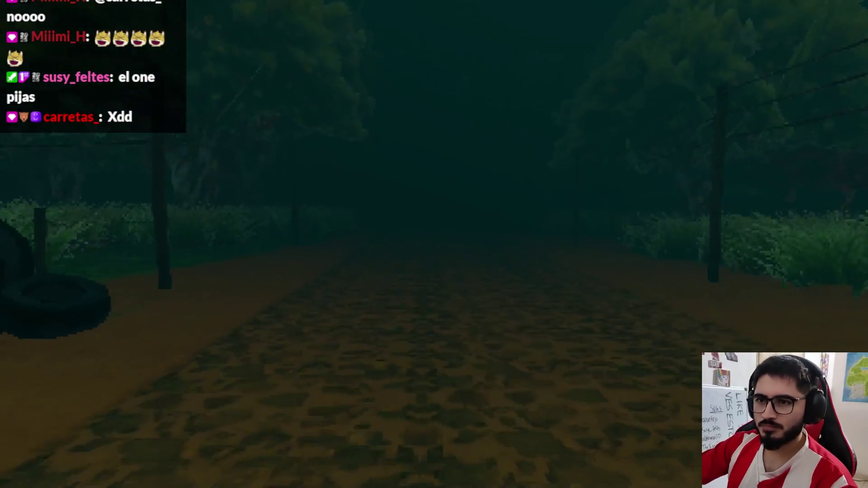
key(w)
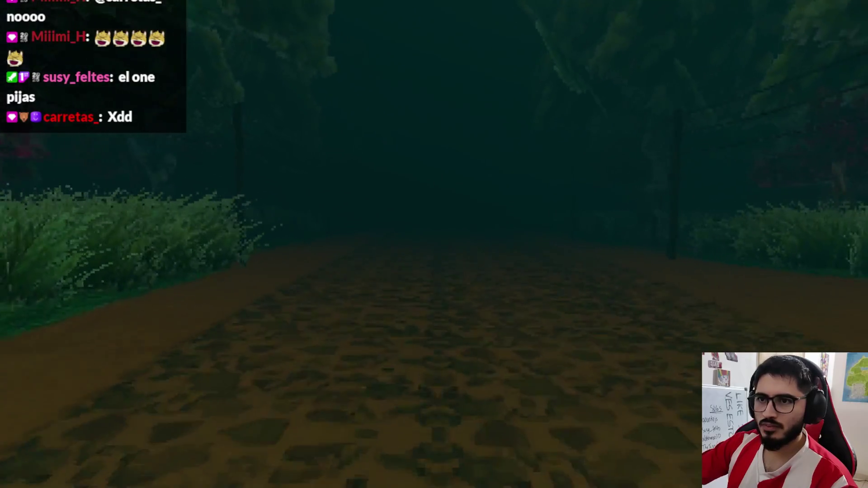
key(w)
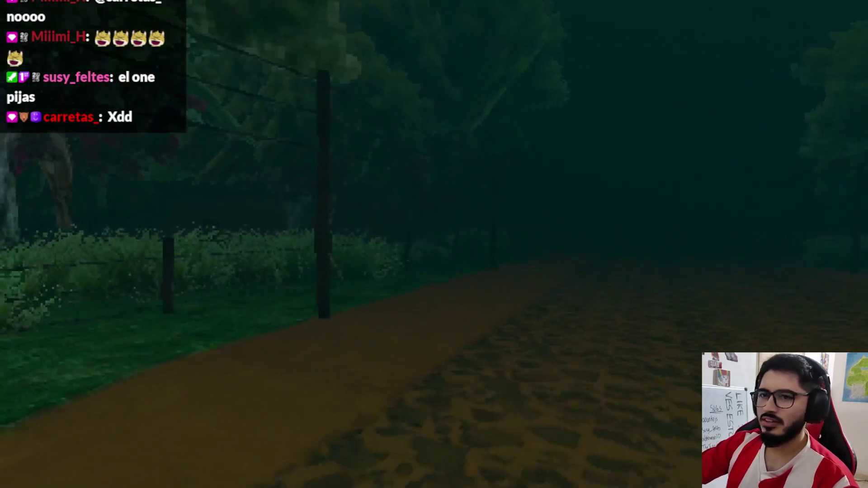
key(w)
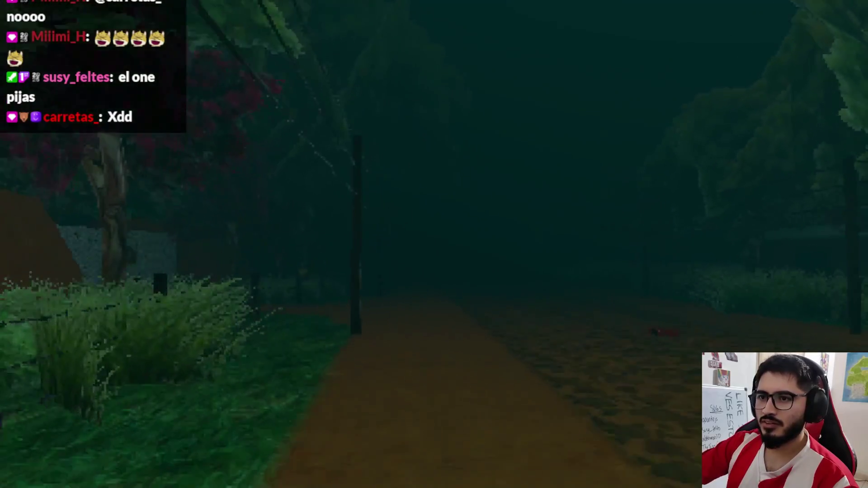
key(w)
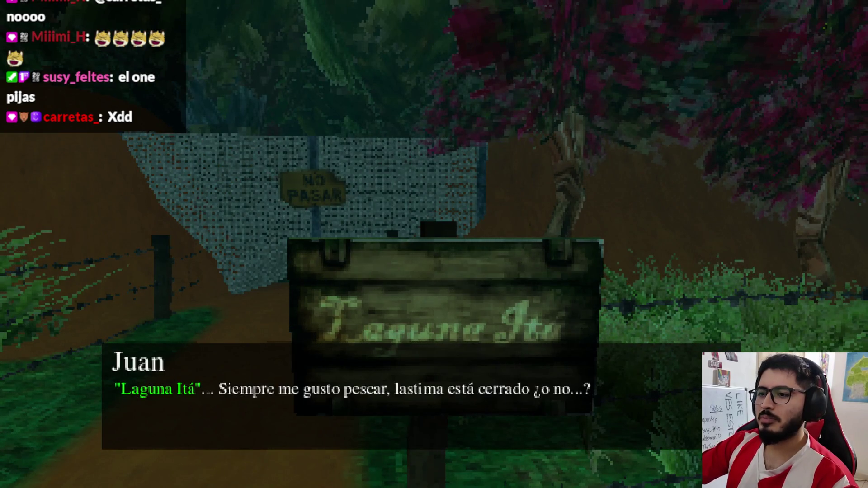
key(e)
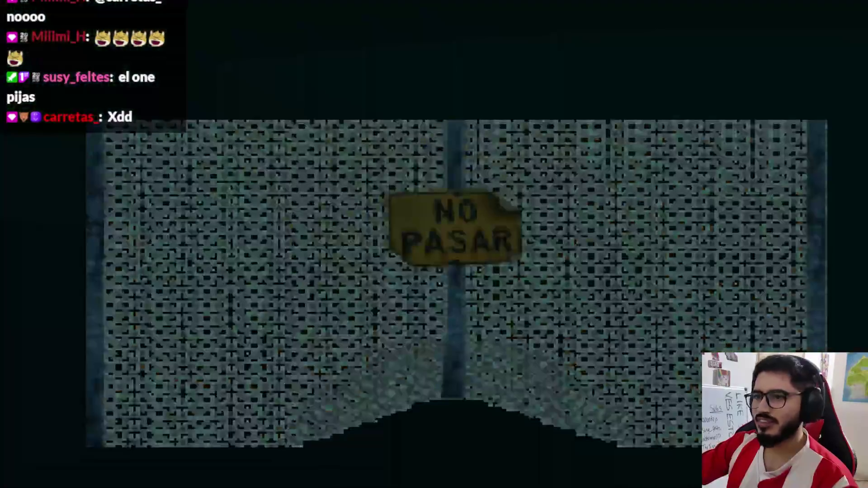
key(w)
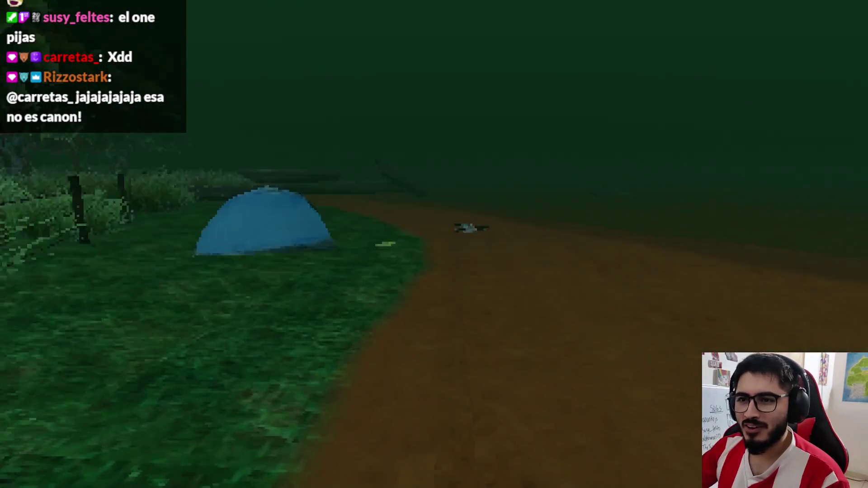
Step: Pick up the tent note, read both pages of 'Nota Junto al campamento', and close it
key(e)
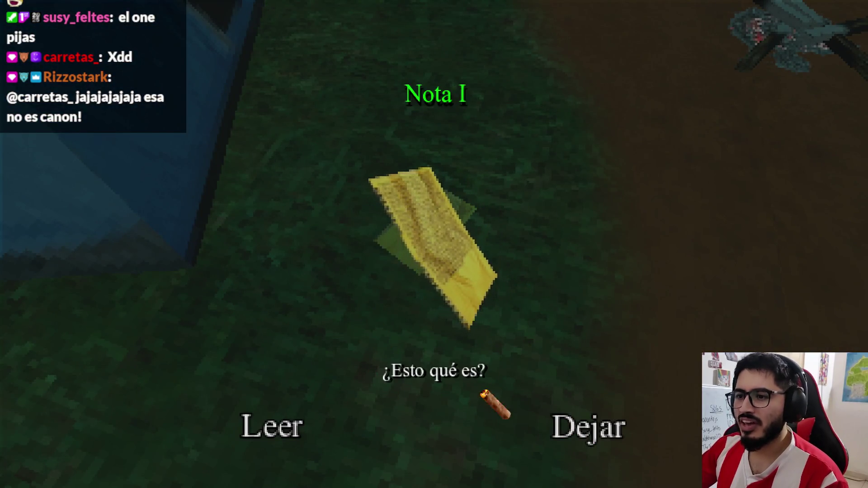
click(289, 428)
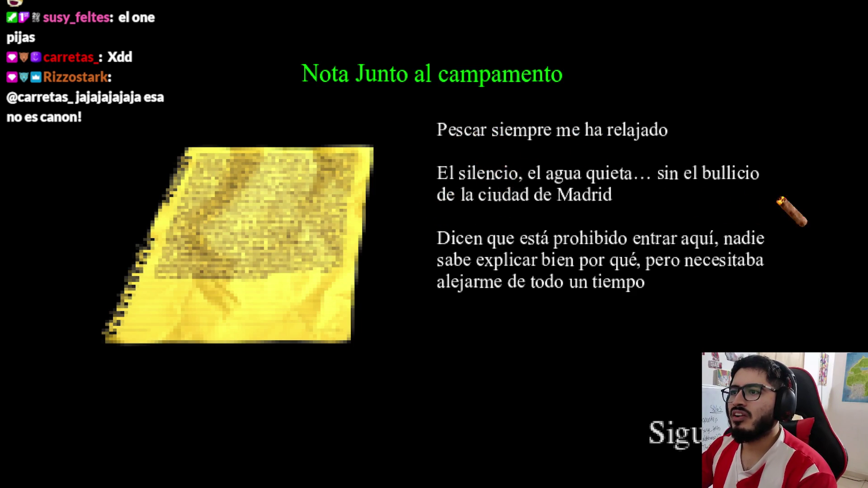
click(699, 437)
key(Escape)
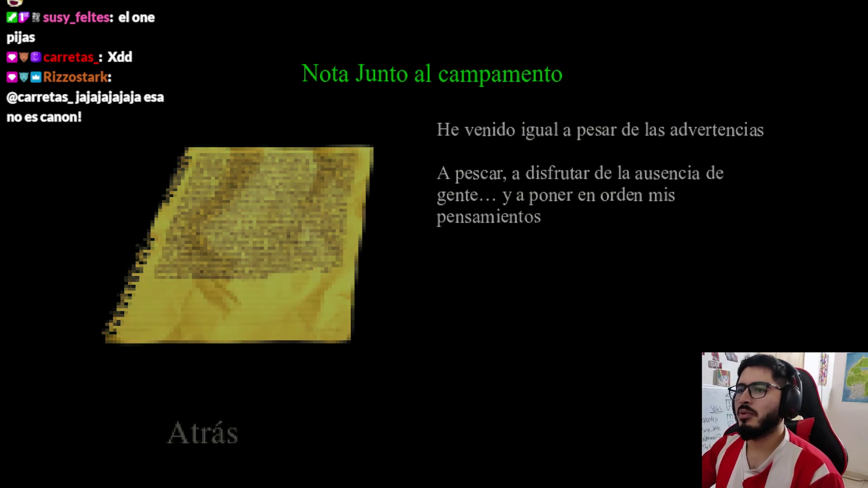
Step: Walk up the dirt path and read both pages of the blood-stained second note
key(w)
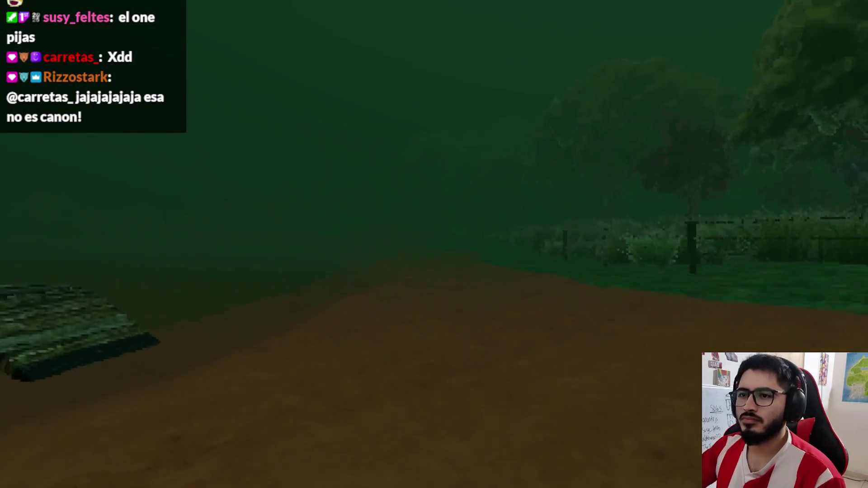
key(w)
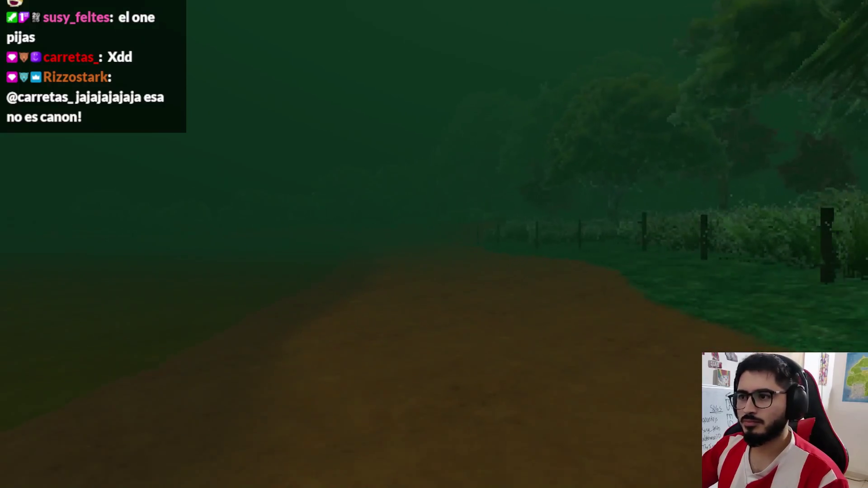
key(w)
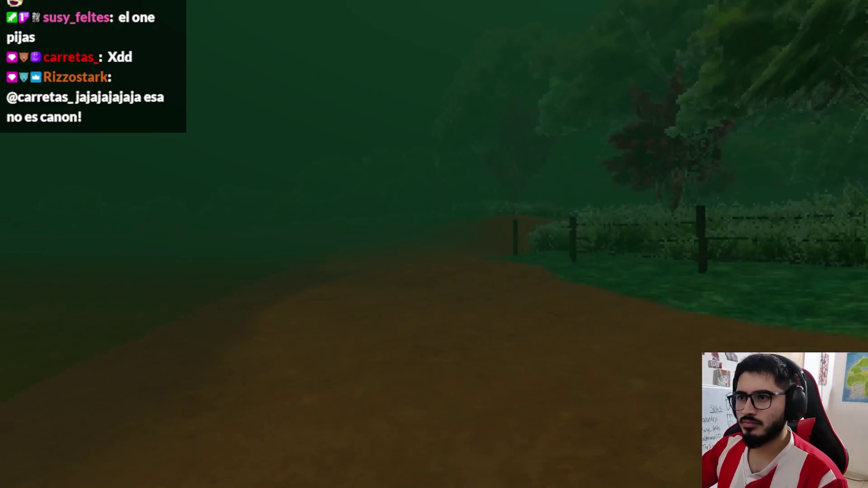
key(w)
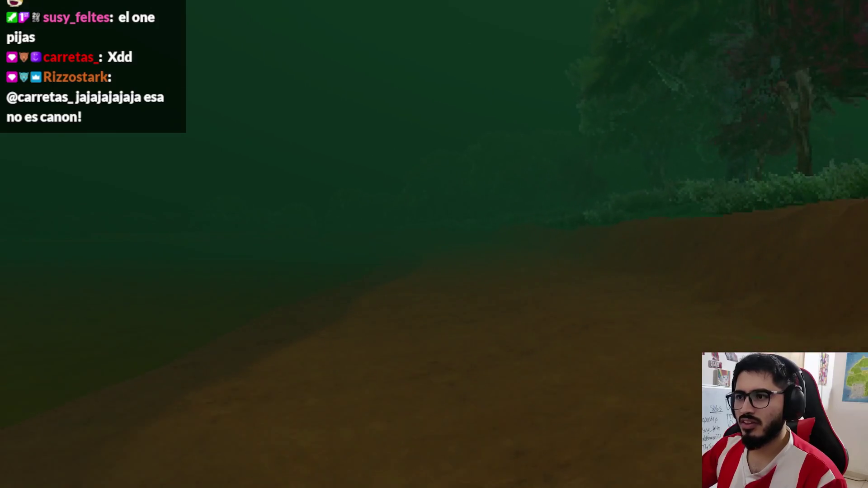
key(w)
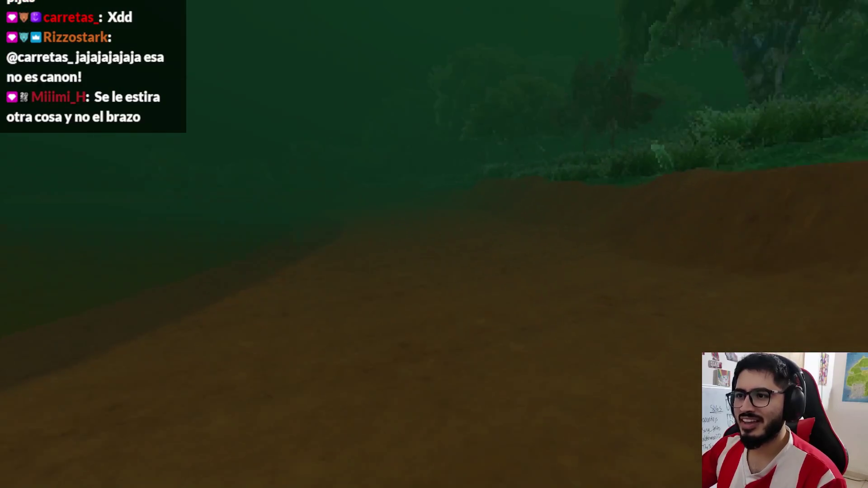
key(w)
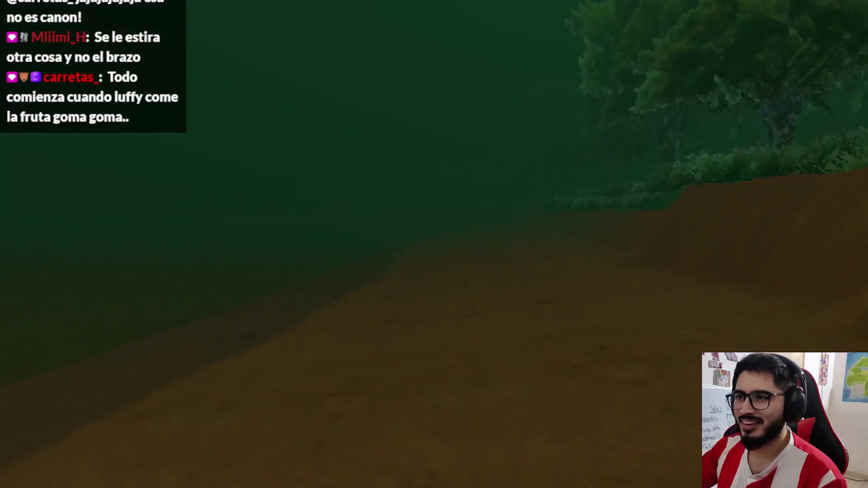
key(w)
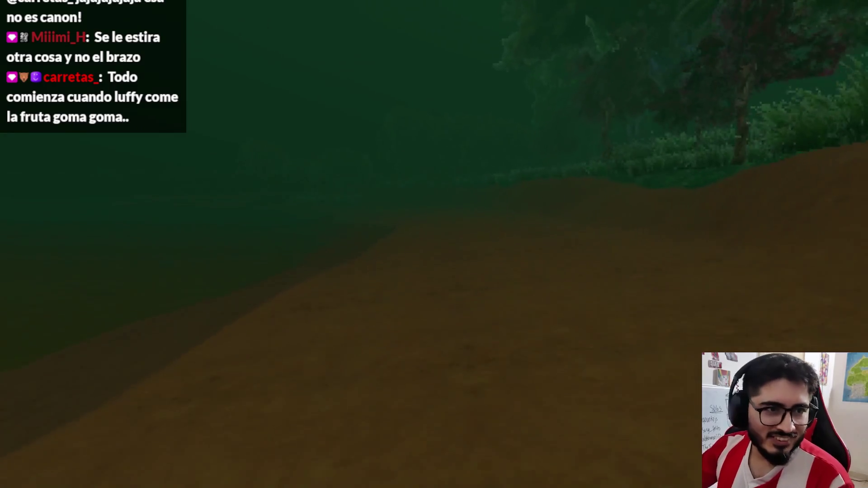
key(w)
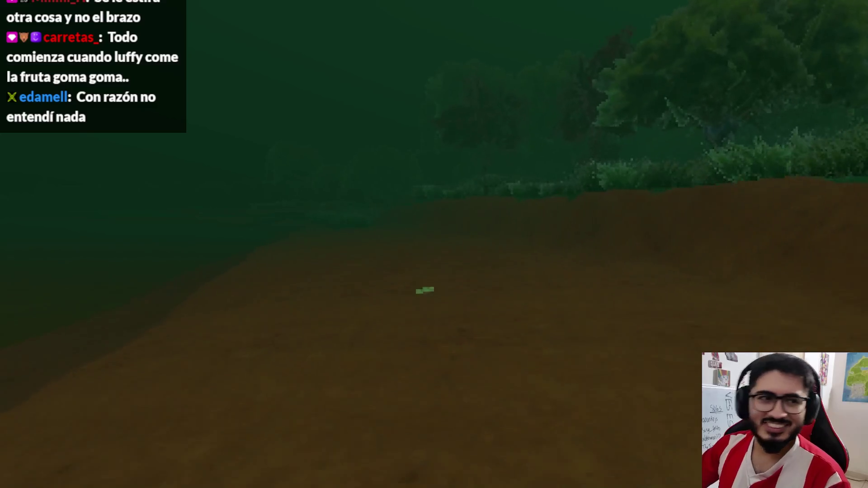
key(w)
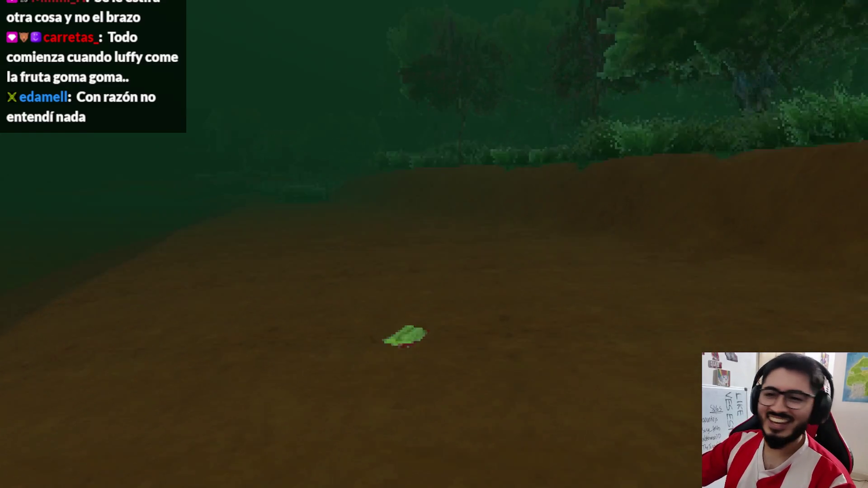
key(e)
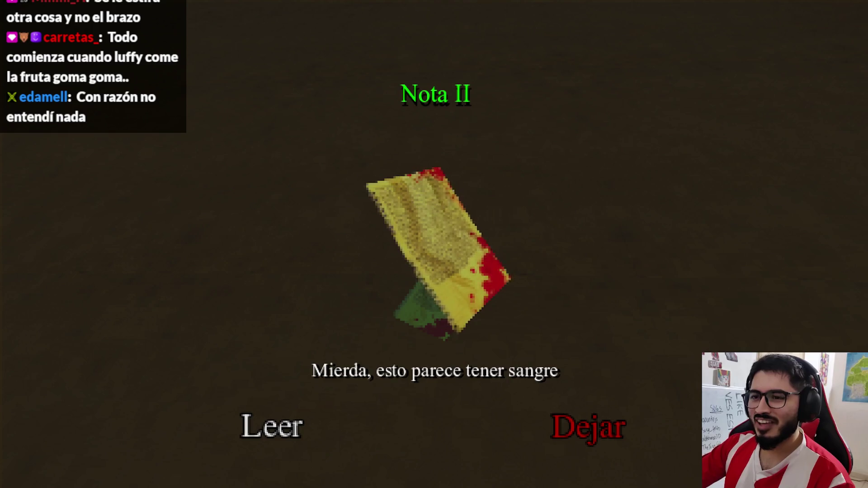
key(e)
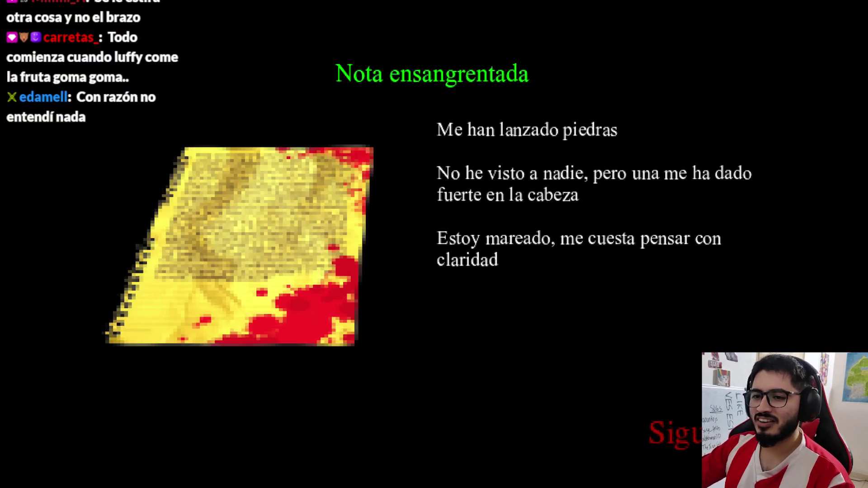
key(e)
key(e)
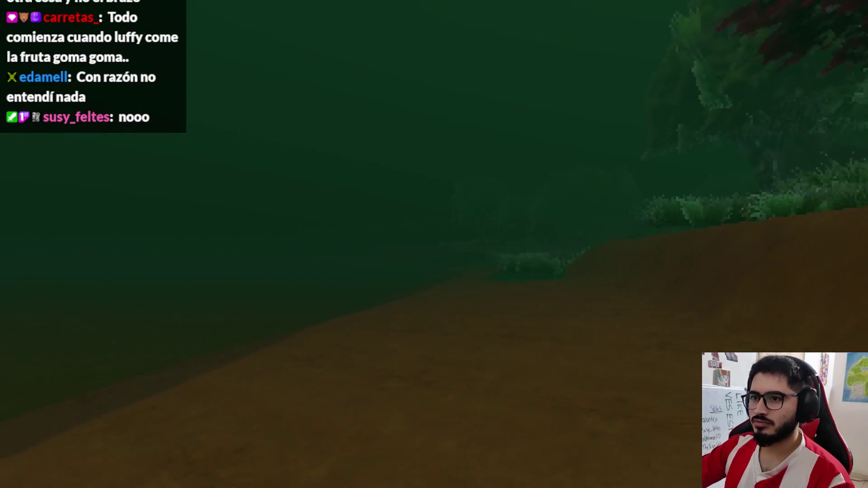
Step: Read both pages of the lagoon note 'Nota cerca de la Laguna', then quit to the desktop
key(w)
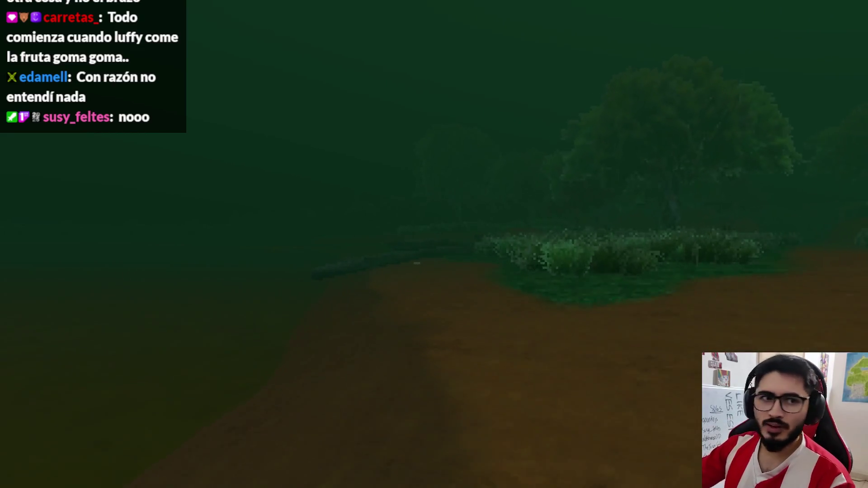
key(w)
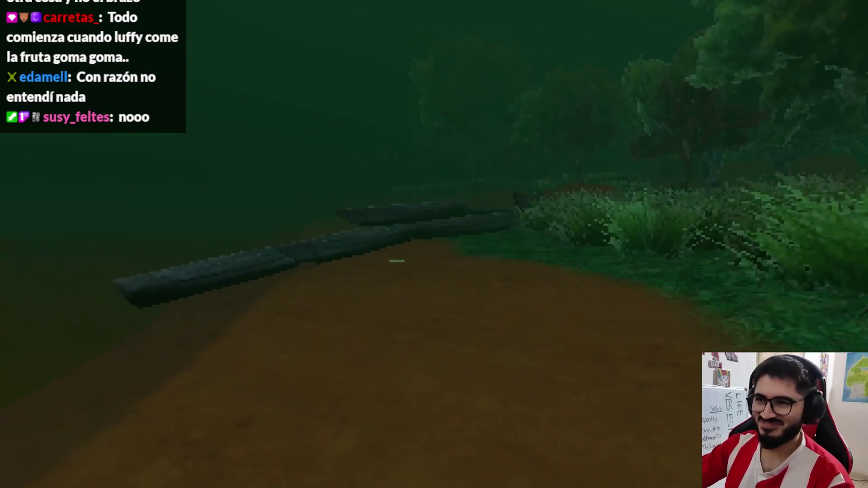
key(w)
key(e)
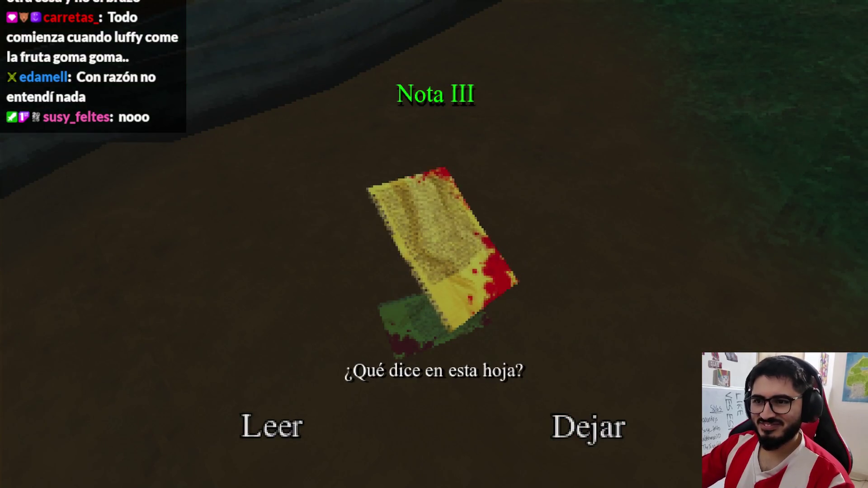
click(287, 430)
click(679, 431)
key(Escape)
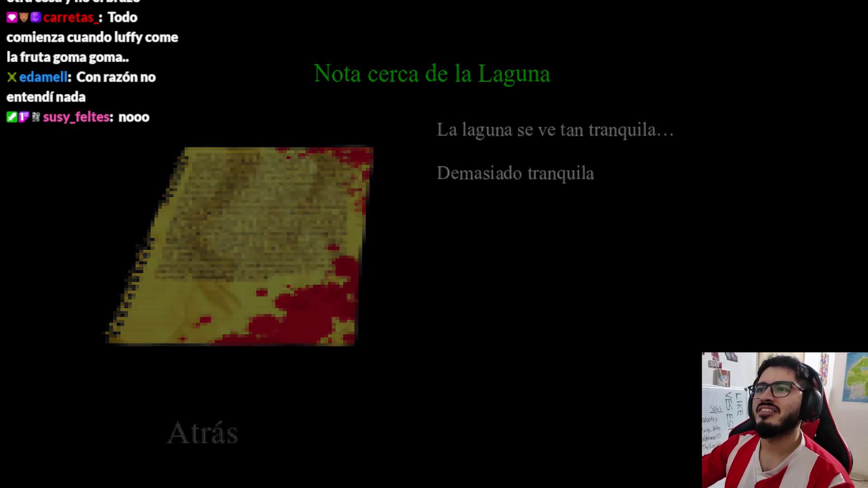
key(Escape)
click(483, 351)
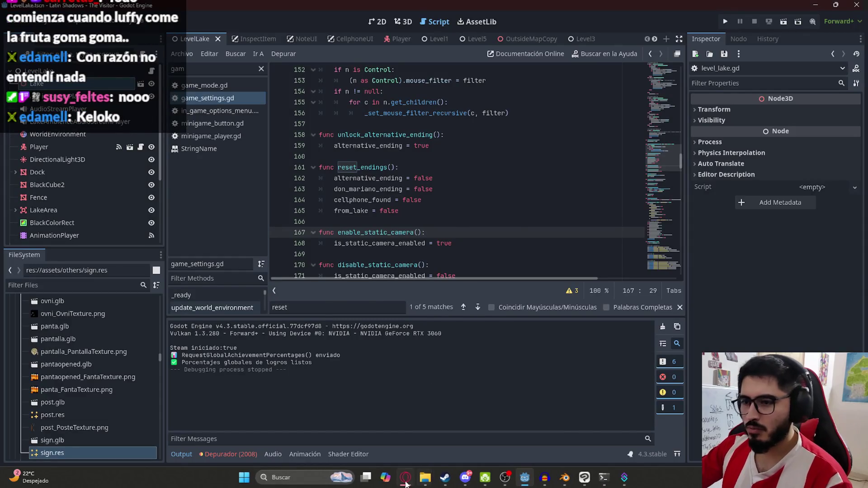
Step: Correct B8 to 'Nota junto al campamento' and paste the same title into C8
click(406, 483)
click(220, 373)
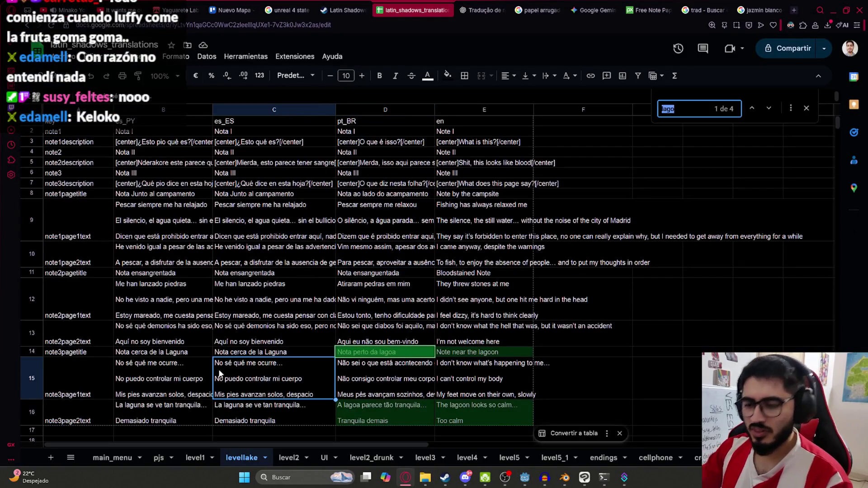
text(nota junt)
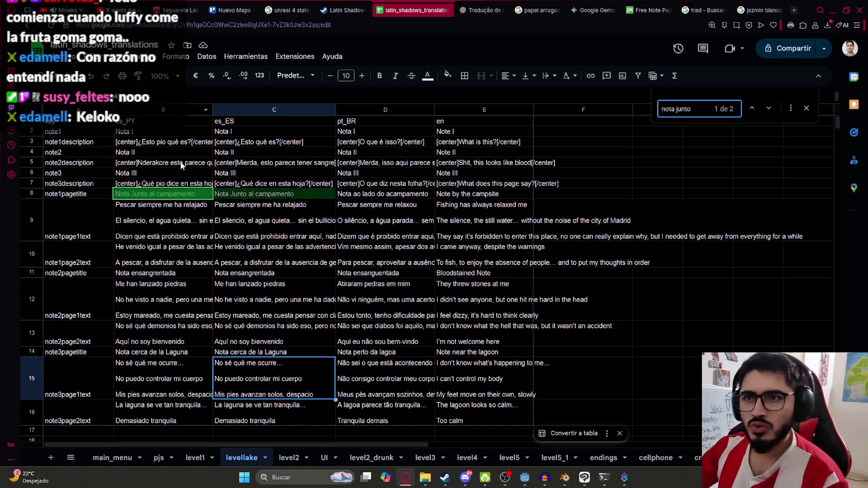
click(140, 195)
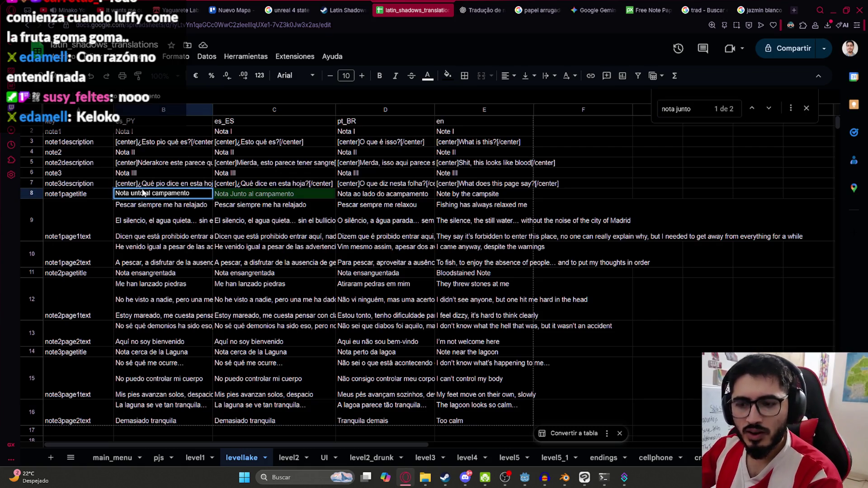
text(j)
click(156, 173)
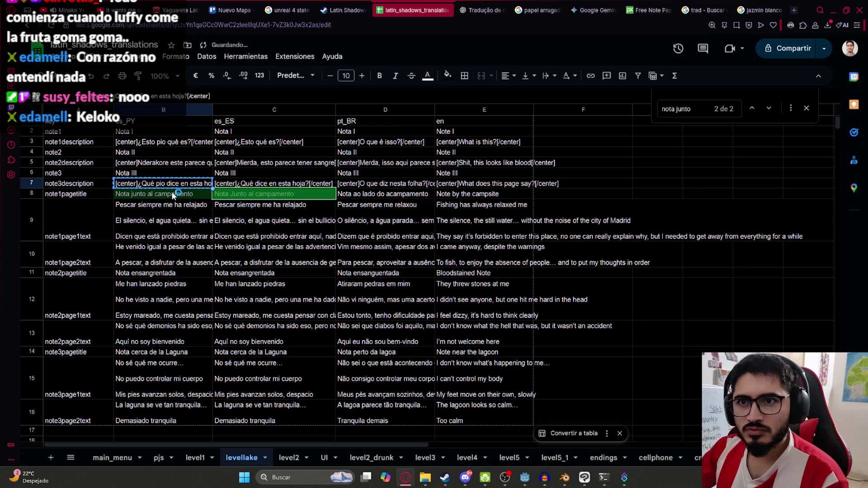
click(239, 195)
text(Nota junto al campamento)
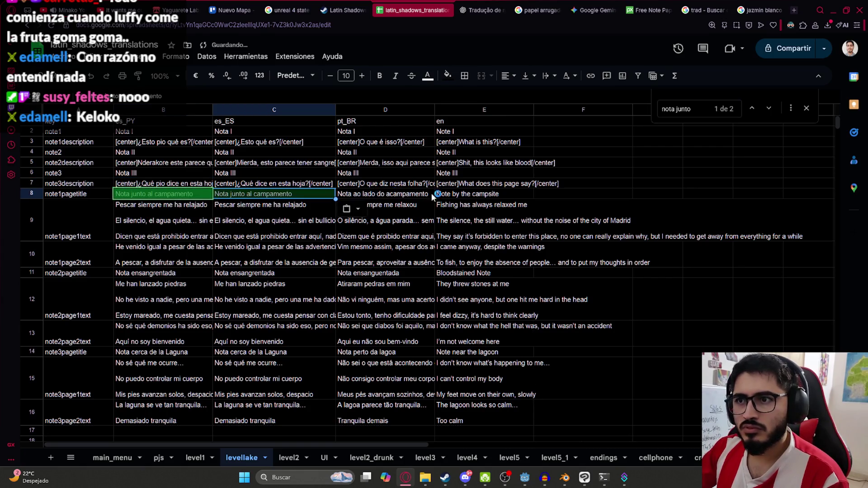
click(529, 196)
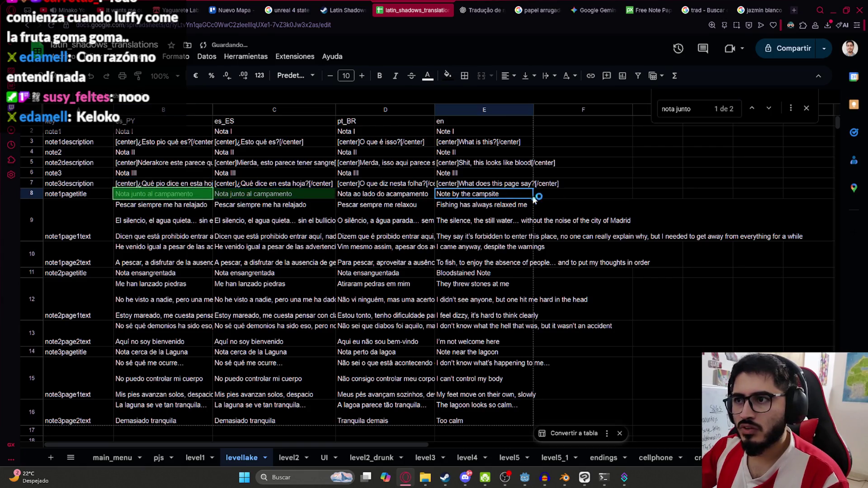
Step: Download the levellake sheet as a CSV file
click(64, 57)
mouse_move(169, 181)
click(279, 248)
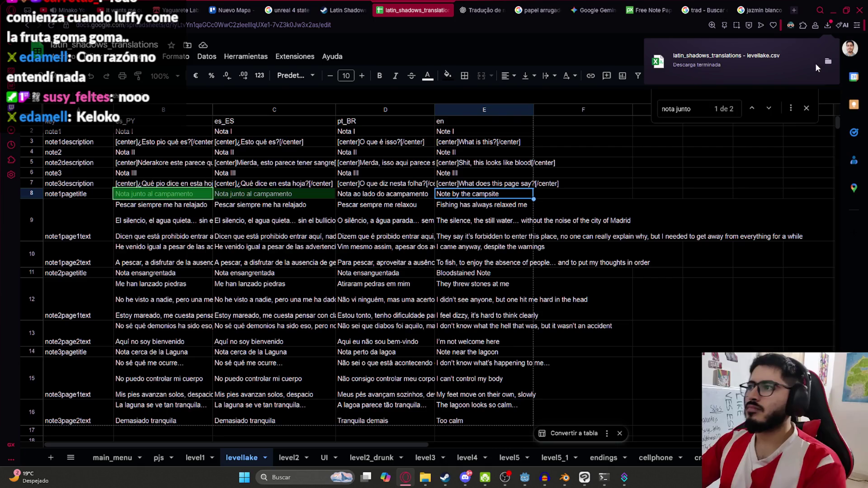
Step: Move the downloaded levellake.csv into the game's translations folder, replacing the old file
click(829, 62)
drag(435, 482, 439, 326)
click(419, 175)
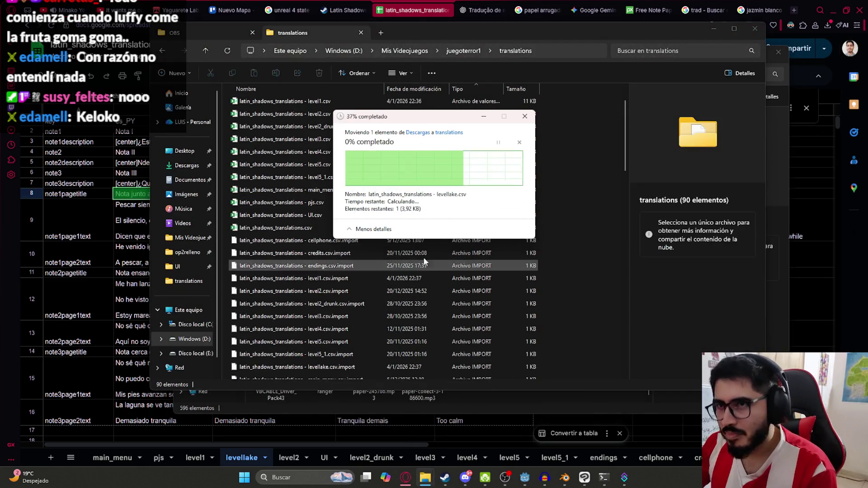
click(68, 10)
click(141, 4)
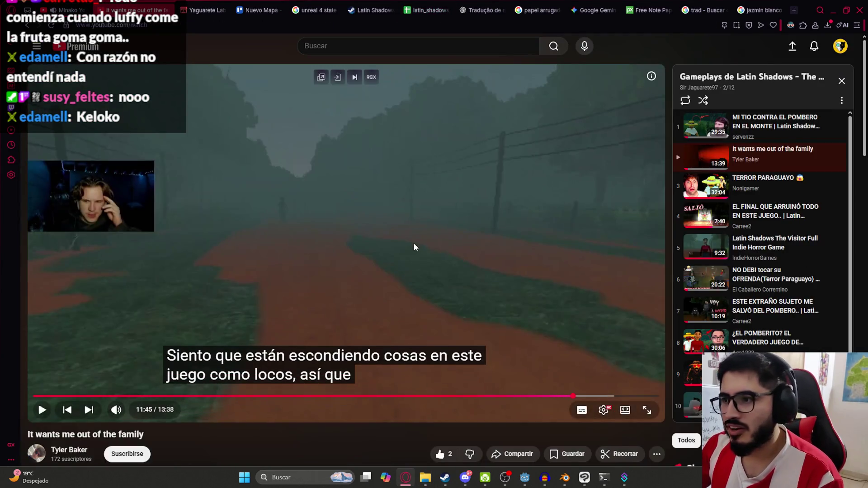
Step: Watch the 'It wants me out of the family' gameplay video fullscreen, pausing briefly on the newspaper note
double_click(414, 243)
click(462, 275)
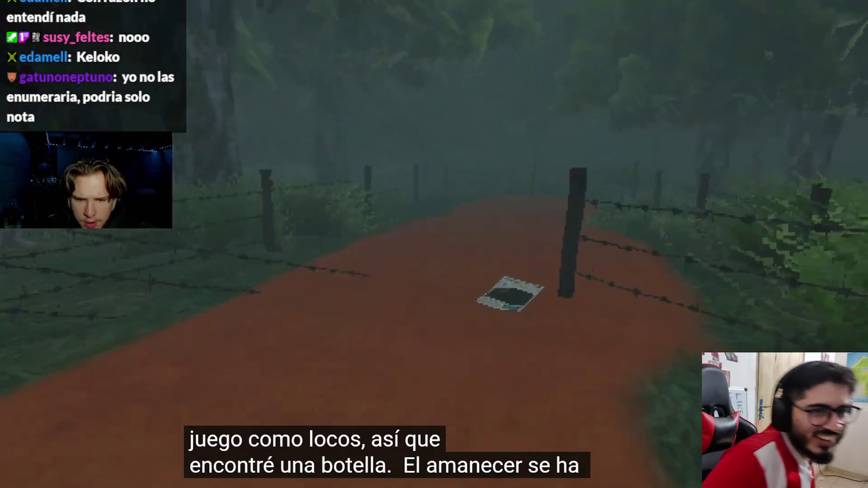
key(space)
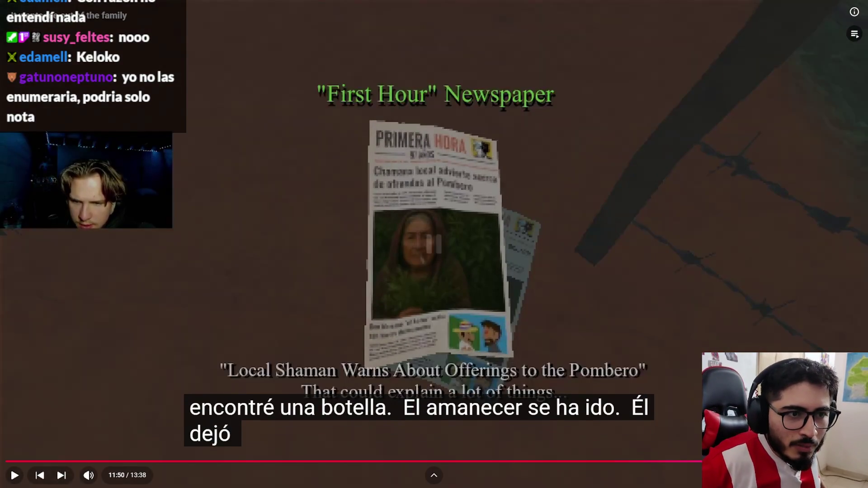
key(space)
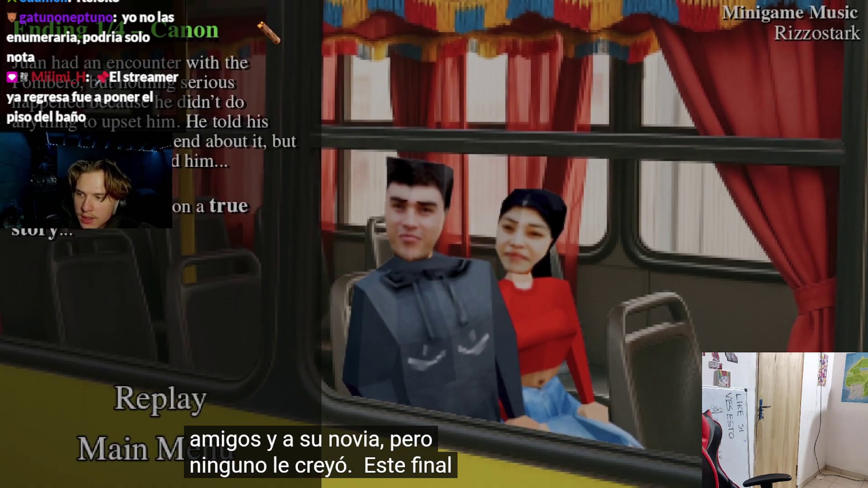
click(162, 438)
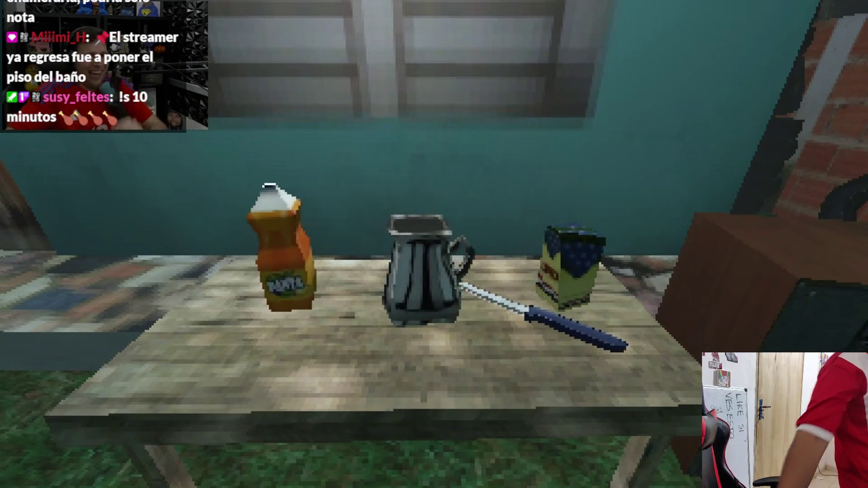
Step: Pause and exit the fullscreen gameplay video, switch to the city pop tab, then return to Godot
key(space)
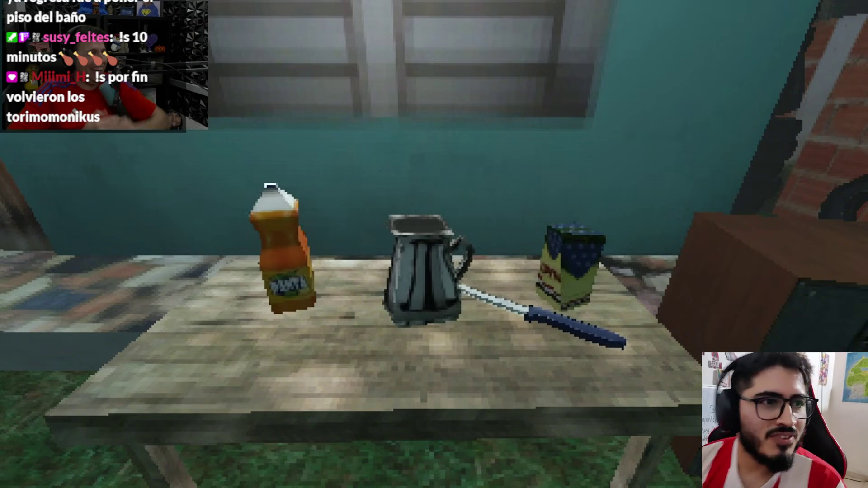
key(Escape)
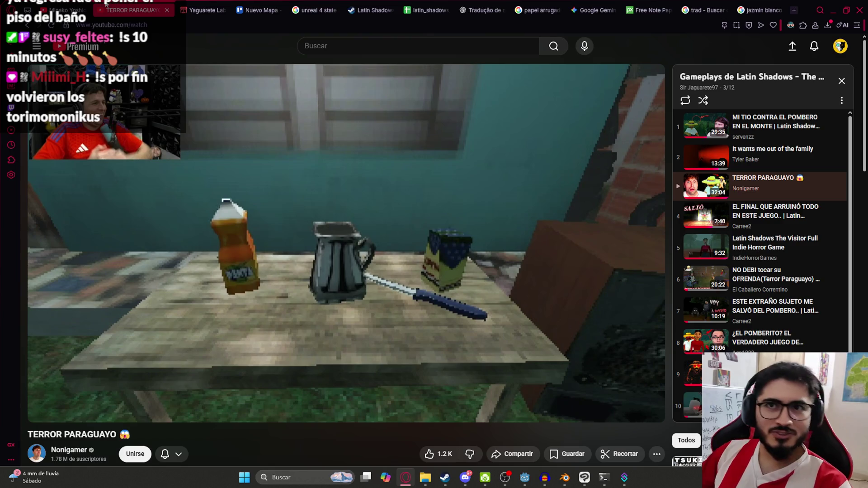
click(90, 6)
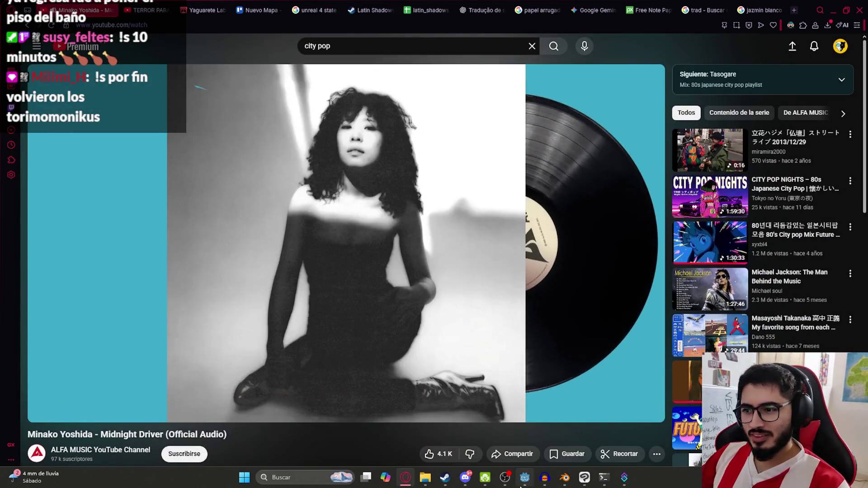
click(525, 479)
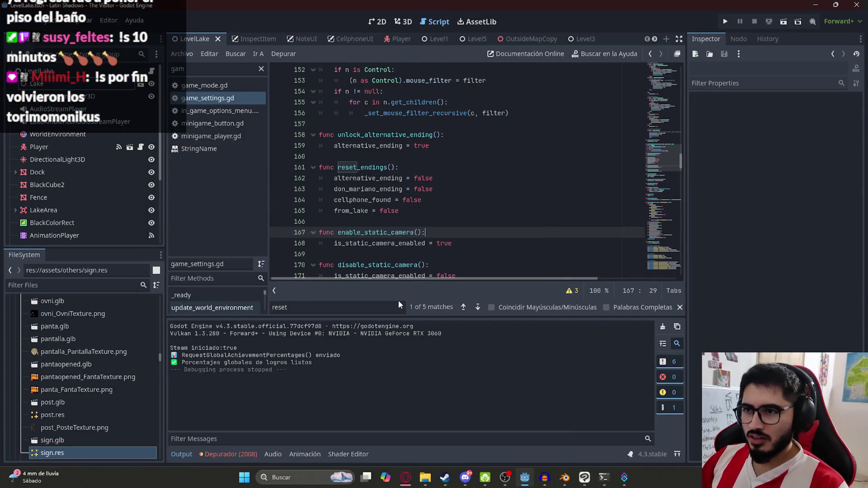
Step: Check the git push to v2 in Command Prompt, then run the project from Godot
click(604, 479)
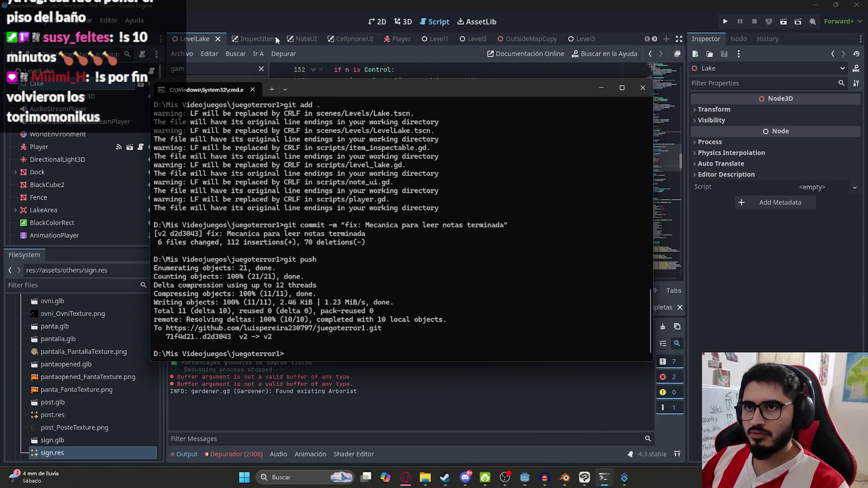
click(207, 42)
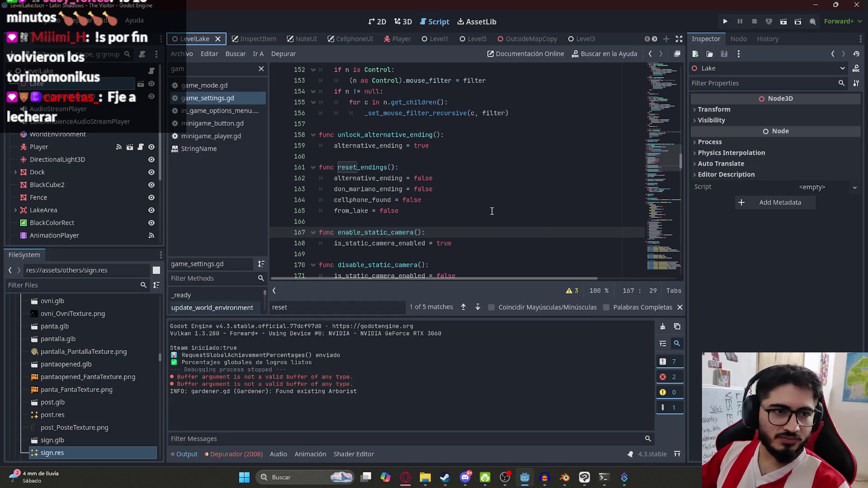
key(F5)
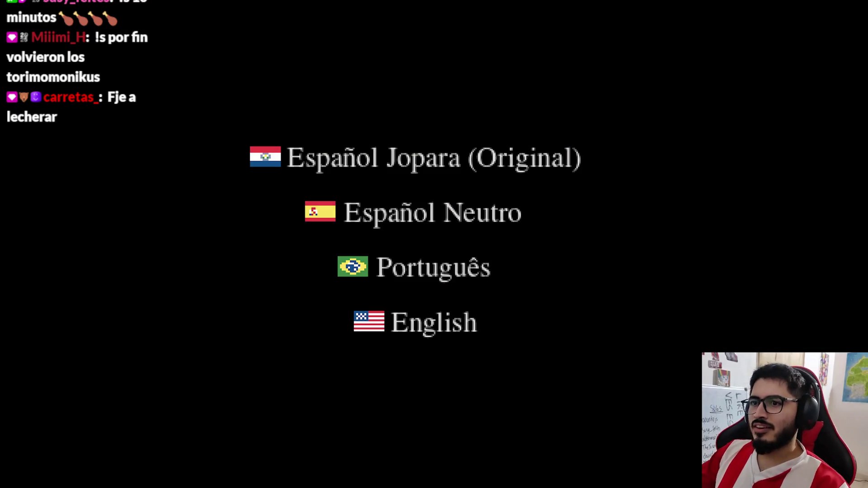
Step: Start a new game in Português with the Primeira pessoa camera mode
click(428, 268)
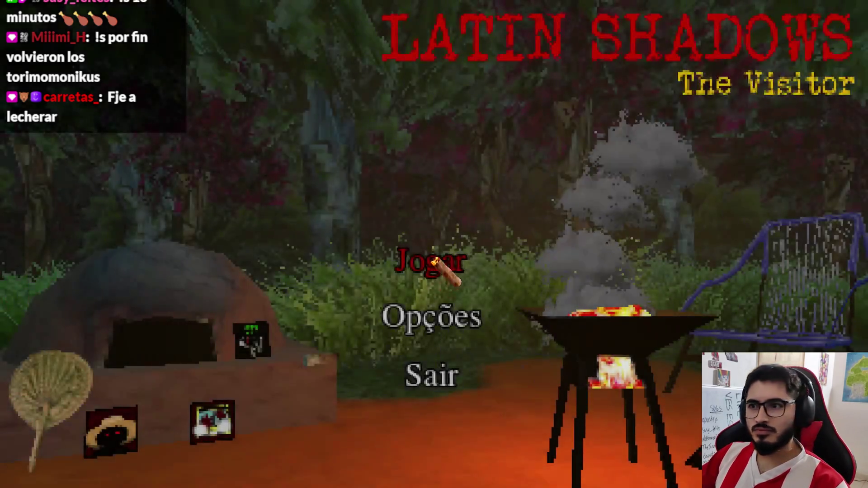
click(407, 266)
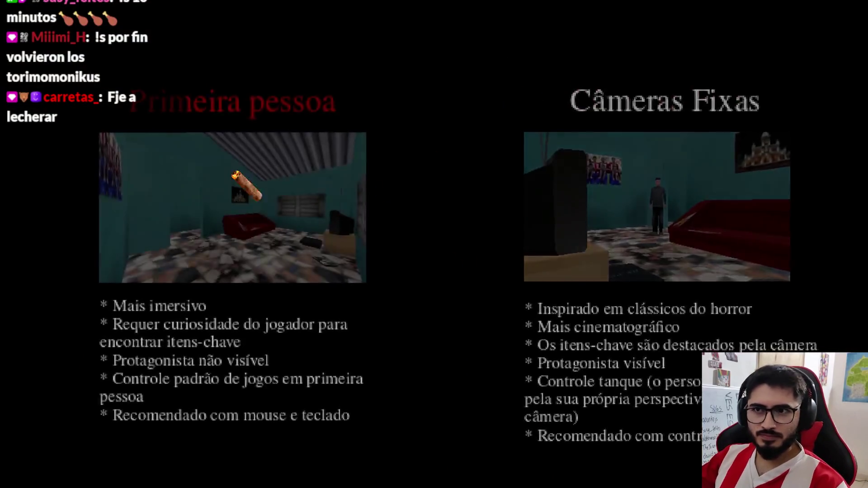
key(Return)
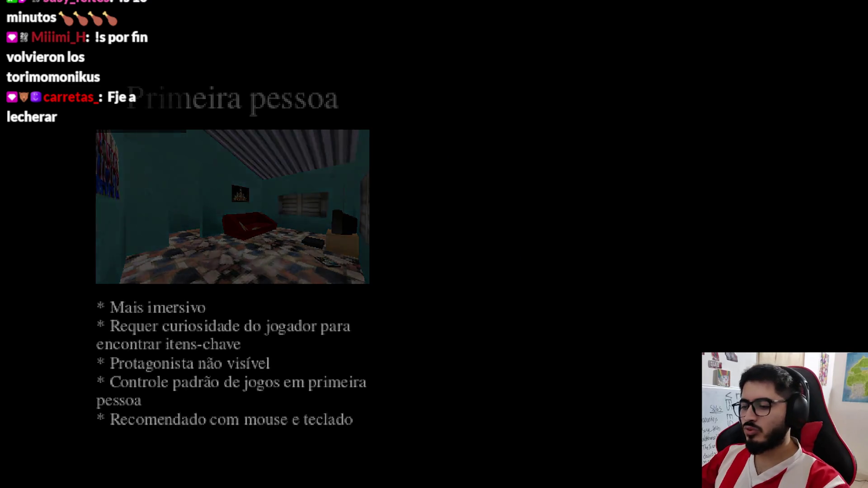